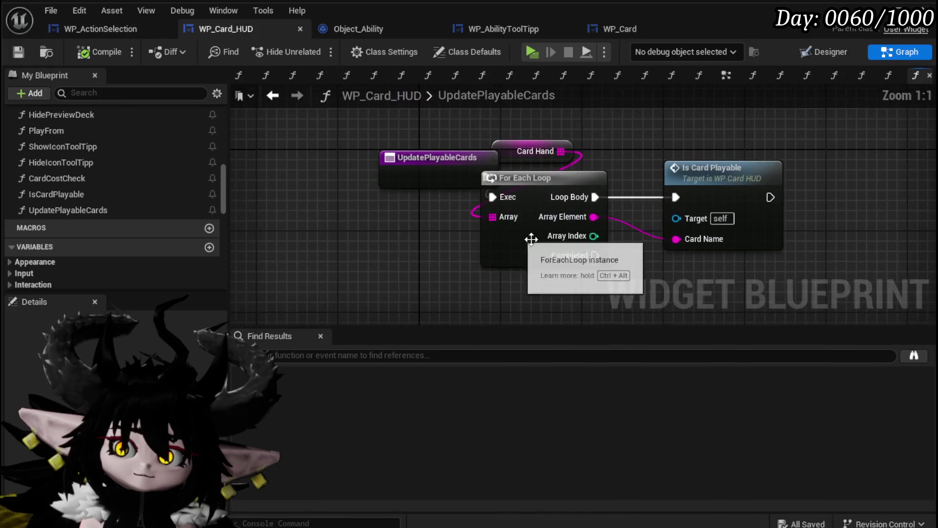
- Go from the card HUD's Is Card Playable graph into the tooltip's ChoseElementColor function
{"action": "double_click", "coordinate": [723, 172]}
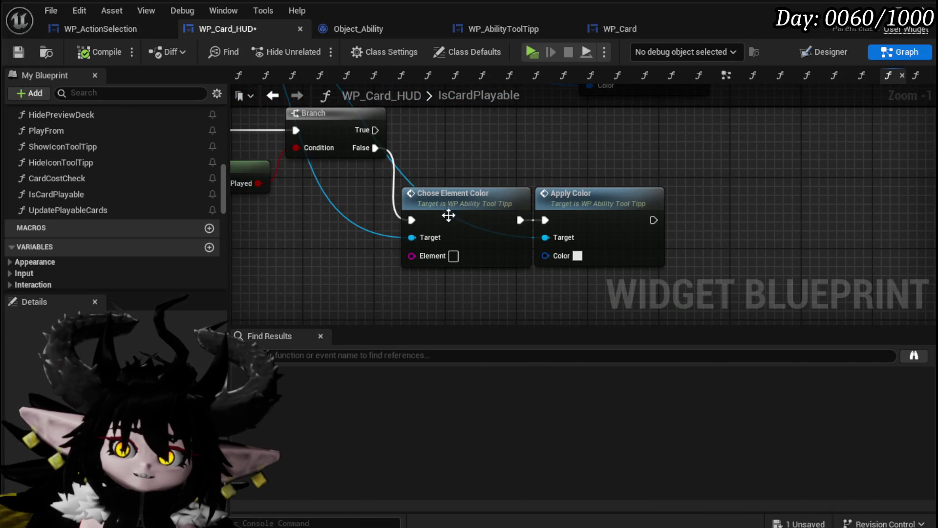
{"action": "left_click_drag", "start_coordinate": [471, 195], "coordinate": [558, 193]}
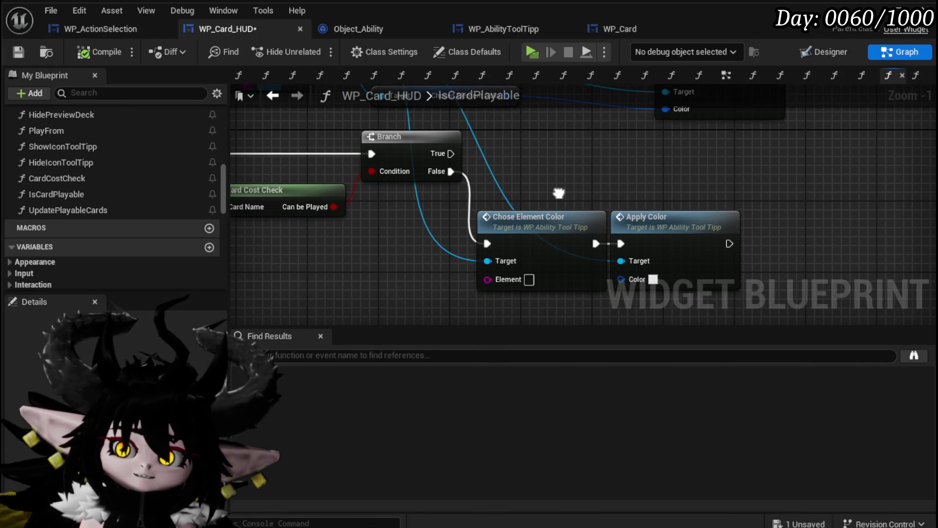
{"action": "double_click", "coordinate": [557, 212]}
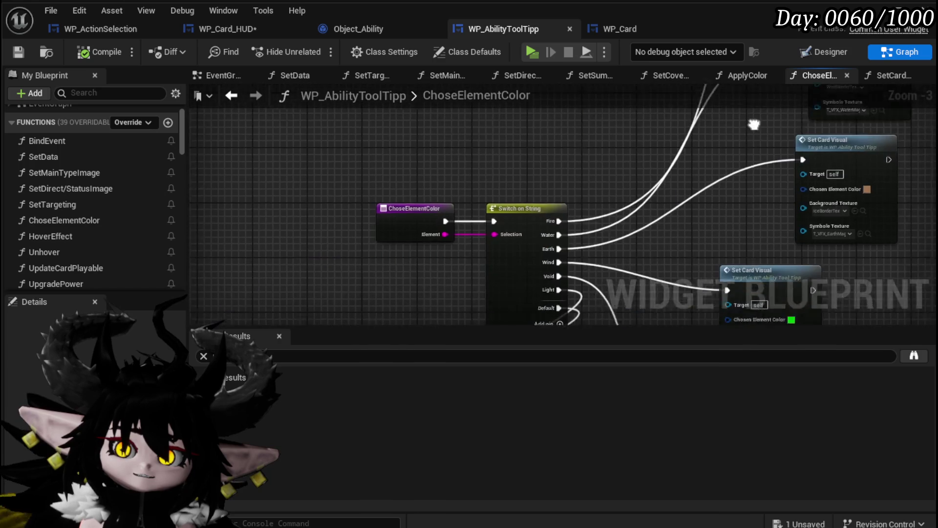
- Duplicate Set Card Visual and wire the default SET node's execution into the copy
{"action": "mouse_move", "coordinate": [445, 227]}
{"action": "left_mouse_down"}
{"action": "mouse_move", "coordinate": [392, 265]}
{"action": "mouse_move", "coordinate": [315, 246]}
{"action": "left_mouse_up"}
{"action": "mouse_move", "coordinate": [535, 263]}
{"action": "left_mouse_down"}
{"action": "mouse_move", "coordinate": [525, 184]}
{"action": "mouse_move", "coordinate": [473, 146]}
{"action": "left_mouse_up"}
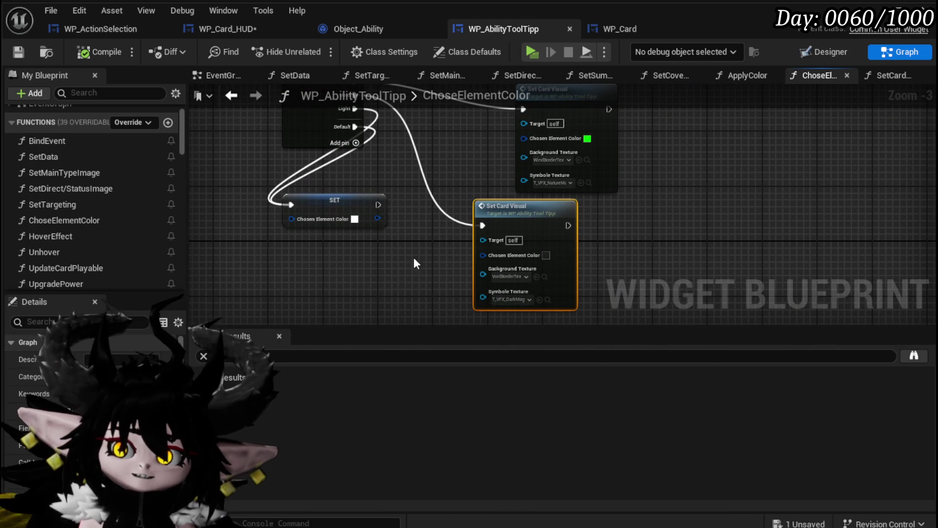
{"action": "key", "text": "ctrl+d"}
{"action": "mouse_move", "coordinate": [361, 273]}
{"action": "left_mouse_down"}
{"action": "mouse_move", "coordinate": [430, 140]}
{"action": "mouse_move", "coordinate": [330, 224]}
{"action": "left_mouse_up"}
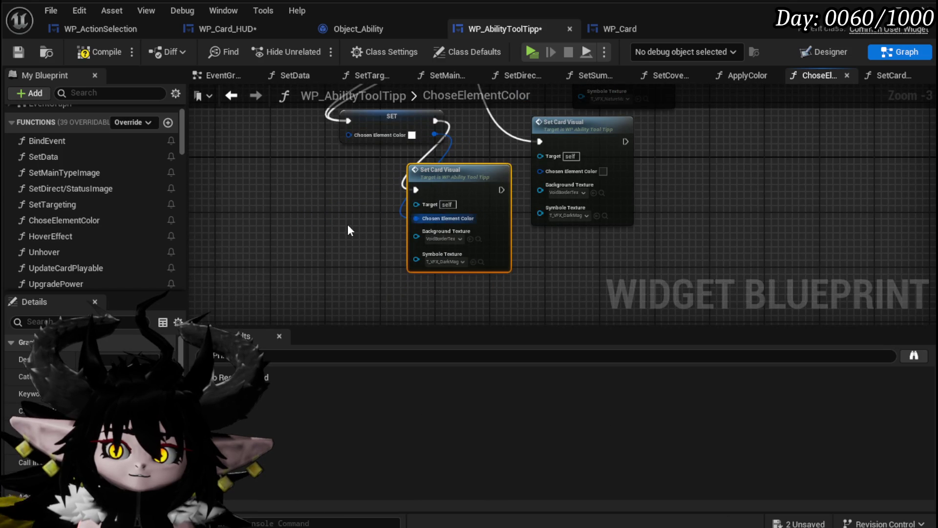
{"action": "scroll", "coordinate": [351, 222], "scroll_direction": "up", "scroll_amount": 4}
{"action": "mouse_move", "coordinate": [442, 153]}
{"action": "left_mouse_down"}
{"action": "mouse_move", "coordinate": [324, 258]}
{"action": "mouse_move", "coordinate": [342, 245]}
{"action": "left_mouse_up"}
{"action": "scroll", "coordinate": [410, 192], "scroll_direction": "down", "scroll_amount": 2}
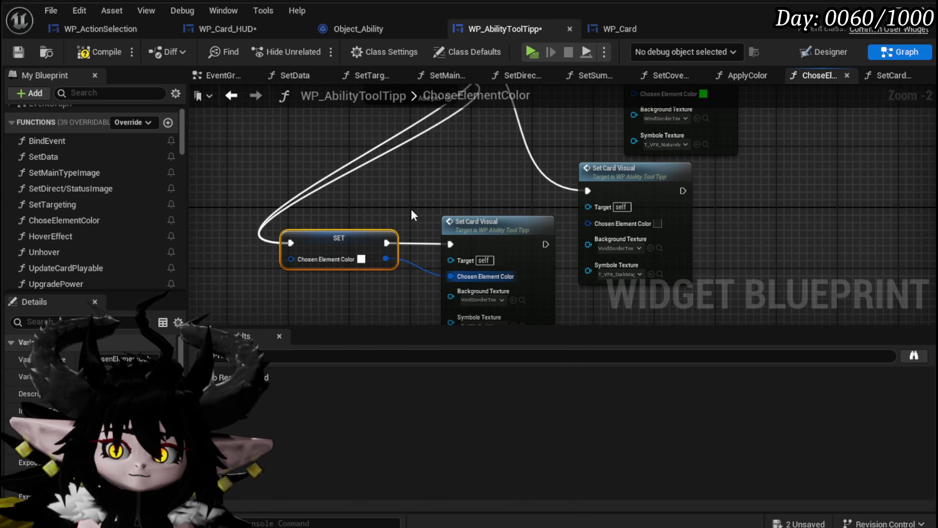
{"action": "left_click", "coordinate": [410, 210]}
- Reset the copy's Background Texture and Symbole Texture to defaults, then compile and save
{"action": "left_click_drag", "start_coordinate": [415, 209], "coordinate": [338, 161]}
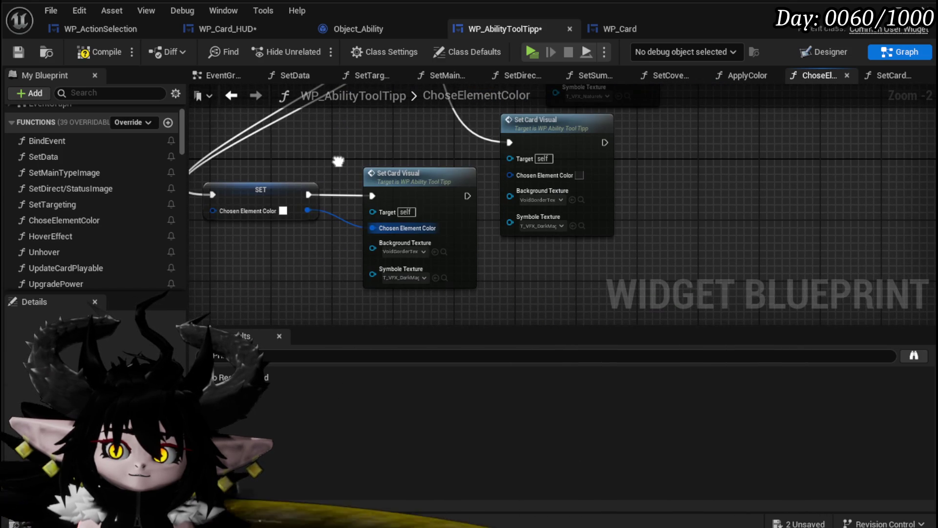
{"action": "right_click", "coordinate": [403, 251]}
{"action": "left_click", "coordinate": [468, 320]}
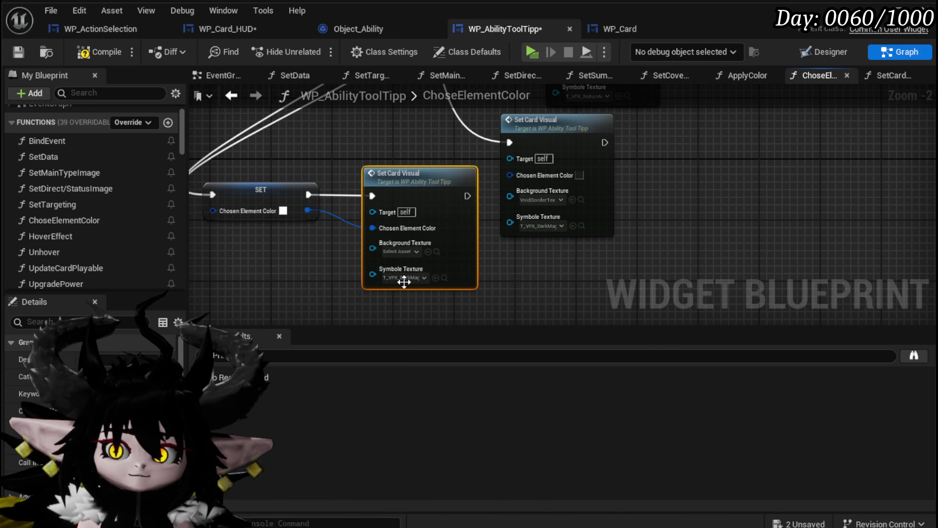
{"action": "right_click", "coordinate": [404, 279]}
{"action": "left_click", "coordinate": [433, 347]}
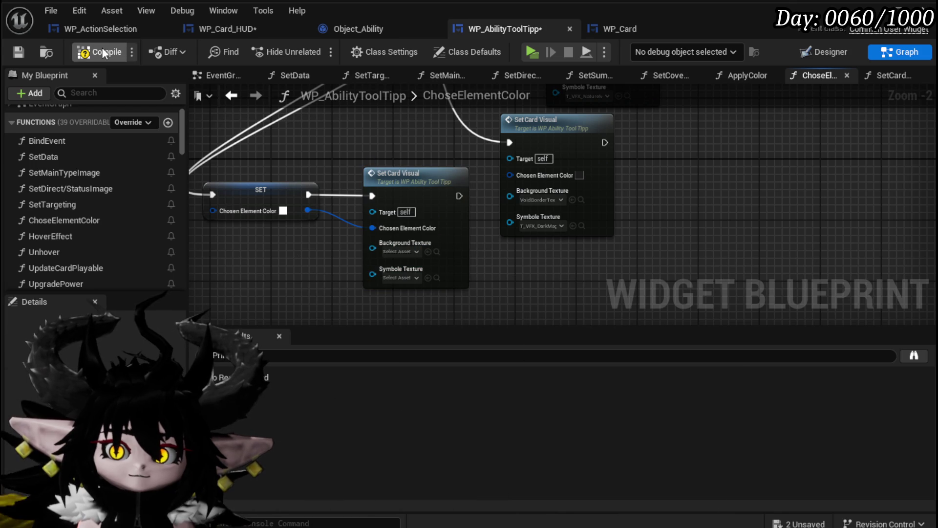
{"action": "left_click", "coordinate": [17, 51]}
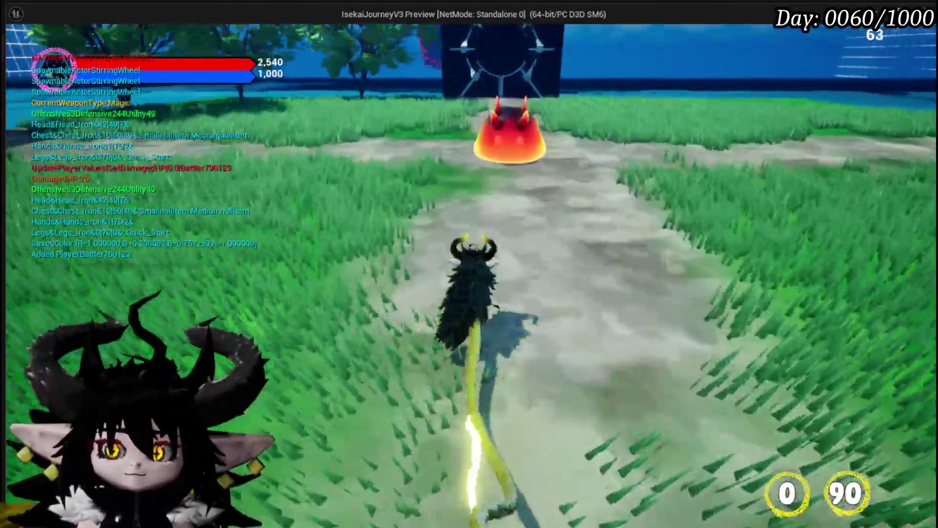
- Start the battle against the slimes and play the Defence Up Melee Draw card
{"action": "key", "text": "e"}
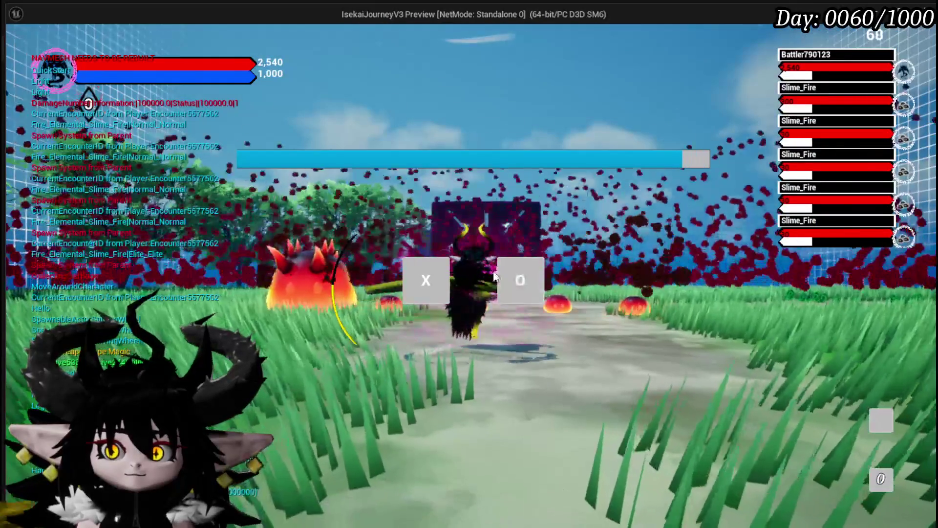
{"action": "left_click", "coordinate": [503, 278]}
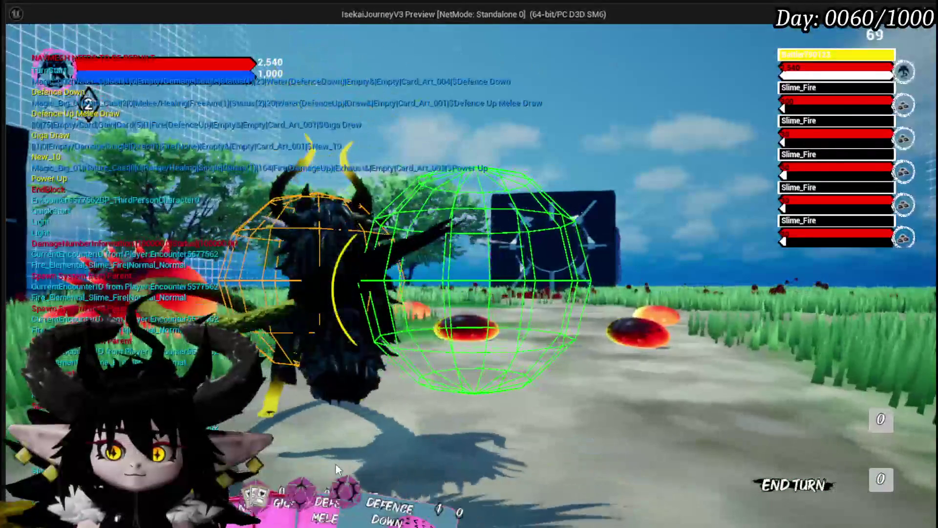
{"action": "mouse_move", "coordinate": [329, 485]}
{"action": "mouse_move", "coordinate": [294, 477]}
{"action": "left_mouse_down"}
{"action": "mouse_move", "coordinate": [285, 274]}
{"action": "mouse_move", "coordinate": [309, 268]}
{"action": "left_mouse_up"}
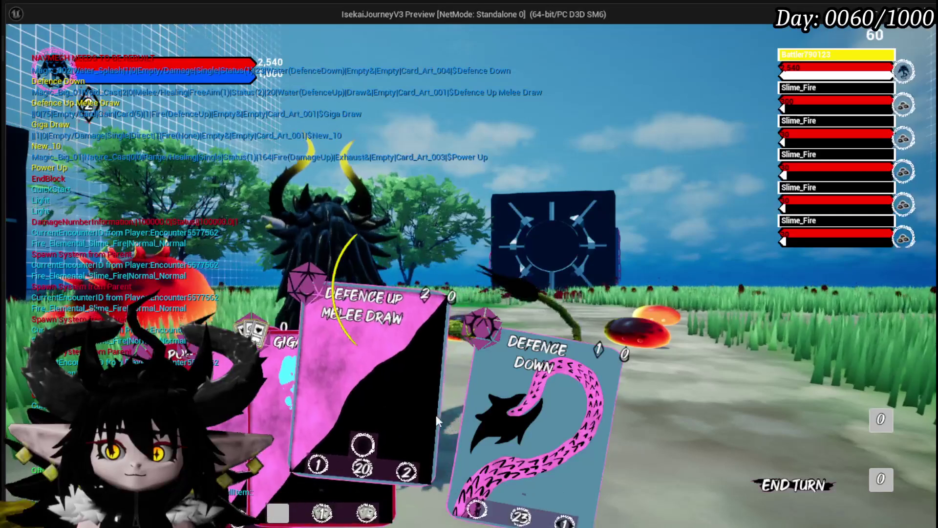
{"action": "left_click_drag", "start_coordinate": [432, 415], "coordinate": [445, 288]}
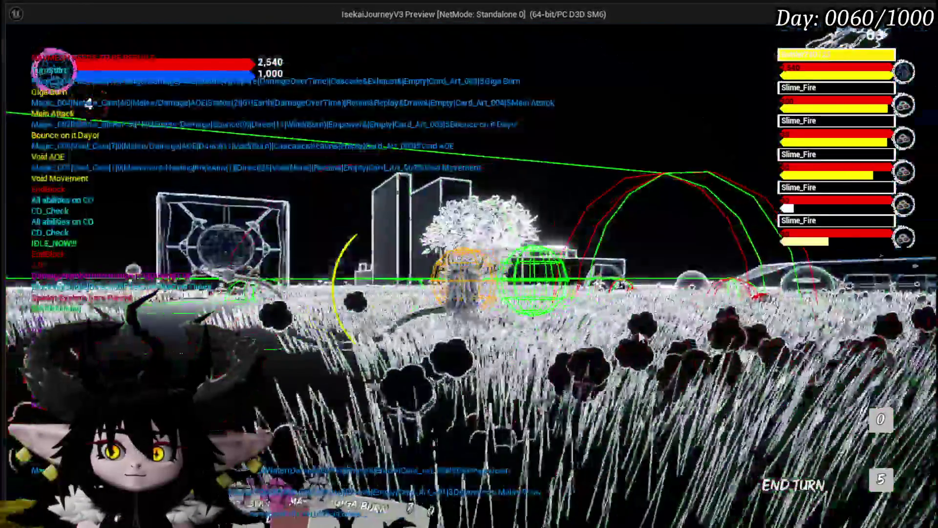
- Pick the Main Attack card to aim it at the fire slimes
{"action": "mouse_move", "coordinate": [402, 457]}
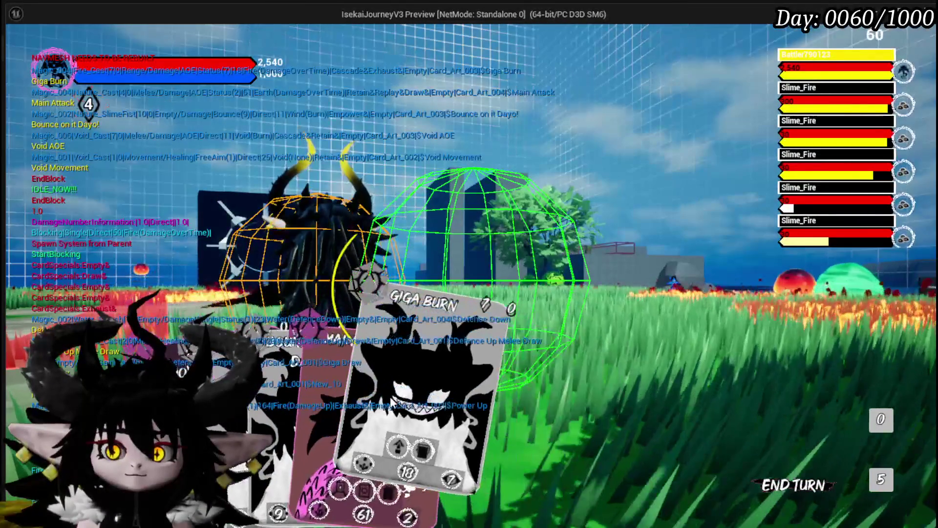
{"action": "mouse_move", "coordinate": [383, 377]}
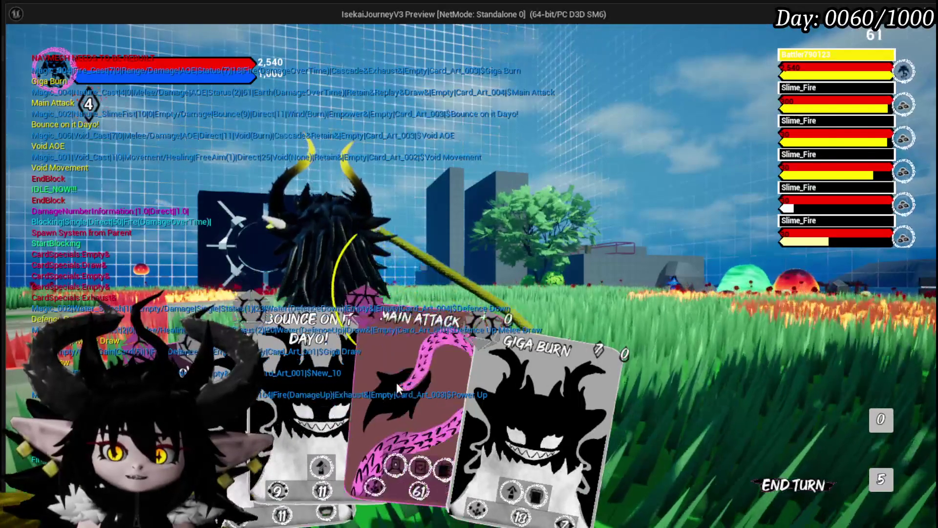
{"action": "left_click", "coordinate": [397, 382]}
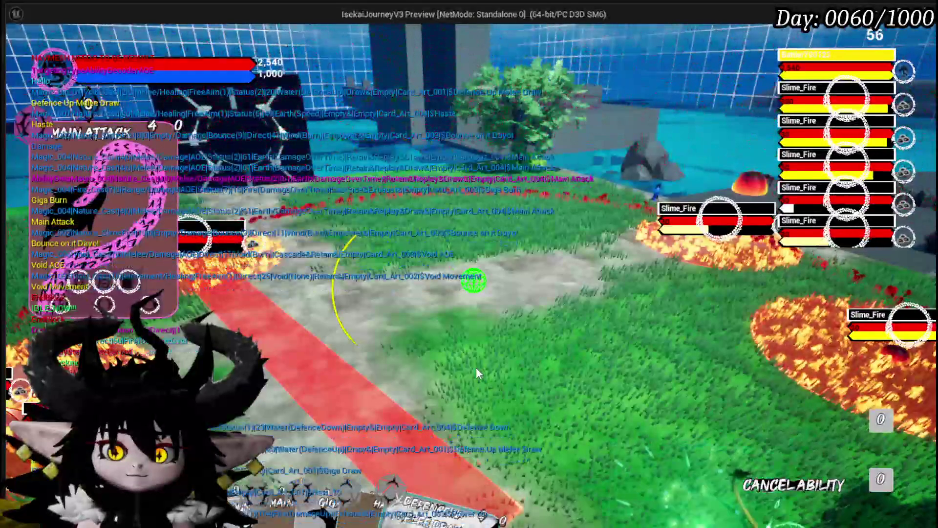
- Fire Main Attack at the slimes, stop the preview with Esc, and save the level
{"action": "left_click", "coordinate": [476, 368]}
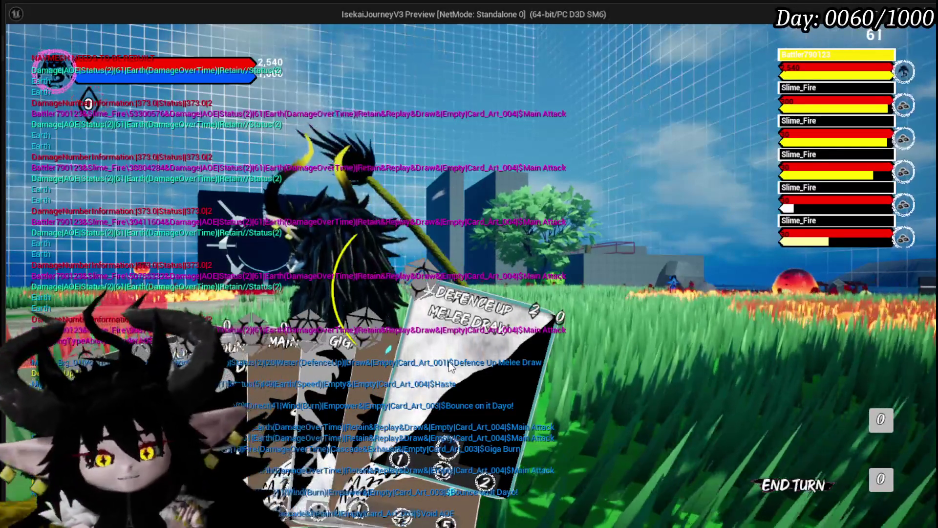
{"action": "key", "text": "Escape"}
{"action": "left_click", "coordinate": [18, 48]}
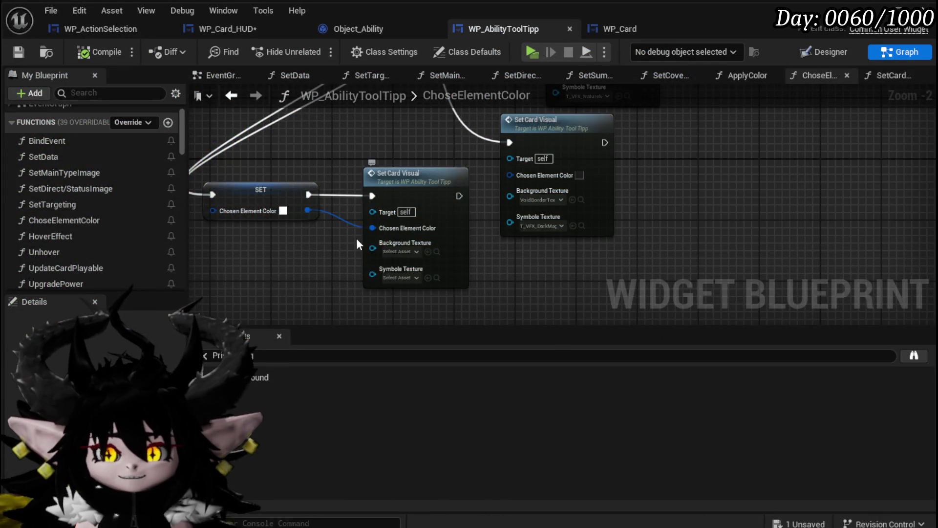
- Select the copied Set Card Visual node and save all changes
{"action": "left_click", "coordinate": [413, 250]}
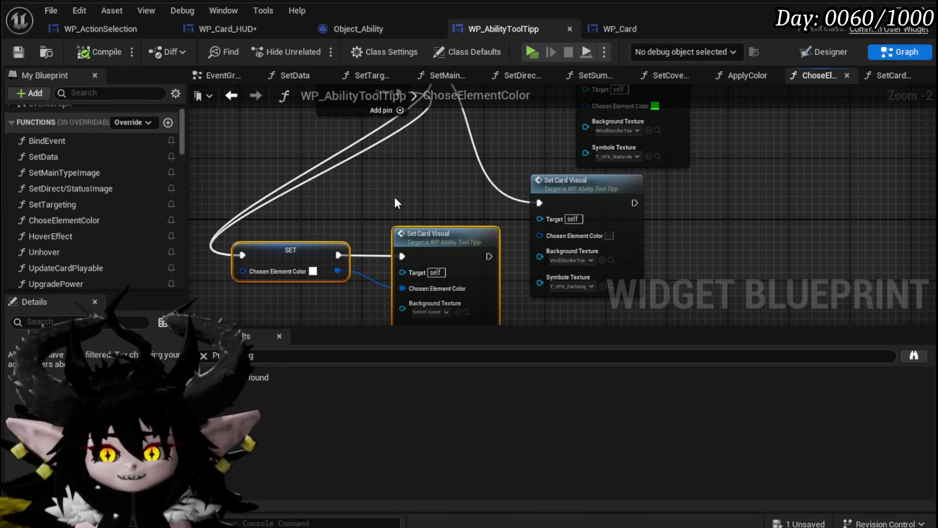
{"action": "left_click_drag", "start_coordinate": [399, 207], "coordinate": [389, 158]}
{"action": "scroll", "coordinate": [442, 178], "scroll_direction": "down", "scroll_amount": 3}
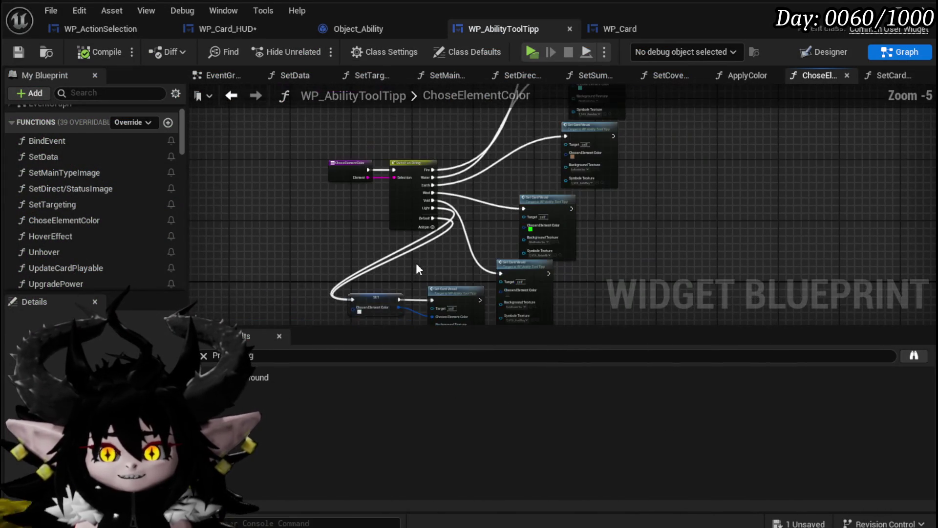
{"action": "left_click", "coordinate": [19, 52]}
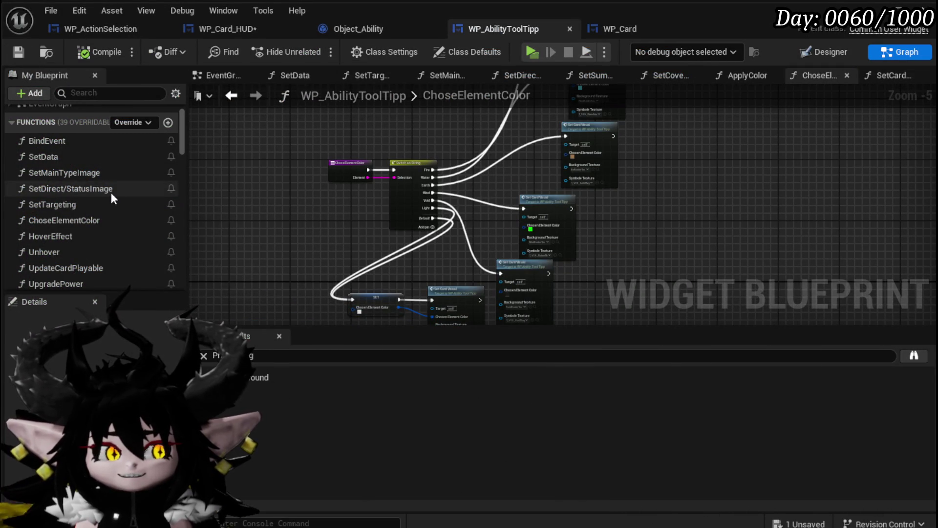
- Add a new function named SetCardColor to the tooltip blueprint and compile
{"action": "scroll", "coordinate": [111, 191], "scroll_direction": "up", "scroll_amount": 2}
{"action": "scroll", "coordinate": [315, 169], "scroll_direction": "up", "scroll_amount": 5}
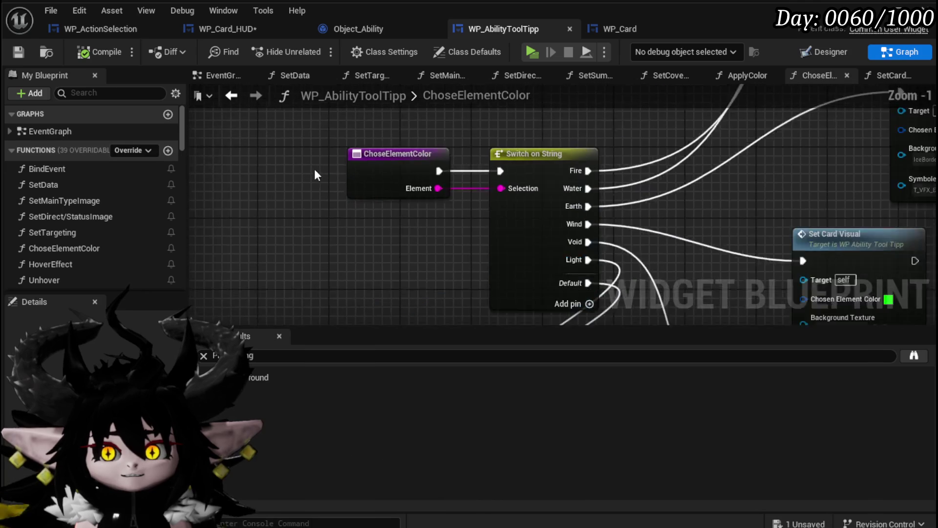
{"action": "left_click", "coordinate": [168, 151]}
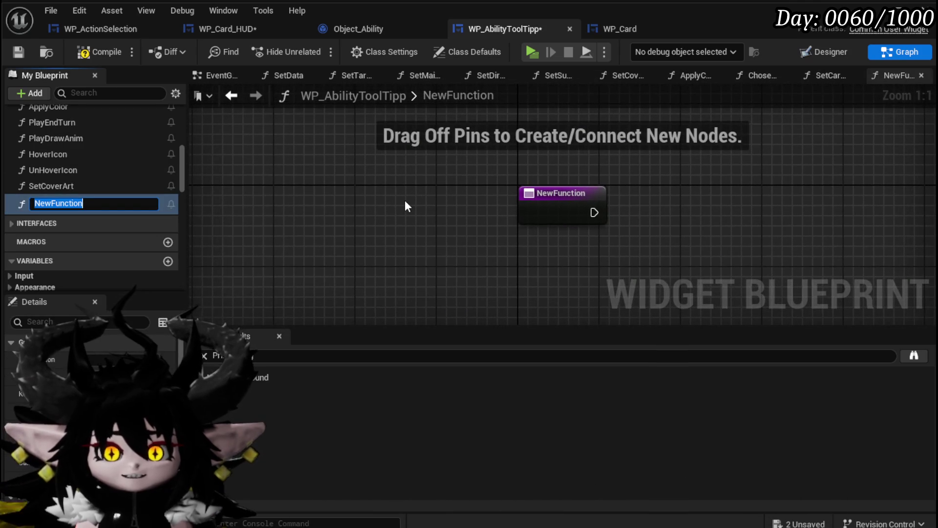
{"action": "type", "text": "SetCardColor"}
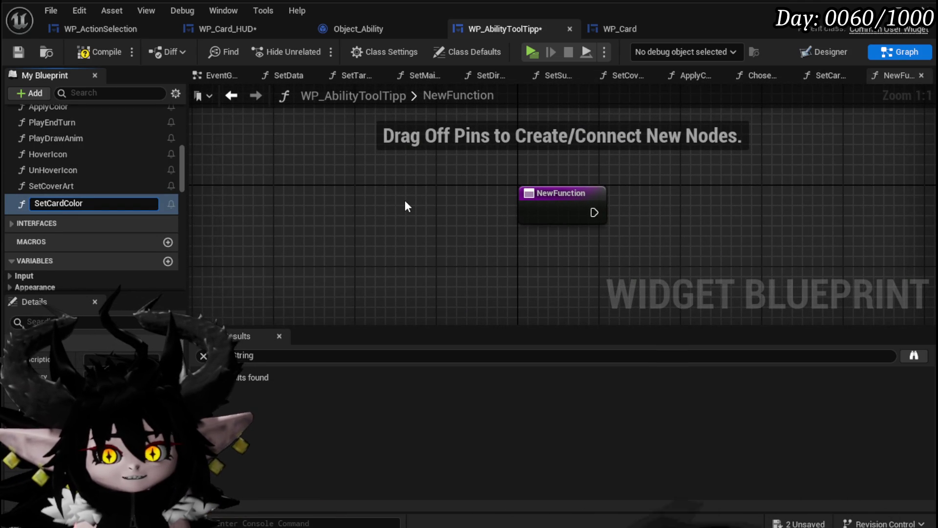
{"action": "key", "text": "Return"}
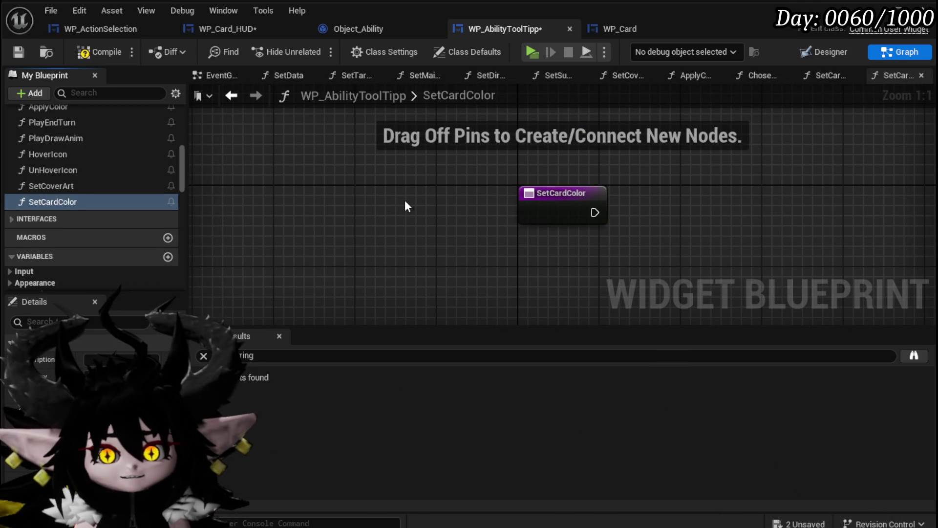
{"action": "left_click", "coordinate": [22, 51]}
- Rename the SetCardColor function to SetCardColorUnplayable
{"action": "right_click", "coordinate": [59, 201]}
{"action": "mouse_move", "coordinate": [98, 266]}
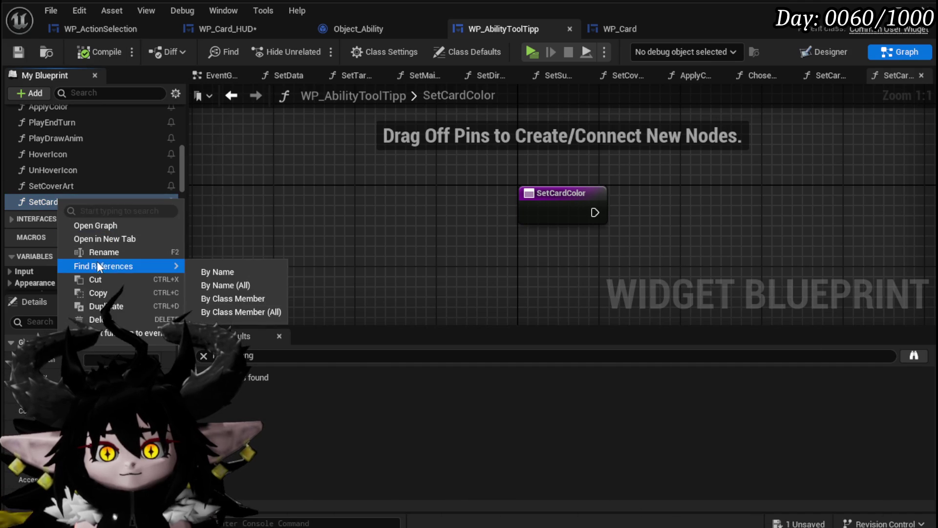
{"action": "left_click", "coordinate": [90, 249]}
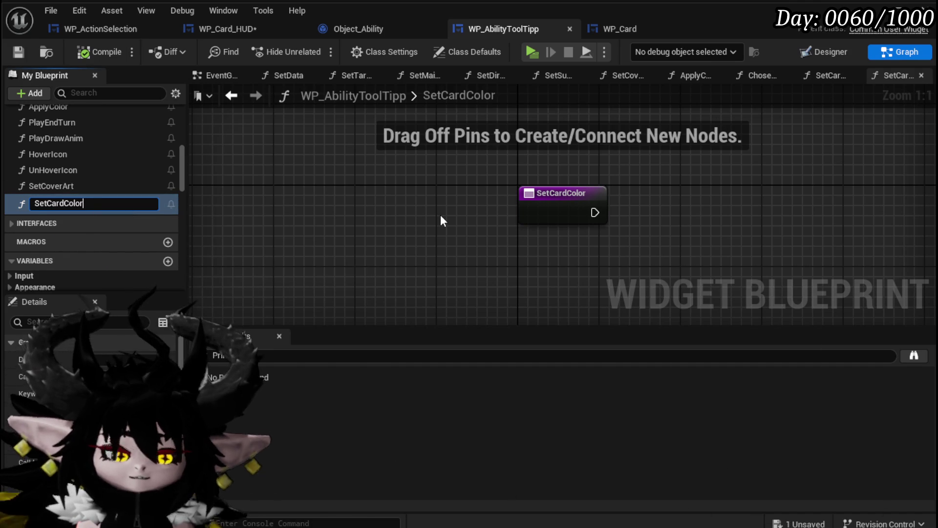
{"action": "type", "text": "Unplaya"}
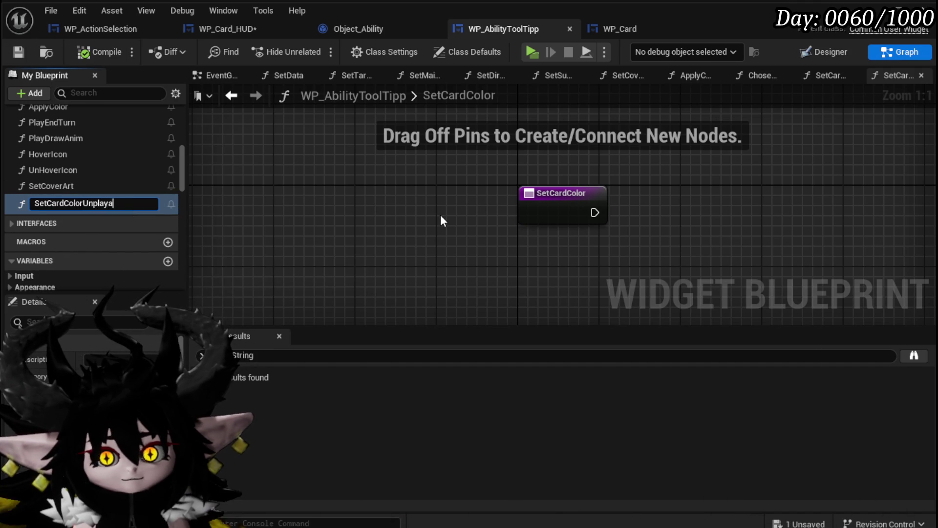
{"action": "type", "text": "ble"}
{"action": "key", "text": "Return"}
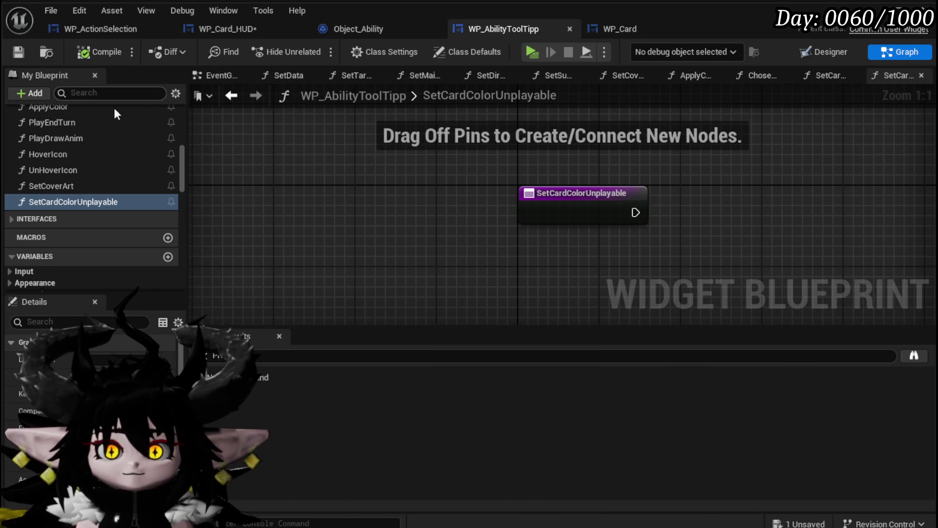
{"action": "scroll", "coordinate": [135, 191], "scroll_direction": "down", "scroll_amount": 10}
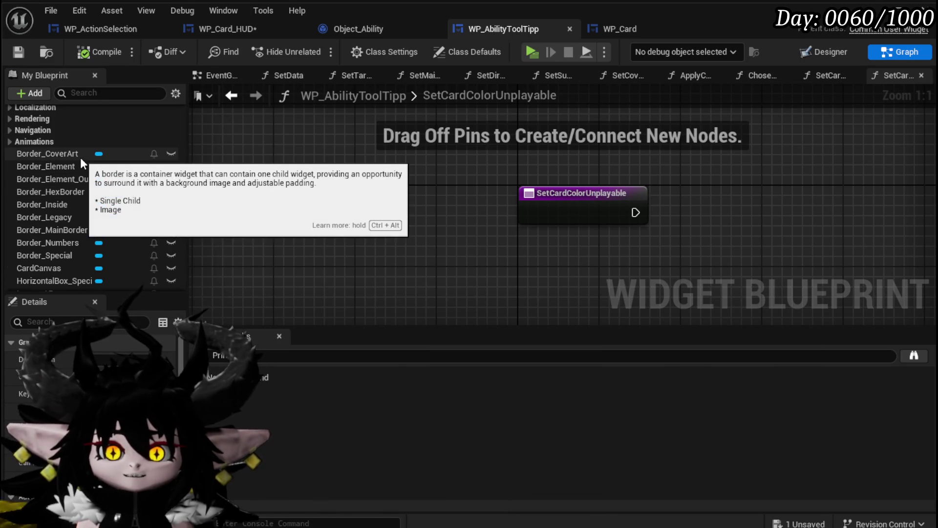
- Place Get nodes for Border Cover Art, Border Element and Border Element Outline
{"action": "mouse_move", "coordinate": [69, 155]}
{"action": "left_mouse_down"}
{"action": "mouse_move", "coordinate": [421, 183]}
{"action": "mouse_move", "coordinate": [381, 196]}
{"action": "left_mouse_up"}
{"action": "mouse_move", "coordinate": [93, 166]}
{"action": "left_mouse_down"}
{"action": "mouse_move", "coordinate": [256, 195]}
{"action": "mouse_move", "coordinate": [221, 172]}
{"action": "left_mouse_up"}
{"action": "left_click", "coordinate": [251, 196]}
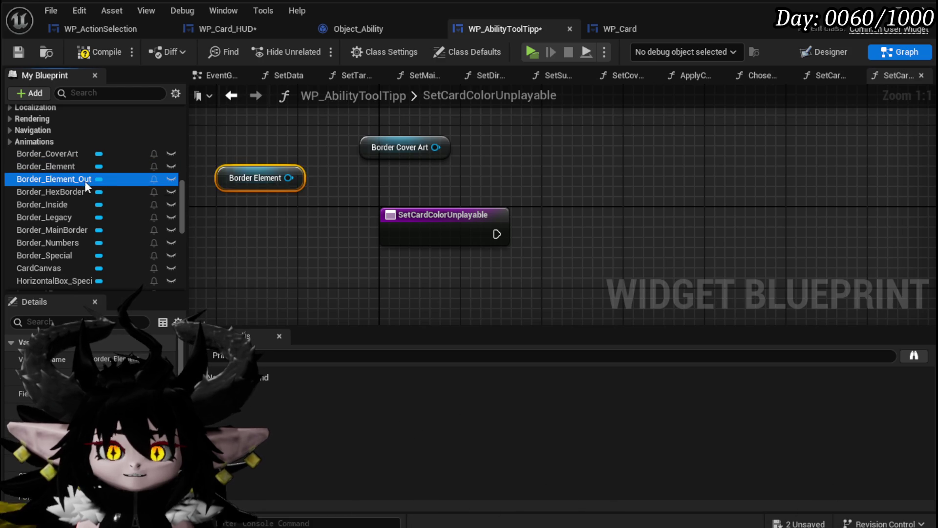
{"action": "mouse_move", "coordinate": [232, 204]}
{"action": "left_mouse_down"}
{"action": "mouse_move", "coordinate": [255, 224]}
{"action": "mouse_move", "coordinate": [238, 203]}
{"action": "left_mouse_up"}
{"action": "left_click", "coordinate": [255, 223]}
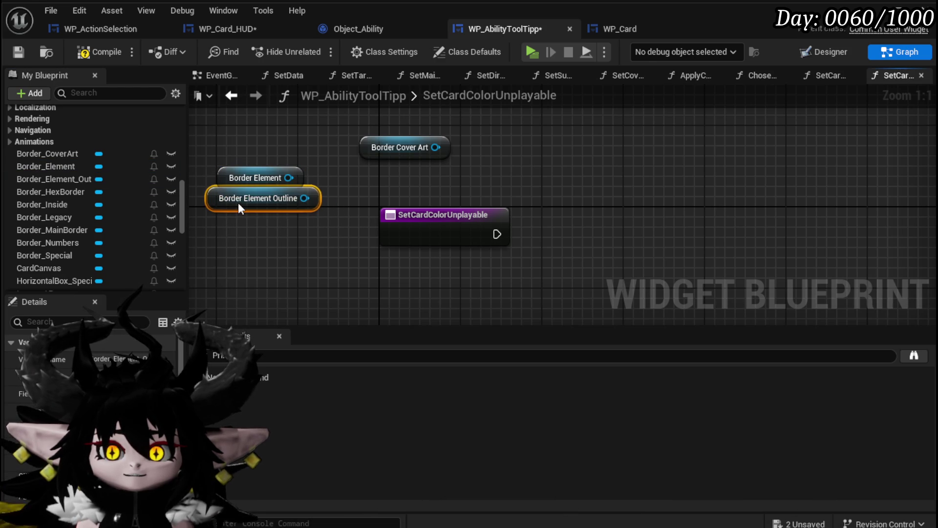
- Add Border Hex Border and Border Inside getters, then view the Designer layout
{"action": "mouse_move", "coordinate": [36, 191]}
{"action": "left_mouse_down"}
{"action": "mouse_move", "coordinate": [224, 239]}
{"action": "mouse_move", "coordinate": [213, 221]}
{"action": "mouse_move", "coordinate": [230, 252]}
{"action": "left_mouse_up"}
{"action": "left_click", "coordinate": [230, 253]}
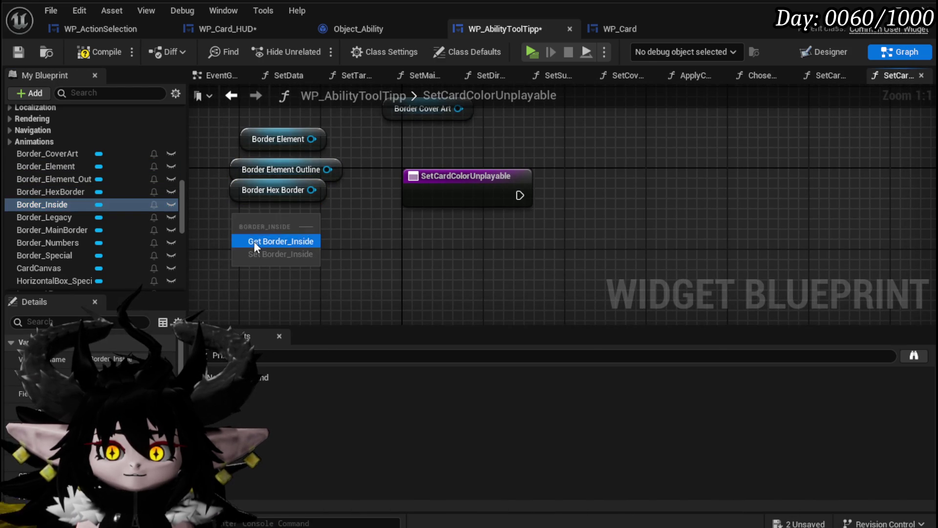
{"action": "left_click", "coordinate": [253, 242]}
{"action": "left_click", "coordinate": [70, 216]}
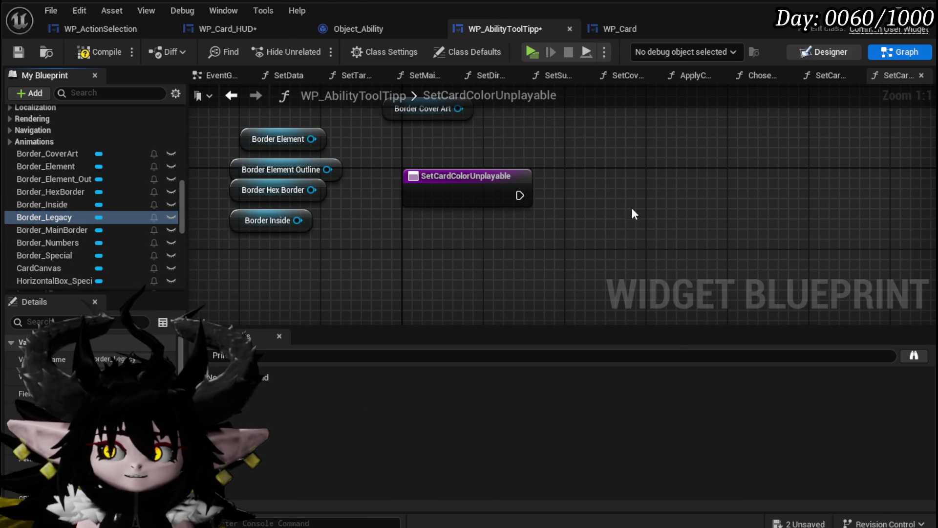
{"action": "left_click", "coordinate": [825, 51]}
{"action": "scroll", "coordinate": [540, 270], "scroll_direction": "down", "scroll_amount": 5}
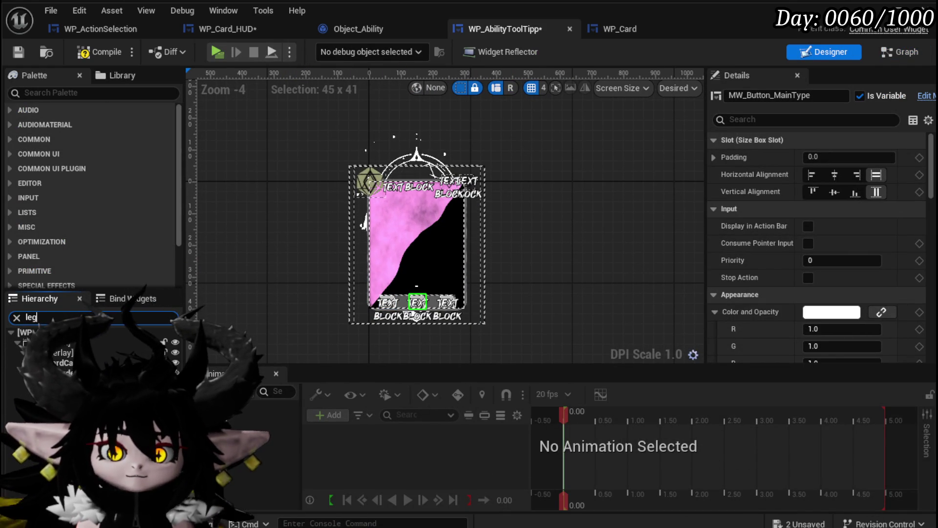
- Delete the WP_Legacy_124 and legacy border widgets from the Hierarchy and compile
{"action": "left_click", "coordinate": [19, 404]}
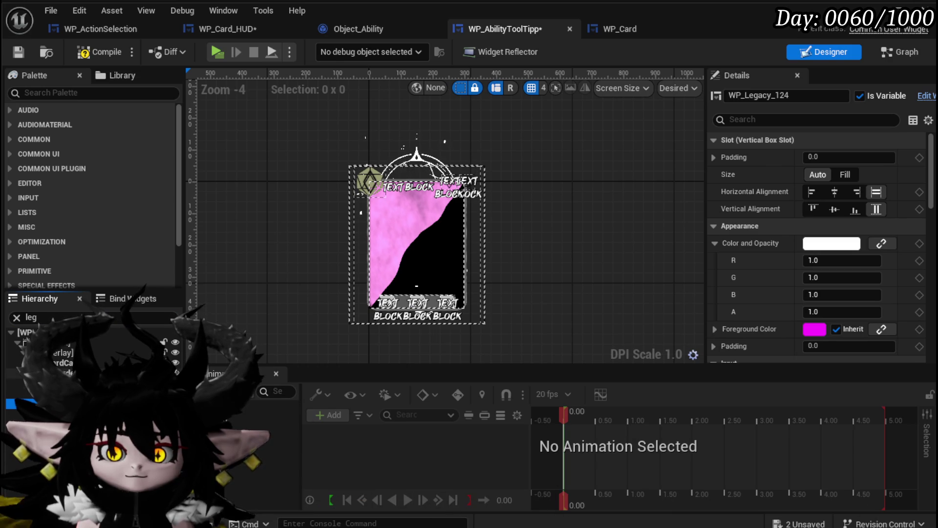
{"action": "left_click", "coordinate": [56, 373], "text": "shift"}
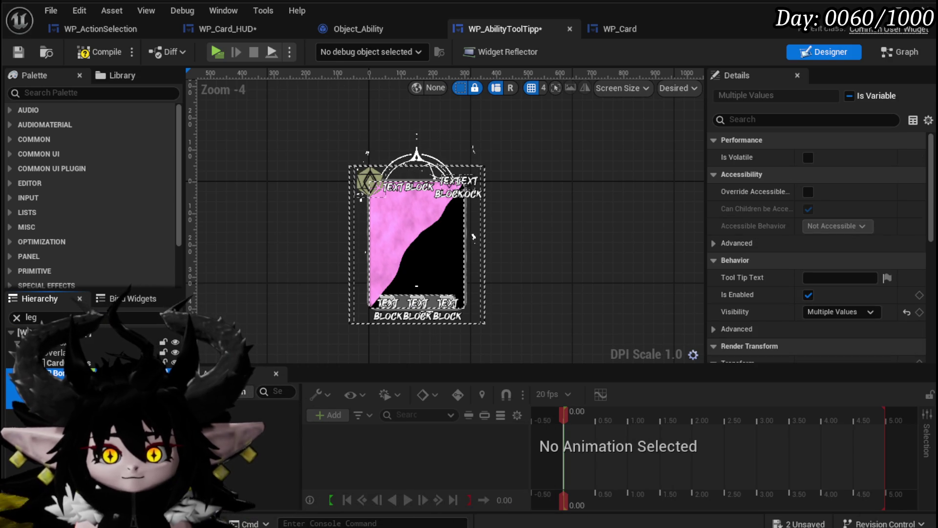
{"action": "left_click", "coordinate": [267, 344]}
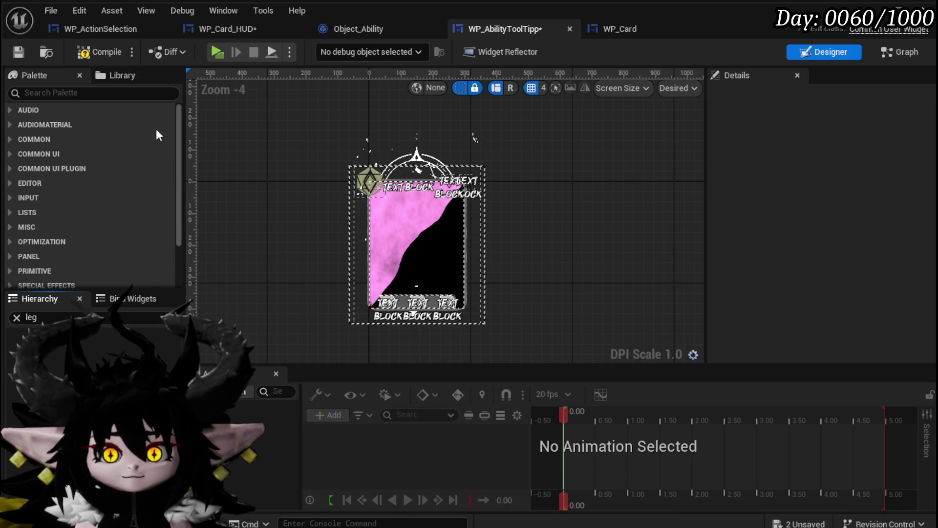
{"action": "left_click", "coordinate": [90, 44]}
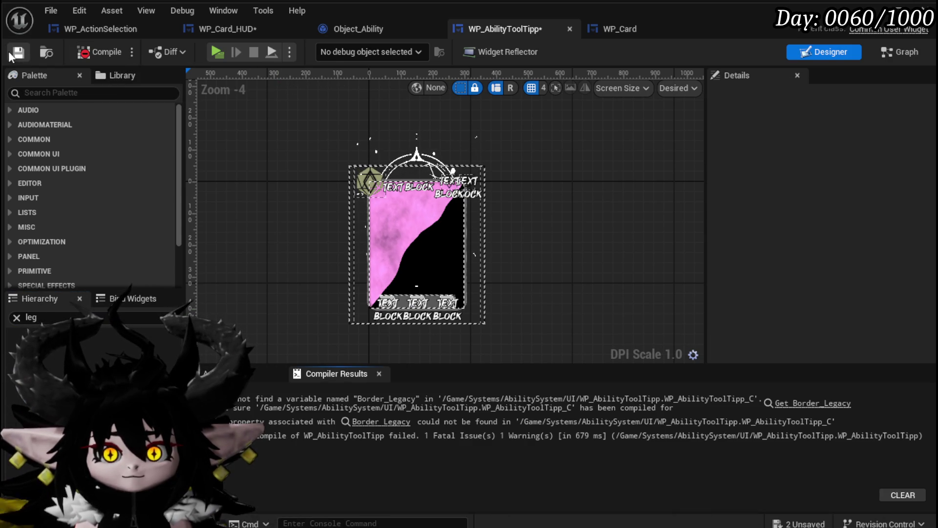
- Rewire ApplyColor so the previous SET feeds Border Inside directly, then recompile
{"action": "left_click", "coordinate": [746, 400]}
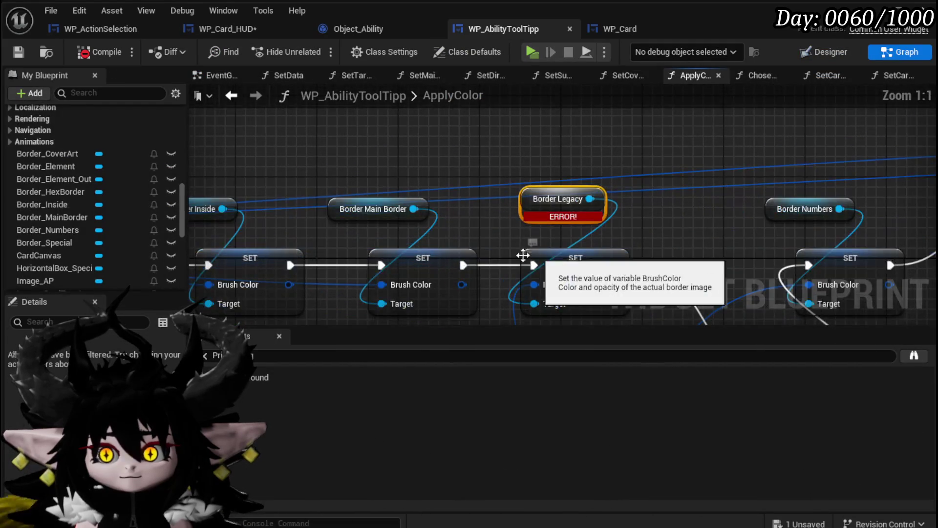
{"action": "left_click_drag", "start_coordinate": [295, 160], "coordinate": [645, 237]}
{"action": "scroll", "coordinate": [424, 147], "scroll_direction": "down", "scroll_amount": 2}
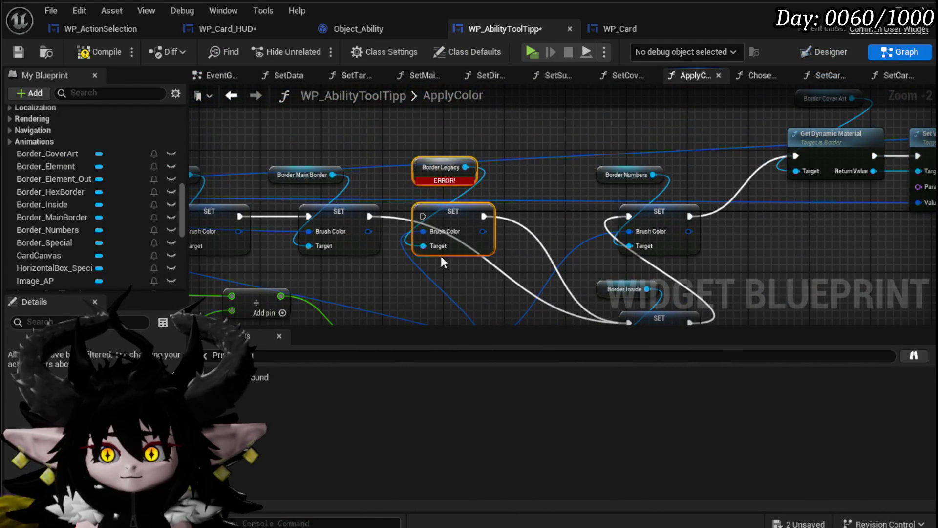
{"action": "mouse_move", "coordinate": [311, 149]}
{"action": "left_mouse_down"}
{"action": "mouse_move", "coordinate": [260, 76]}
{"action": "mouse_move", "coordinate": [182, 92]}
{"action": "left_mouse_up"}
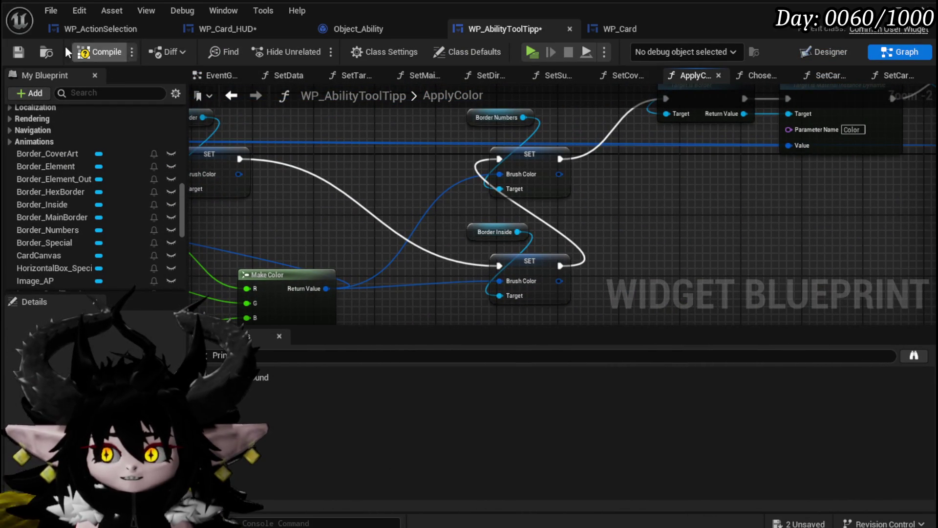
{"action": "left_click", "coordinate": [18, 52]}
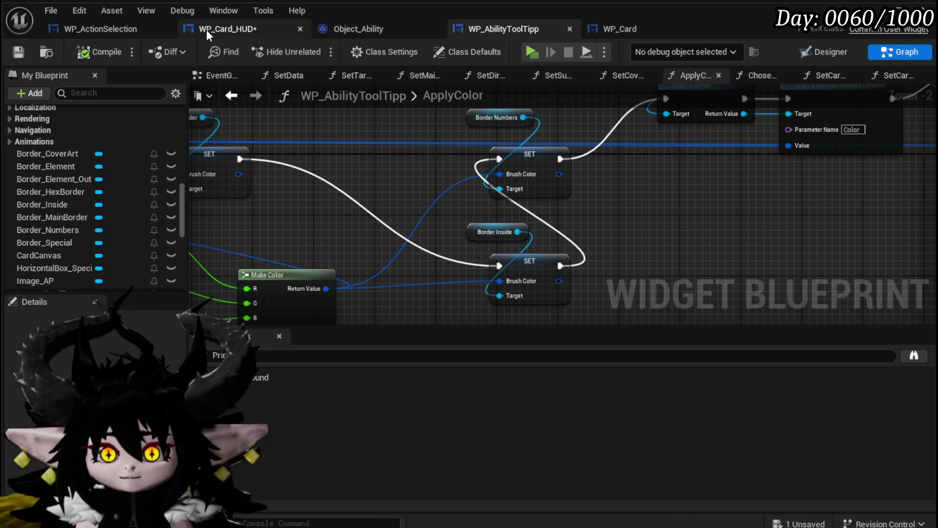
{"action": "left_click", "coordinate": [221, 29]}
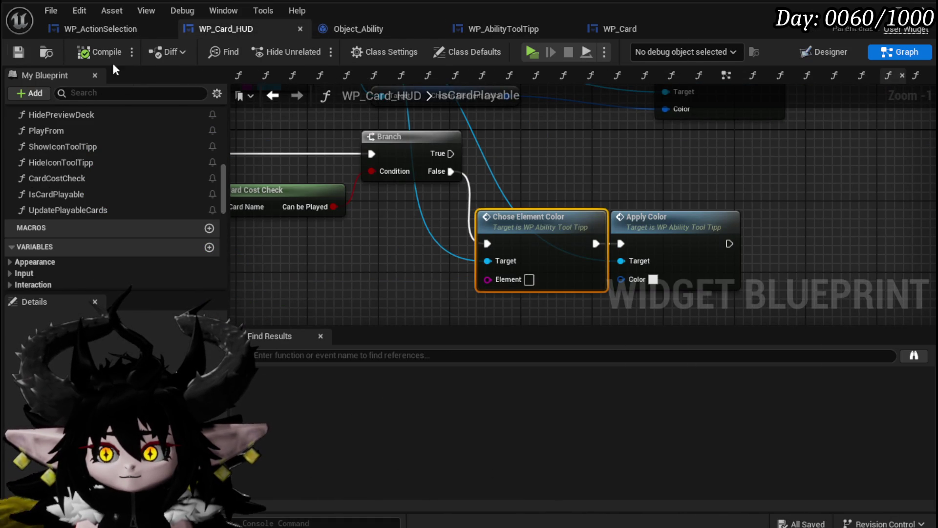
- Back in WP_AbilityToolTipp, open the SetCardColorUnplayable function graph
{"action": "left_click", "coordinate": [506, 30]}
{"action": "scroll", "coordinate": [74, 142], "scroll_direction": "up", "scroll_amount": 5}
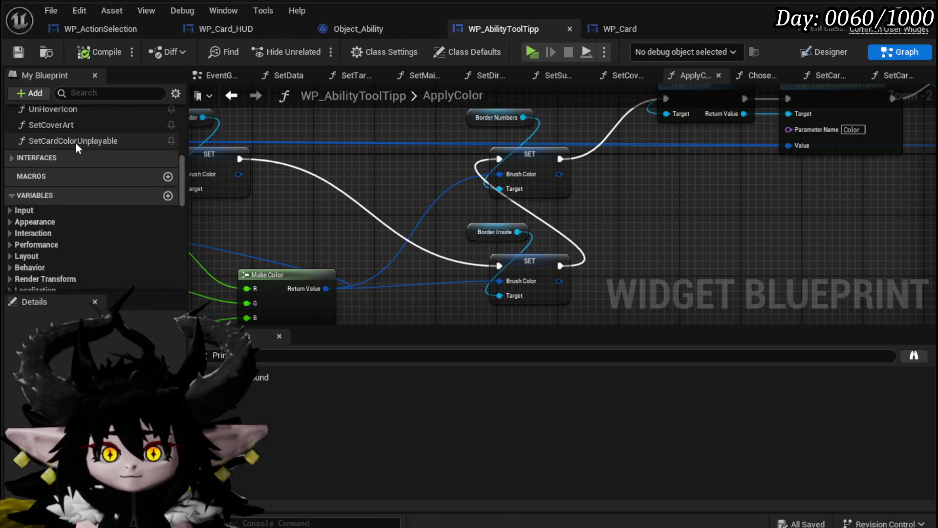
{"action": "double_click", "coordinate": [52, 242]}
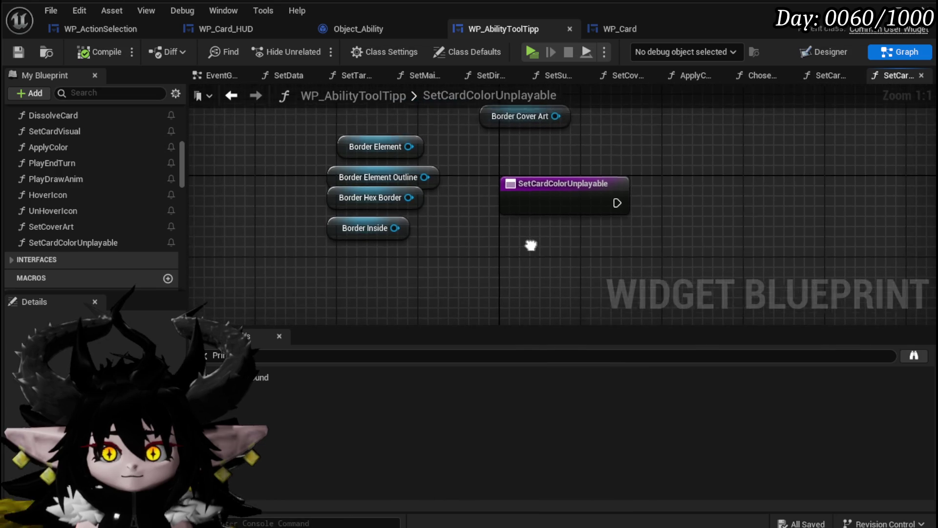
{"action": "scroll", "coordinate": [25, 188], "scroll_direction": "down", "scroll_amount": 3}
{"action": "left_click_drag", "start_coordinate": [301, 221], "coordinate": [395, 214]}
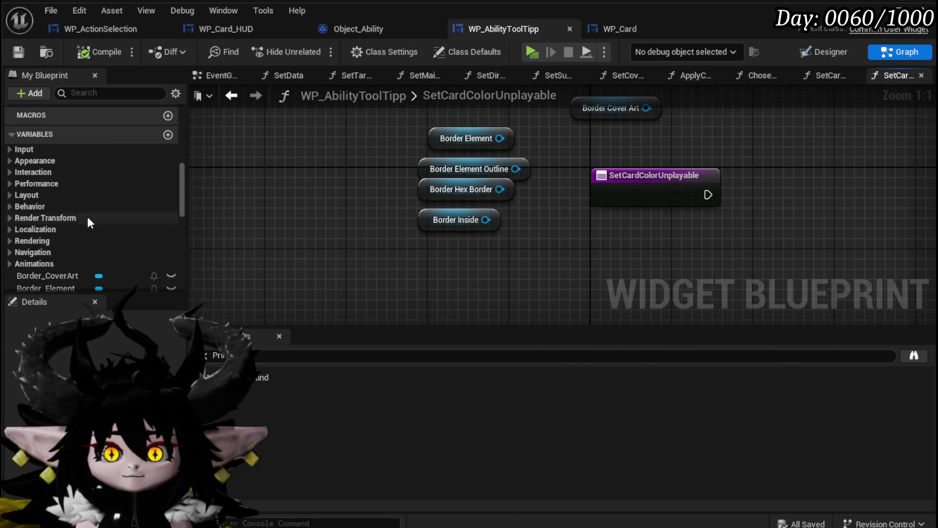
{"action": "scroll", "coordinate": [119, 250], "scroll_direction": "down", "scroll_amount": 2}
{"action": "scroll", "coordinate": [98, 228], "scroll_direction": "down", "scroll_amount": 3}
{"action": "scroll", "coordinate": [97, 224], "scroll_direction": "down", "scroll_amount": 2}
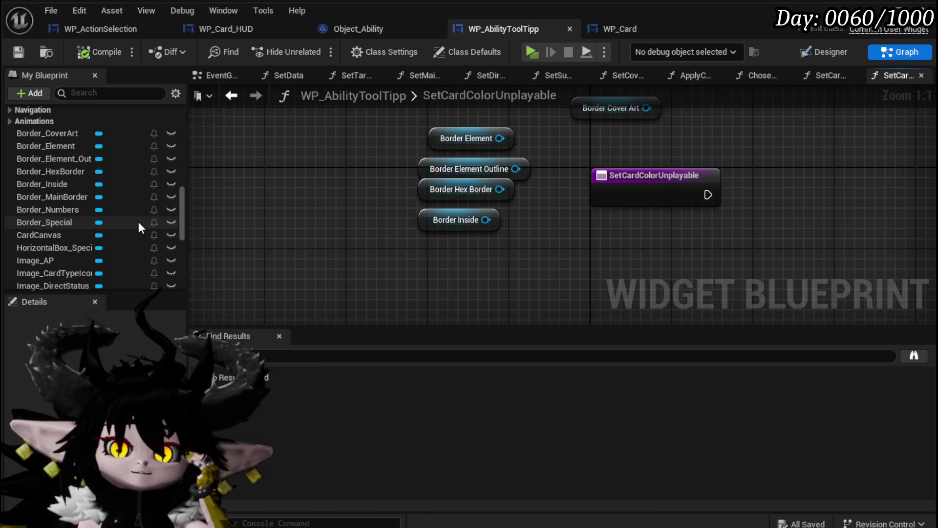
- Add Get nodes for Border_Special, Border_Numbers and Border_MainBorder, then view the Designer
{"action": "left_click_drag", "start_coordinate": [45, 222], "coordinate": [331, 243]}
{"action": "left_click", "coordinate": [366, 268]}
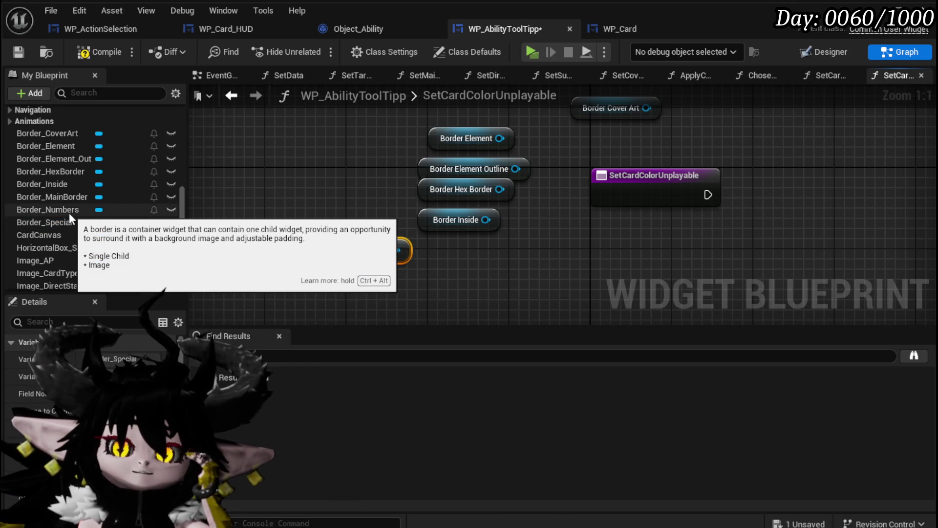
{"action": "left_click_drag", "start_coordinate": [170, 210], "coordinate": [359, 230]}
{"action": "left_click", "coordinate": [366, 233]}
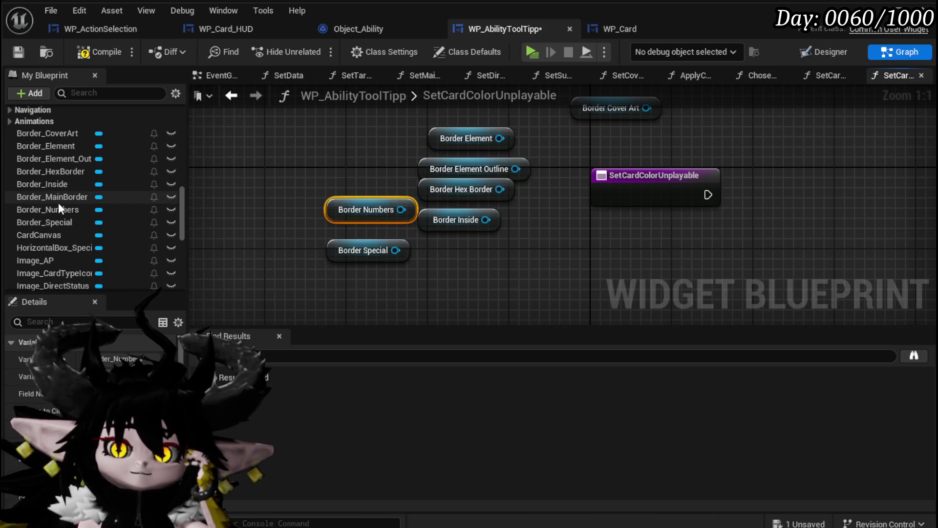
{"action": "mouse_move", "coordinate": [57, 202]}
{"action": "left_mouse_down"}
{"action": "mouse_move", "coordinate": [517, 262]}
{"action": "mouse_move", "coordinate": [446, 260]}
{"action": "left_mouse_up"}
{"action": "left_click", "coordinate": [471, 271]}
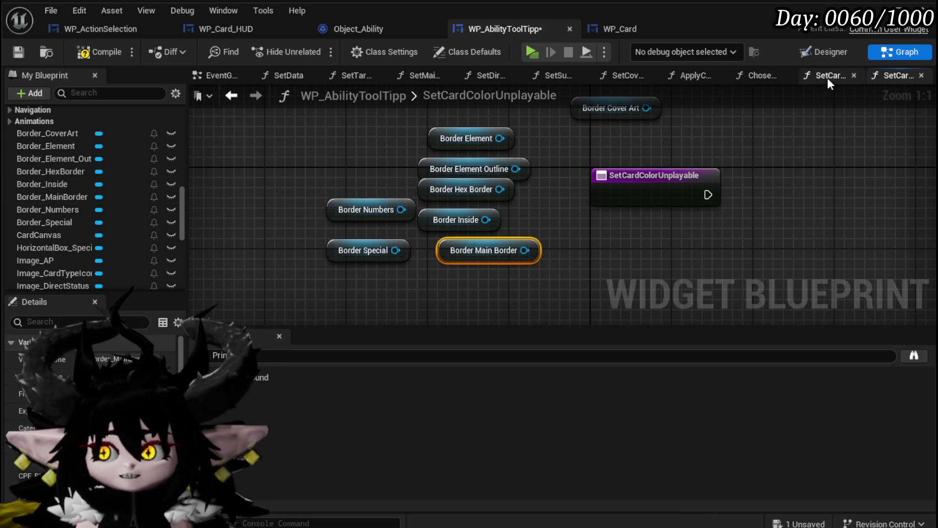
{"action": "left_click", "coordinate": [821, 52]}
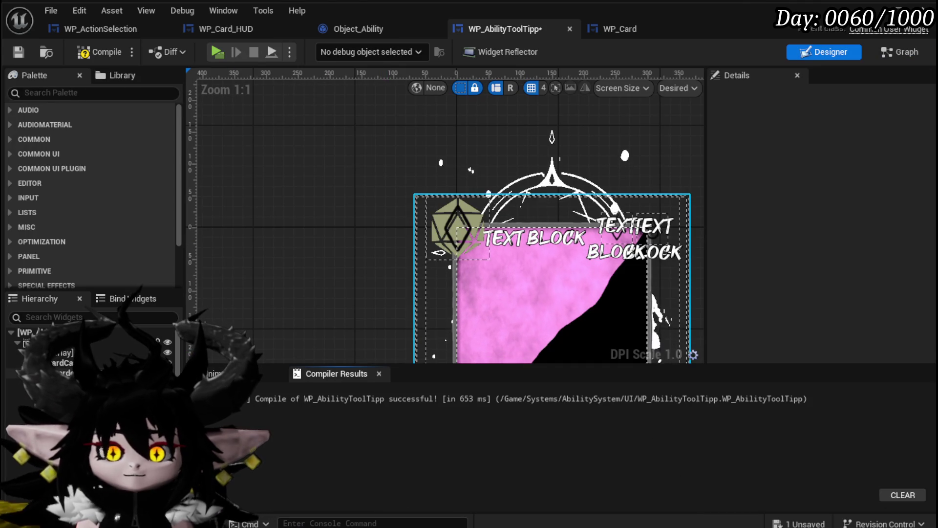
{"action": "left_click", "coordinate": [63, 373]}
{"action": "scroll", "coordinate": [255, 227], "scroll_direction": "down", "scroll_amount": 2}
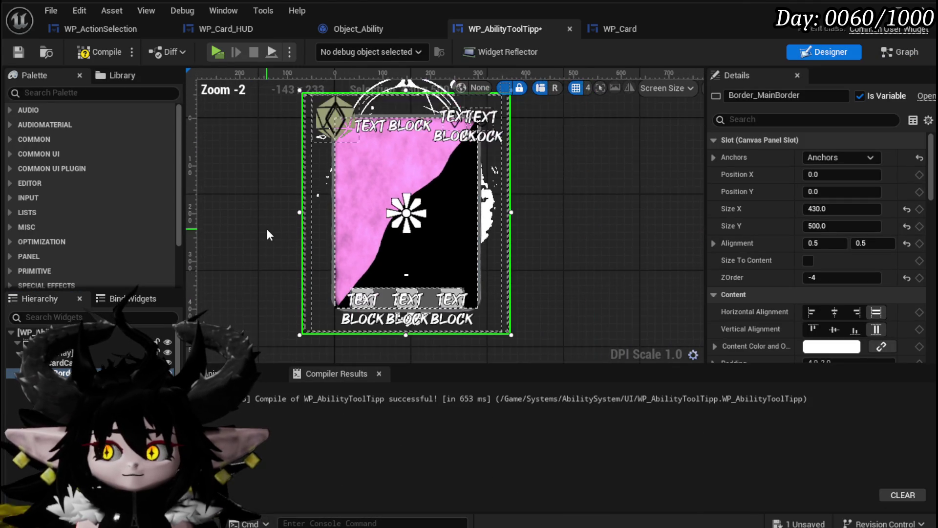
{"action": "scroll", "coordinate": [270, 247], "scroll_direction": "up", "scroll_amount": 2}
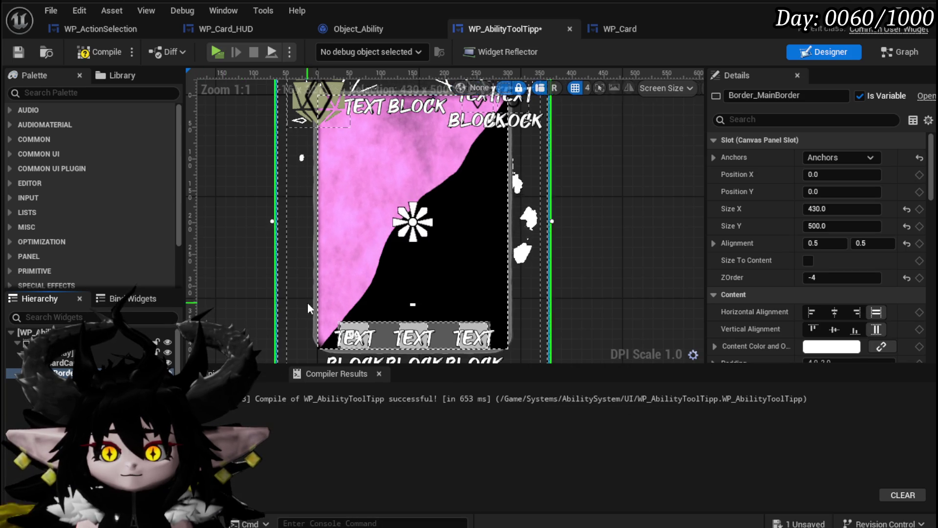
{"action": "scroll", "coordinate": [293, 308], "scroll_direction": "up", "scroll_amount": 16}
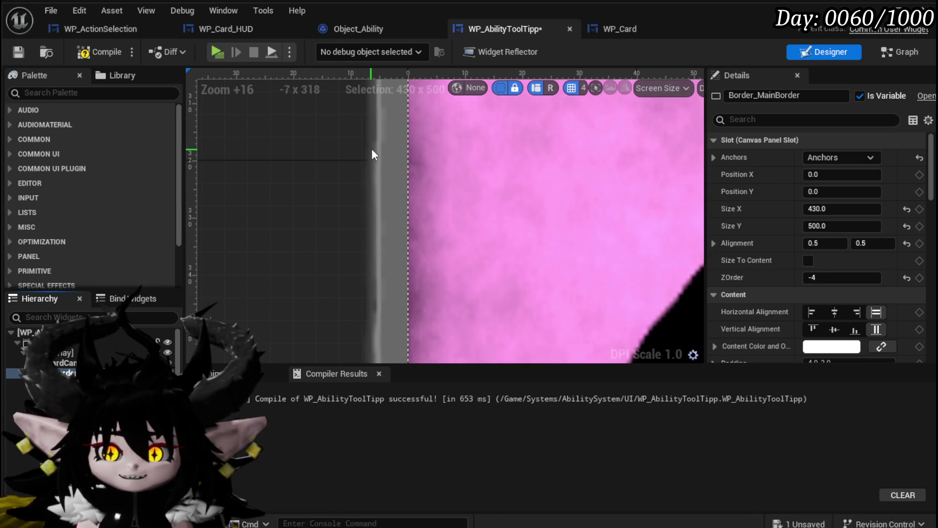
{"action": "scroll", "coordinate": [330, 290], "scroll_direction": "down", "scroll_amount": 10}
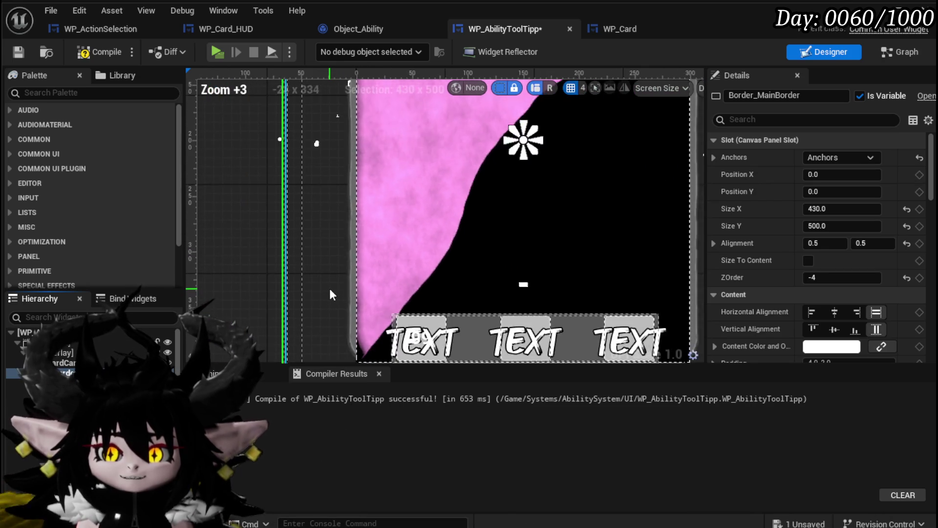
{"action": "scroll", "coordinate": [329, 294], "scroll_direction": "down", "scroll_amount": 4}
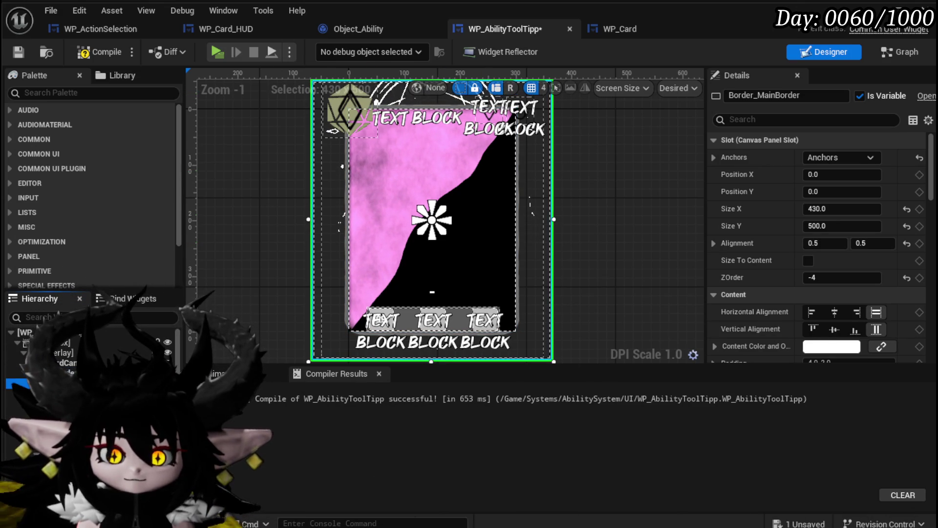
- Inspect the Border_Element and Border_Element_Outline widgets, ending with Border_Element selected
{"action": "left_click", "coordinate": [381, 156]}
{"action": "scroll", "coordinate": [813, 168], "scroll_direction": "down", "scroll_amount": 2}
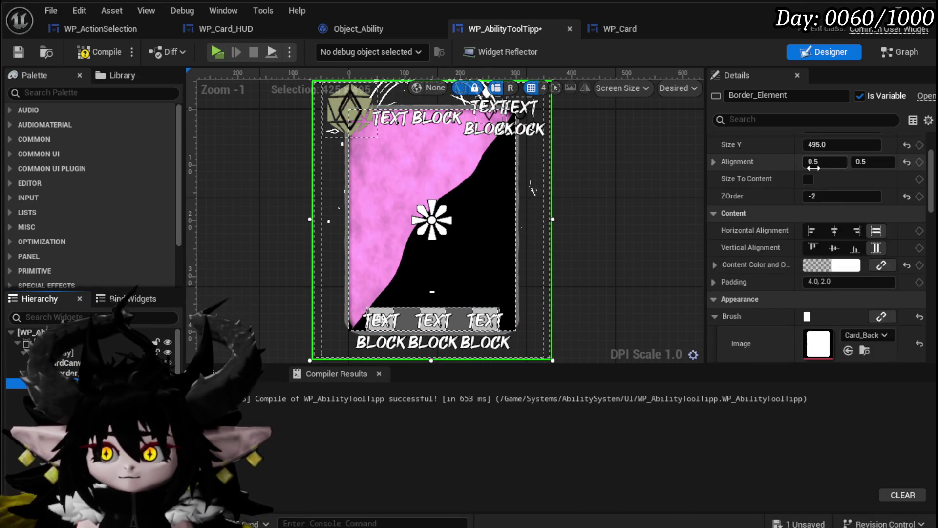
{"action": "scroll", "coordinate": [814, 168], "scroll_direction": "down", "scroll_amount": 5}
{"action": "scroll", "coordinate": [815, 174], "scroll_direction": "up", "scroll_amount": 3}
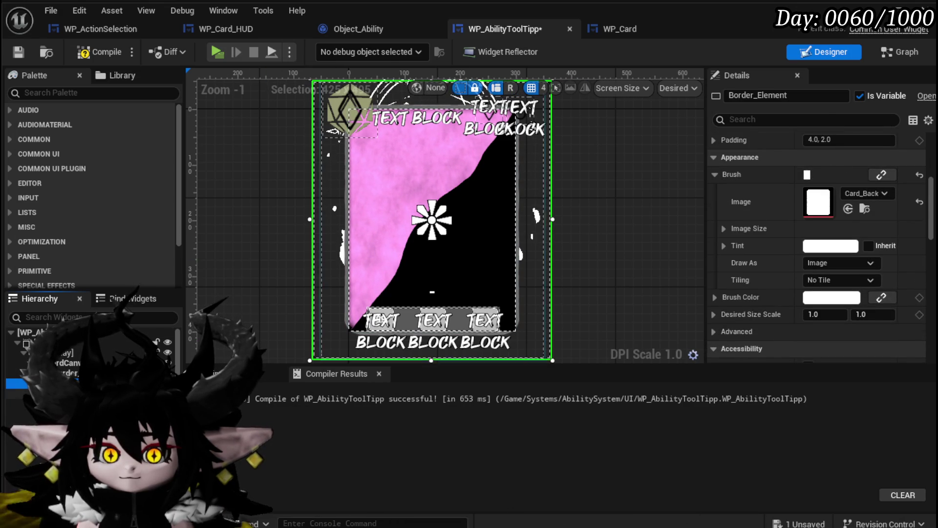
{"action": "left_click", "coordinate": [49, 393]}
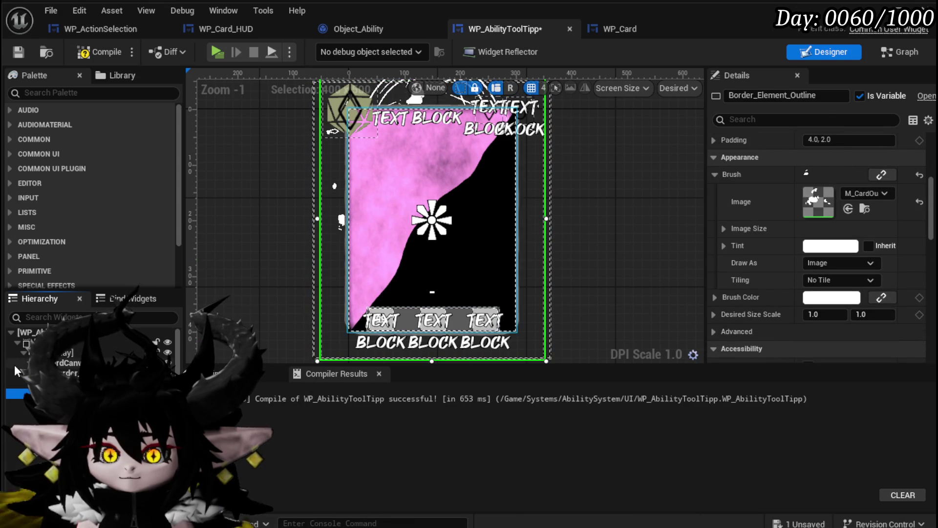
{"action": "left_click", "coordinate": [48, 384]}
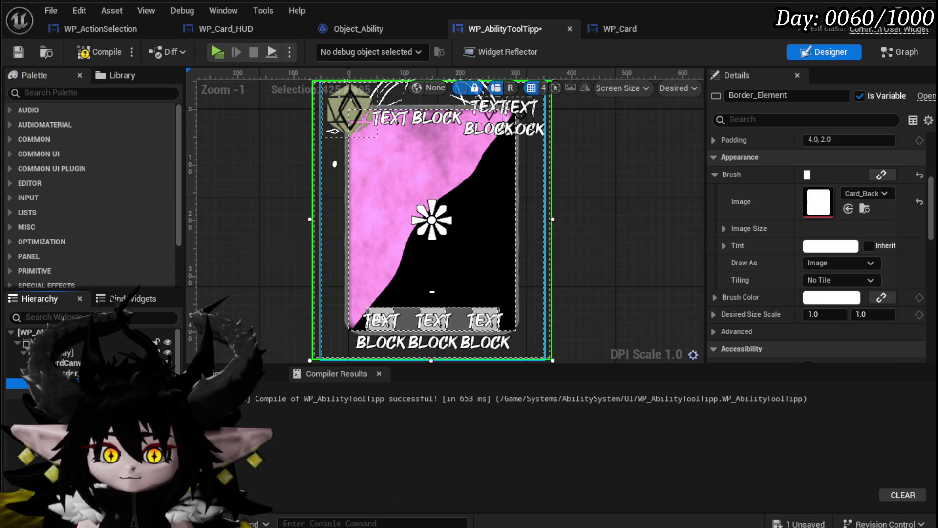
{"action": "left_click", "coordinate": [49, 393], "text": "ctrl"}
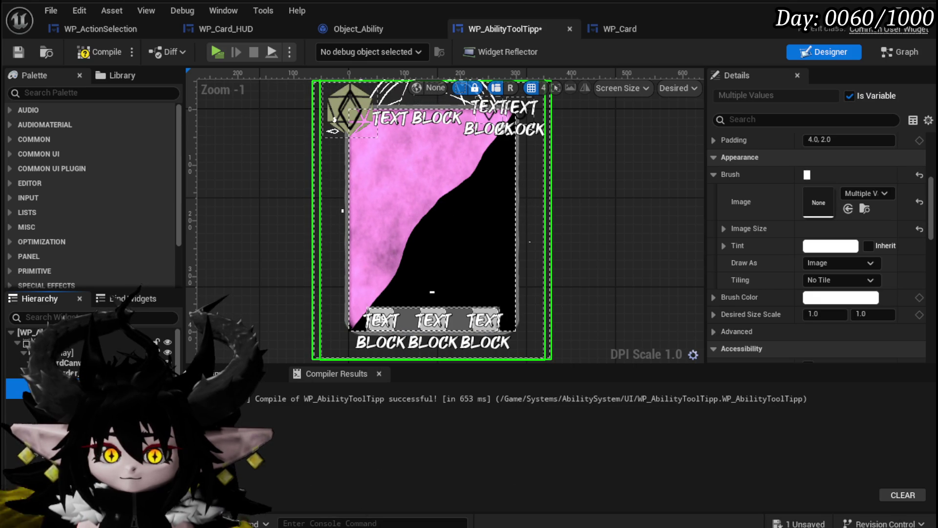
{"action": "left_click", "coordinate": [49, 384]}
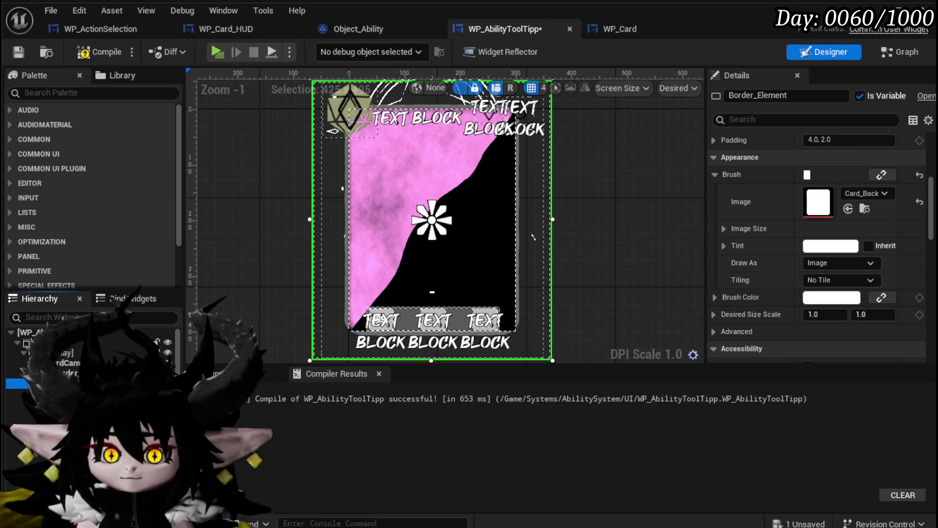
- Rename Border_Element to Border_Element_Color and save the tooltip widget
{"action": "left_click", "coordinate": [810, 96]}
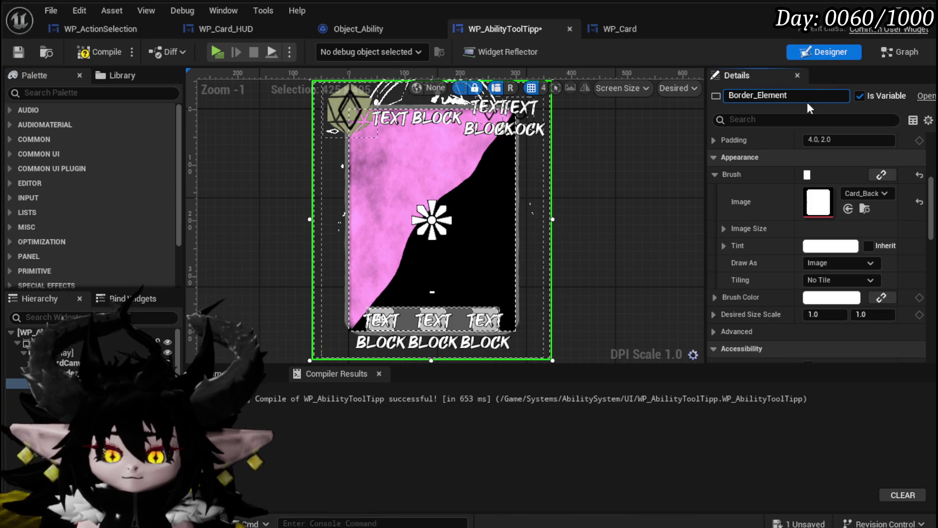
{"action": "type", "text": "_Color"}
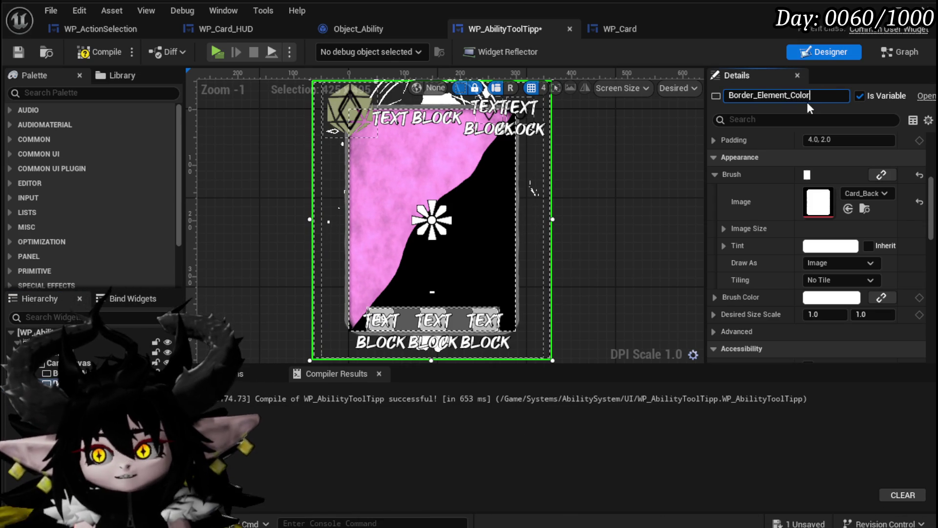
{"action": "key", "text": "Return"}
{"action": "scroll", "coordinate": [342, 237], "scroll_direction": "up", "scroll_amount": 9}
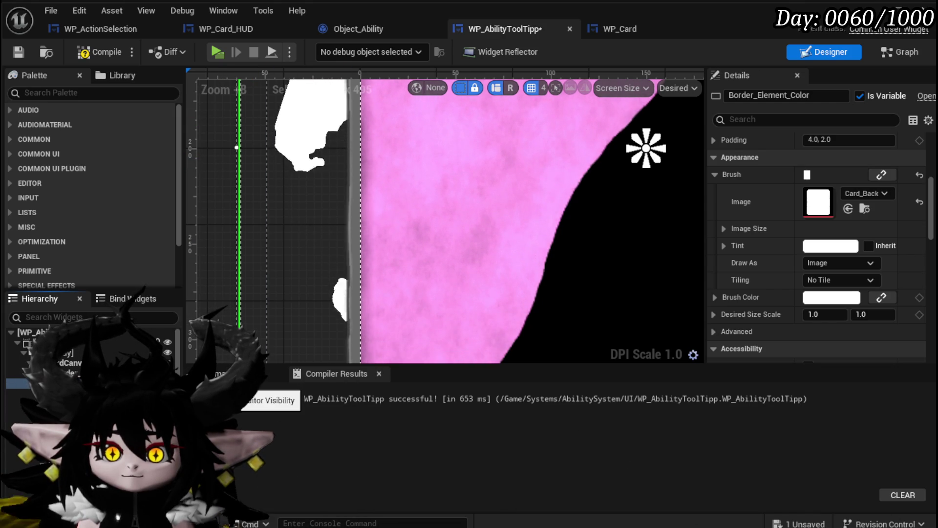
{"action": "left_click", "coordinate": [17, 53]}
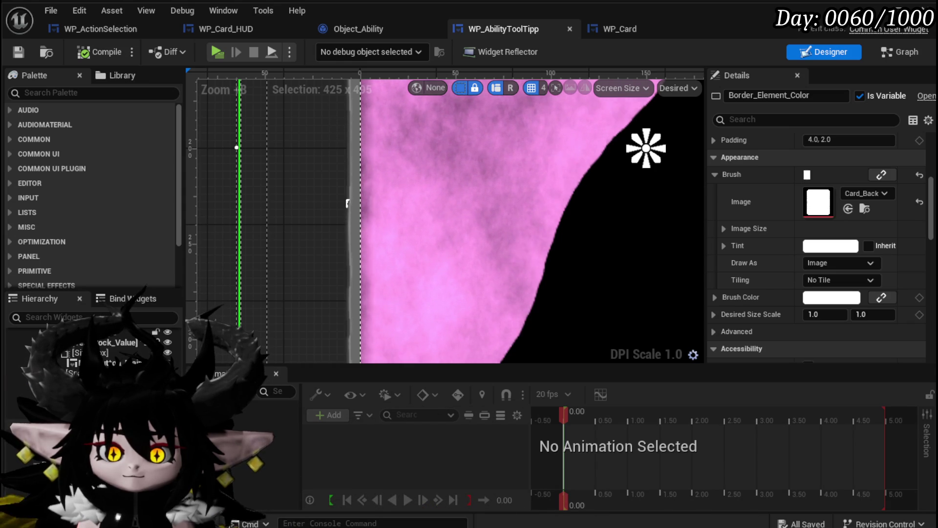
- Select Border_CoverArt and find its M_CardBorder_Inst brush material in the Content Browser
{"action": "left_click", "coordinate": [271, 325]}
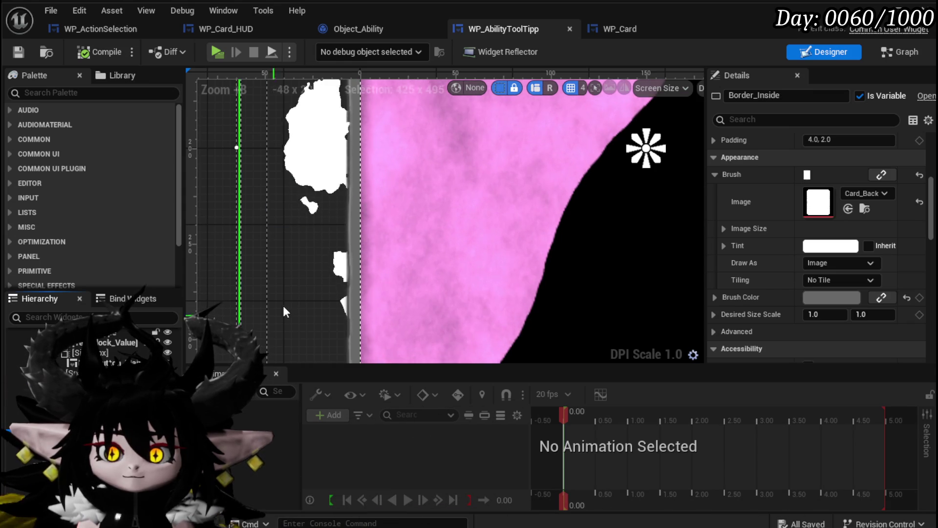
{"action": "scroll", "coordinate": [271, 325], "scroll_direction": "down", "scroll_amount": 2}
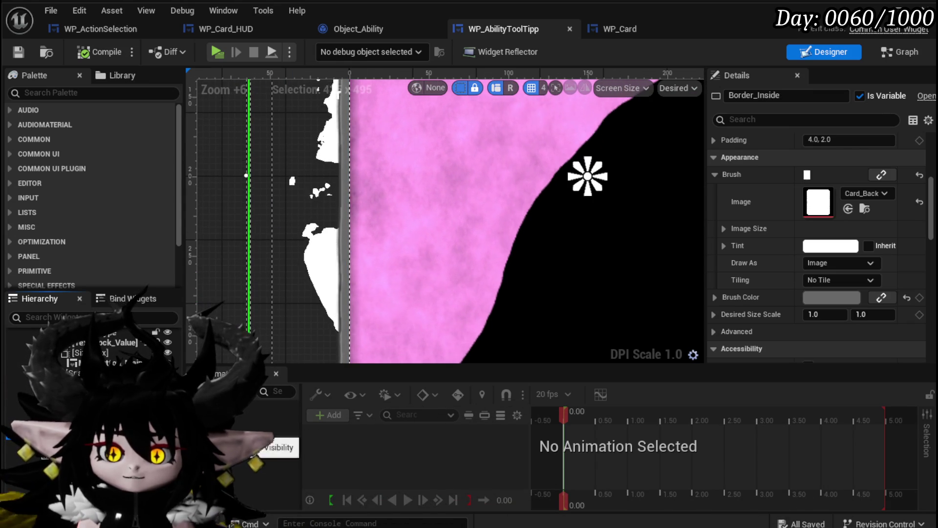
{"action": "scroll", "coordinate": [284, 249], "scroll_direction": "down", "scroll_amount": 9}
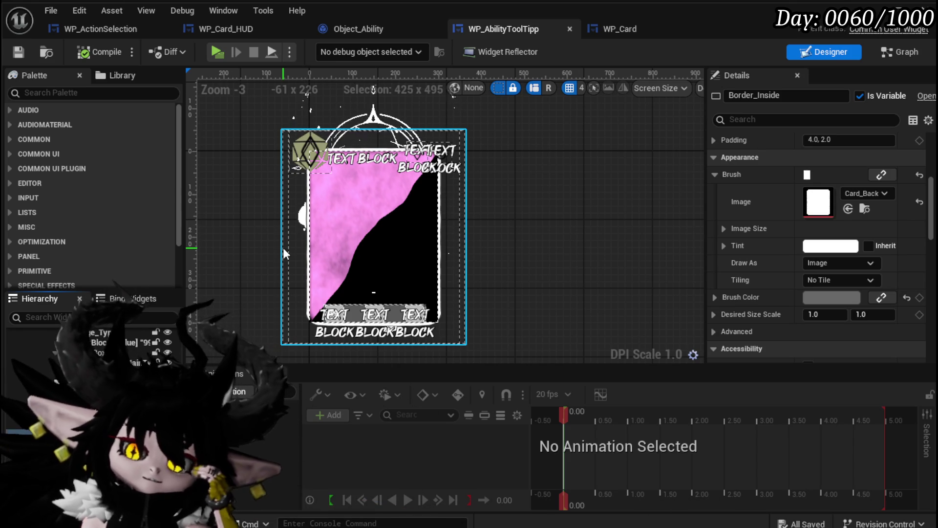
{"action": "left_click", "coordinate": [342, 264]}
{"action": "scroll", "coordinate": [747, 201], "scroll_direction": "down", "scroll_amount": 3}
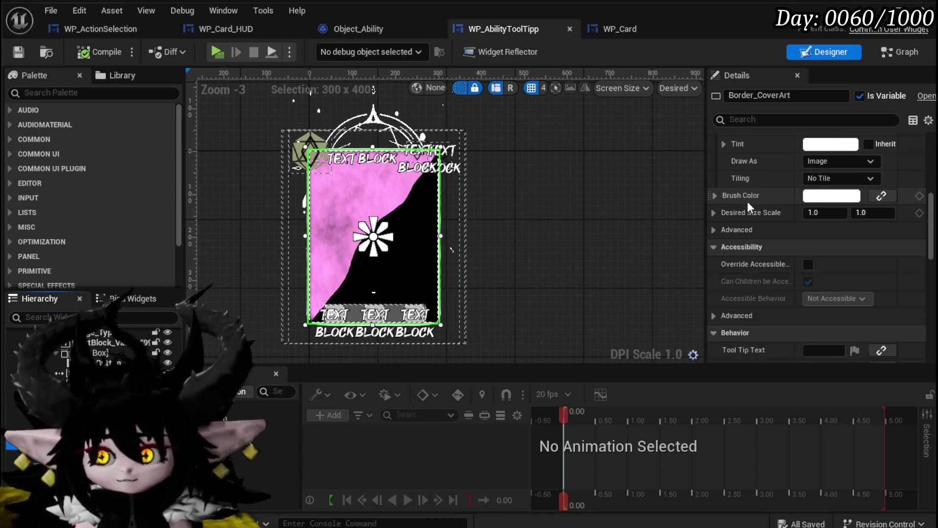
{"action": "scroll", "coordinate": [747, 202], "scroll_direction": "up", "scroll_amount": 3}
{"action": "left_click", "coordinate": [866, 188]}
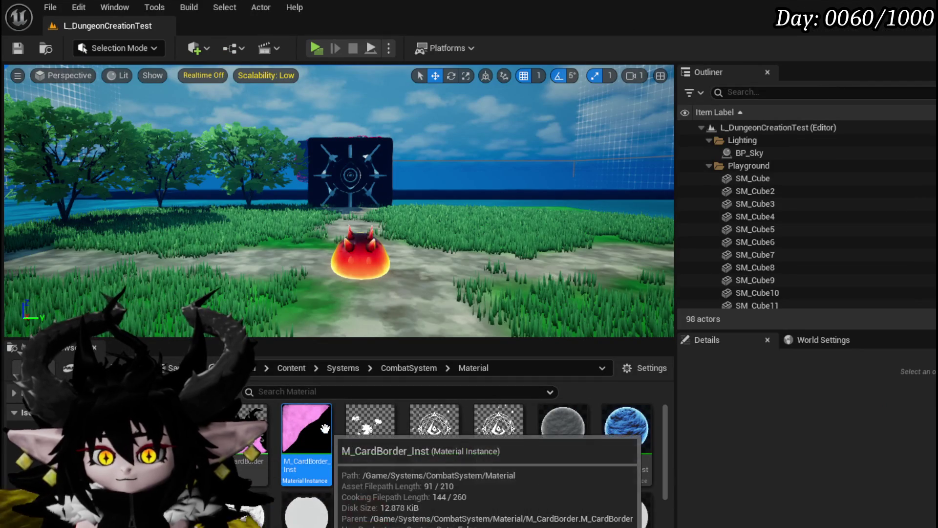
- Set M_CardBorder_Inst's CoverArt texture to Card_Art_003 and save the material instance
{"action": "double_click", "coordinate": [325, 429]}
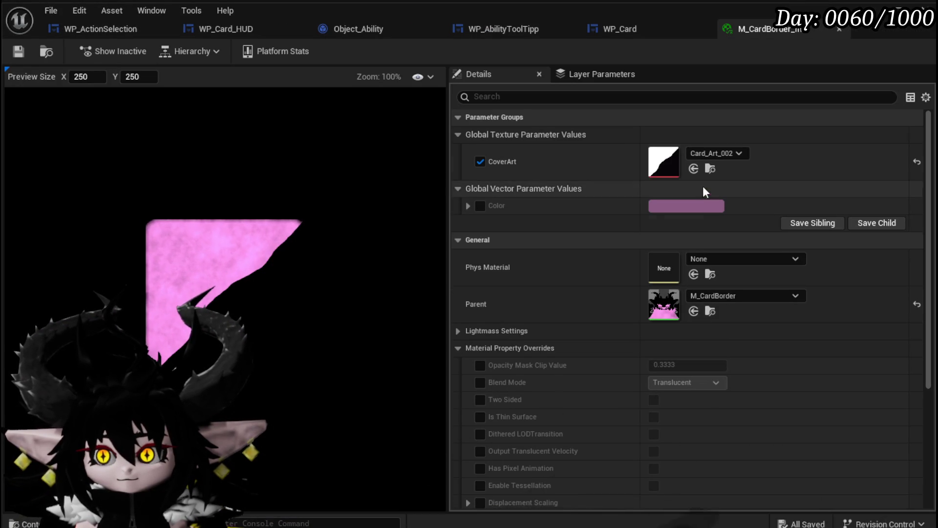
{"action": "left_click", "coordinate": [718, 153]}
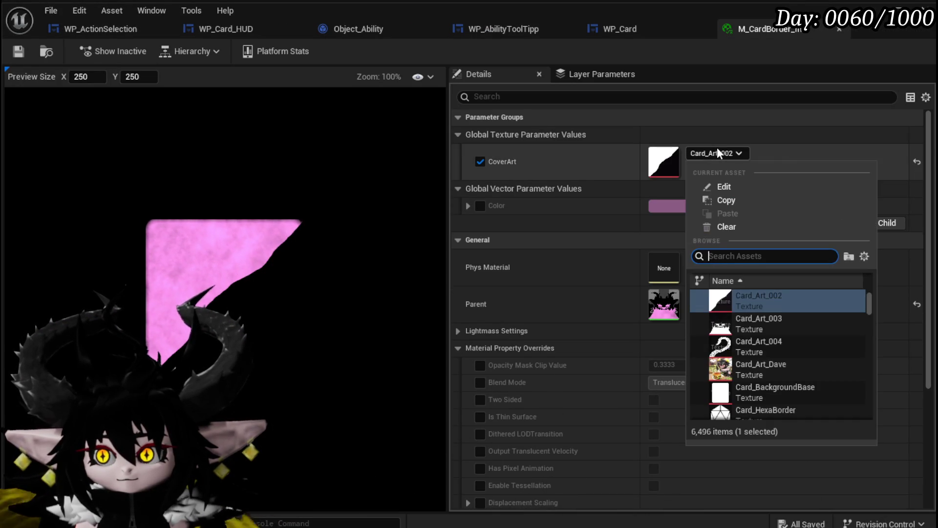
{"action": "left_click", "coordinate": [766, 328]}
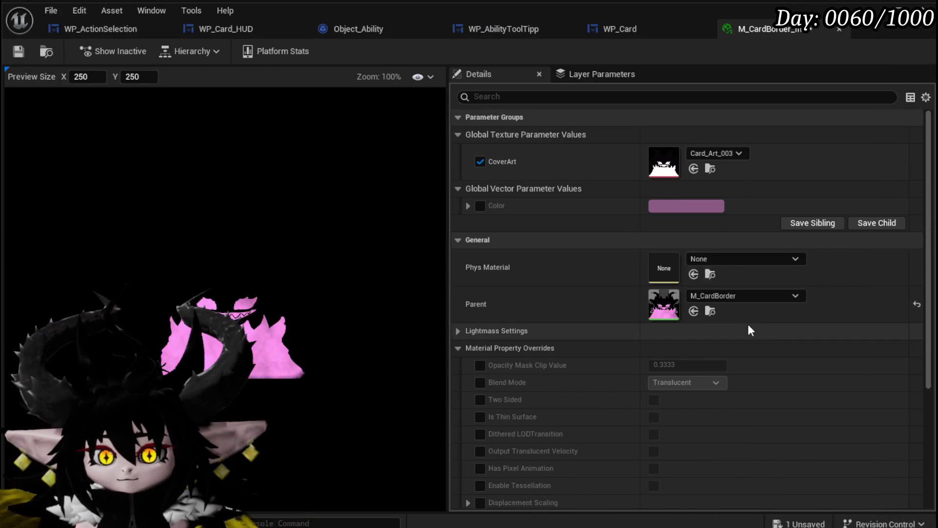
{"action": "left_click", "coordinate": [18, 51]}
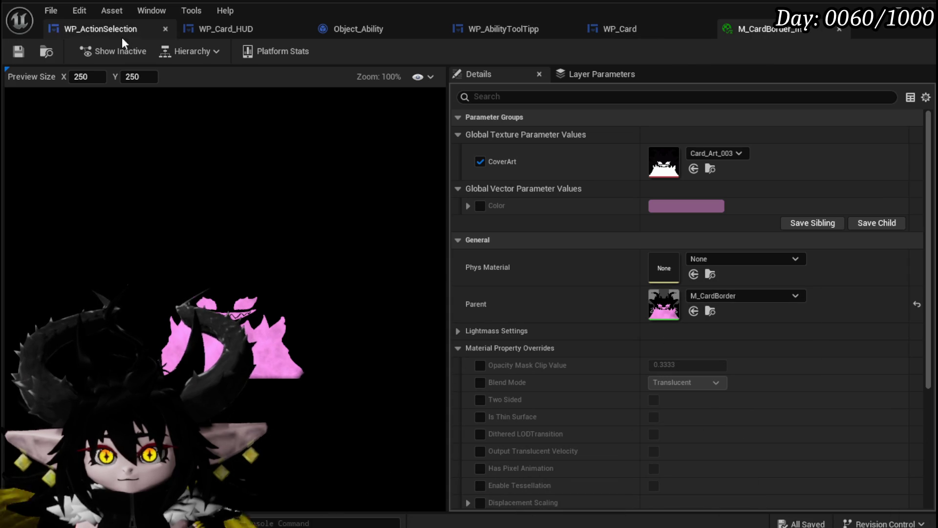
- Back in WP_AbilityToolTipp, select Border_Element_Color and bring up its brush colour picker
{"action": "left_click", "coordinate": [492, 30]}
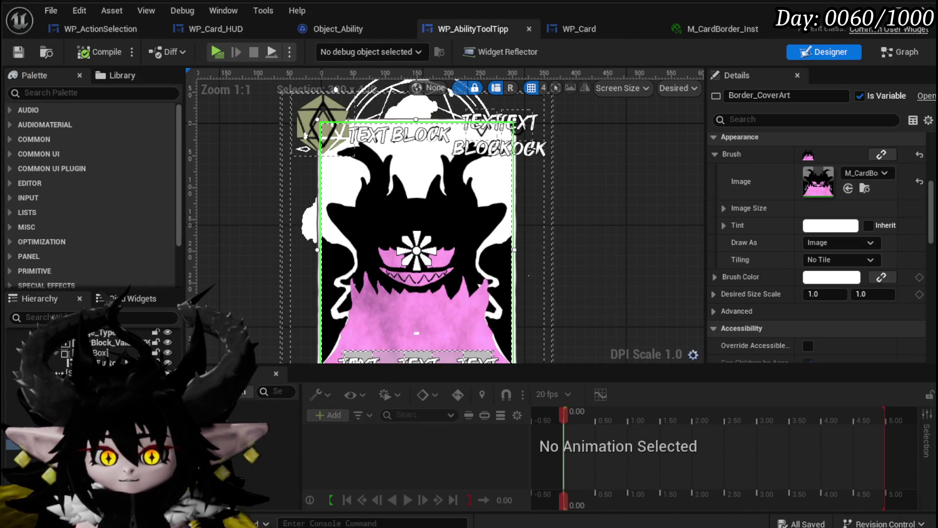
{"action": "left_click", "coordinate": [313, 220]}
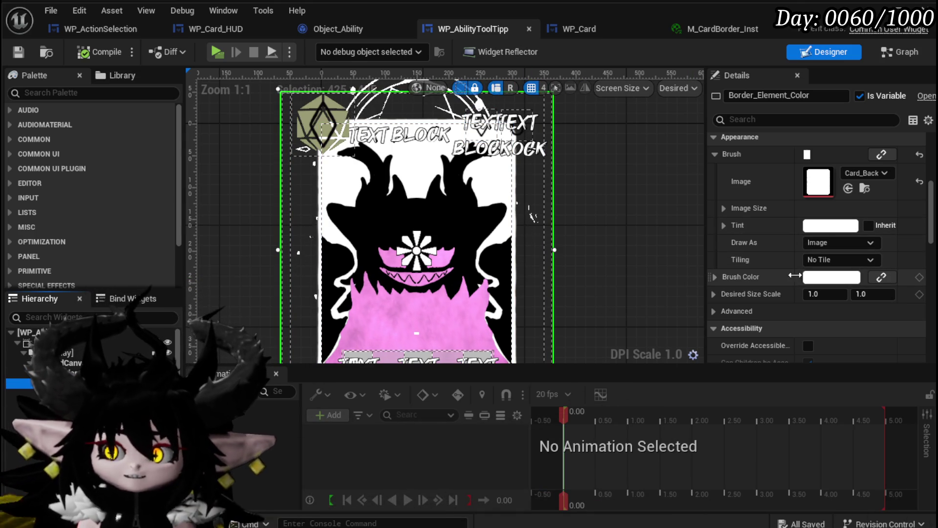
{"action": "left_click", "coordinate": [812, 281]}
- Try Border_Element_Color brush hues from magenta through red, black and whitish pink
{"action": "left_click", "coordinate": [931, 340]}
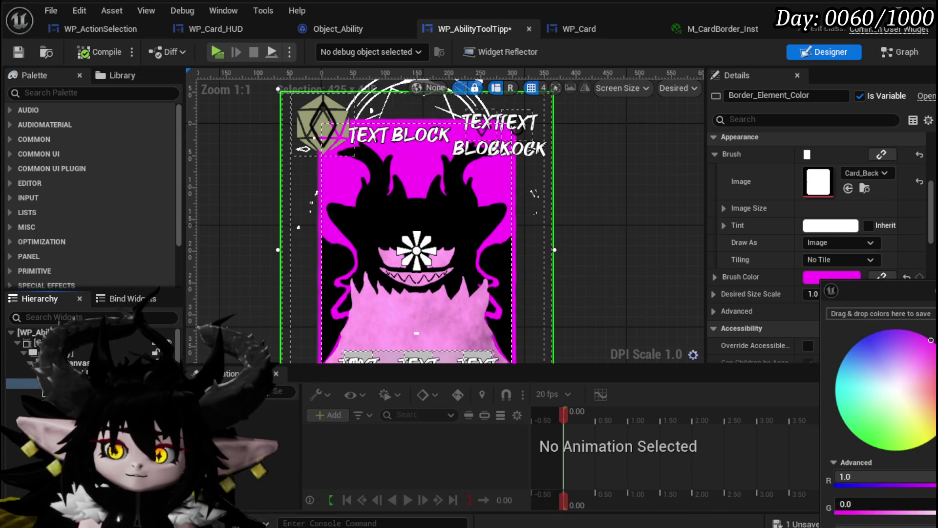
{"action": "mouse_move", "coordinate": [931, 340]}
{"action": "left_mouse_down"}
{"action": "mouse_move", "coordinate": [931, 440]}
{"action": "mouse_move", "coordinate": [864, 474]}
{"action": "mouse_move", "coordinate": [814, 436]}
{"action": "left_mouse_up"}
{"action": "mouse_move", "coordinate": [799, 393]}
{"action": "left_mouse_down"}
{"action": "mouse_move", "coordinate": [807, 344]}
{"action": "mouse_move", "coordinate": [859, 323]}
{"action": "mouse_move", "coordinate": [919, 333]}
{"action": "mouse_move", "coordinate": [936, 391]}
{"action": "mouse_move", "coordinate": [919, 337]}
{"action": "mouse_move", "coordinate": [819, 289]}
{"action": "mouse_move", "coordinate": [859, 289]}
{"action": "mouse_move", "coordinate": [852, 284]}
{"action": "mouse_move", "coordinate": [885, 381]}
{"action": "mouse_move", "coordinate": [901, 390]}
{"action": "left_mouse_up"}
{"action": "left_click_drag", "start_coordinate": [936, 342], "coordinate": [936, 443]}
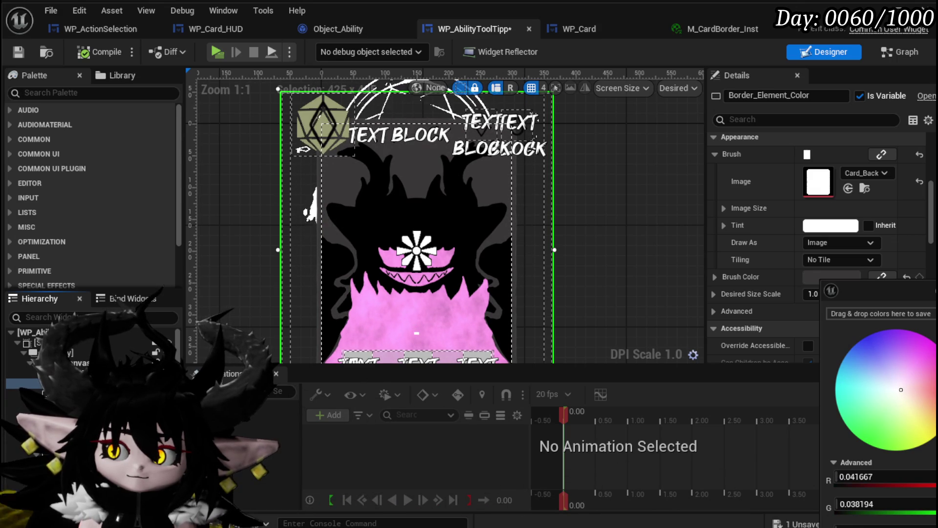
{"action": "left_click_drag", "start_coordinate": [936, 444], "coordinate": [936, 332]}
{"action": "left_click_drag", "start_coordinate": [899, 393], "coordinate": [898, 391]}
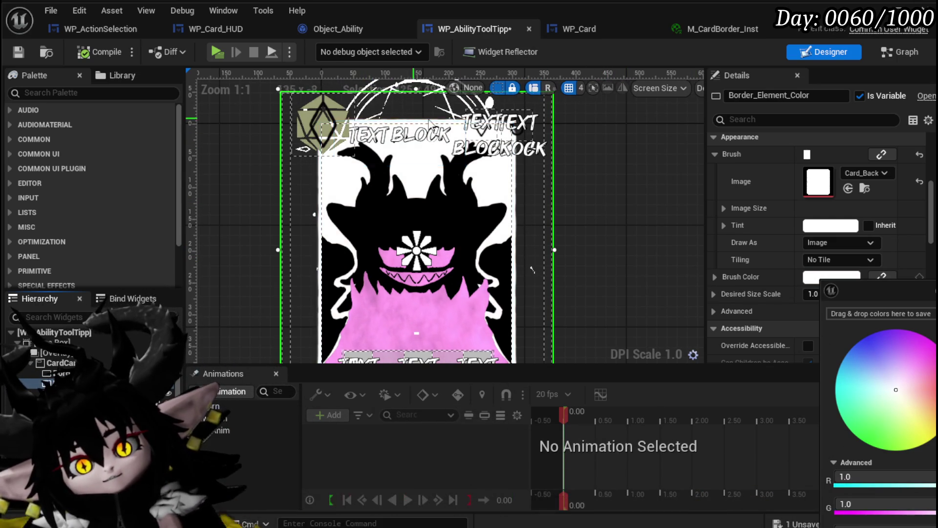
- With the whole card in view, settle the border brush colour on pink
{"action": "scroll", "coordinate": [586, 185], "scroll_direction": "down", "scroll_amount": 2}
{"action": "left_click_drag", "start_coordinate": [634, 198], "coordinate": [523, 186]}
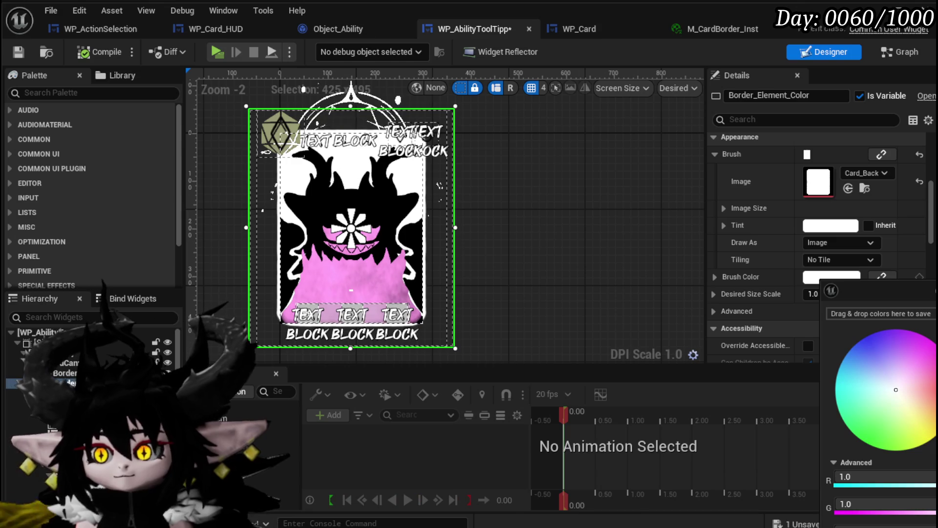
{"action": "left_click", "coordinate": [924, 364]}
{"action": "left_click", "coordinate": [929, 361]}
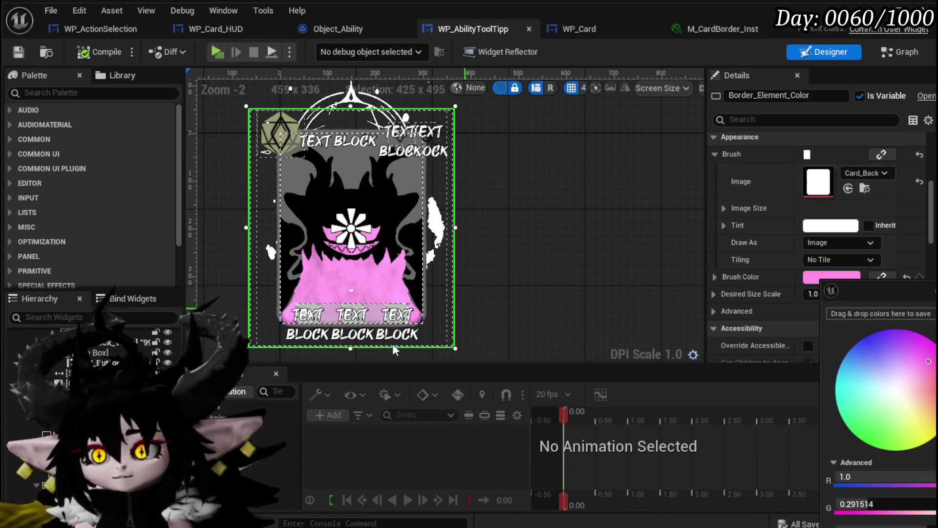
- Select the Border_Inside widget, then switch back to the level editor
{"action": "left_click", "coordinate": [763, 282]}
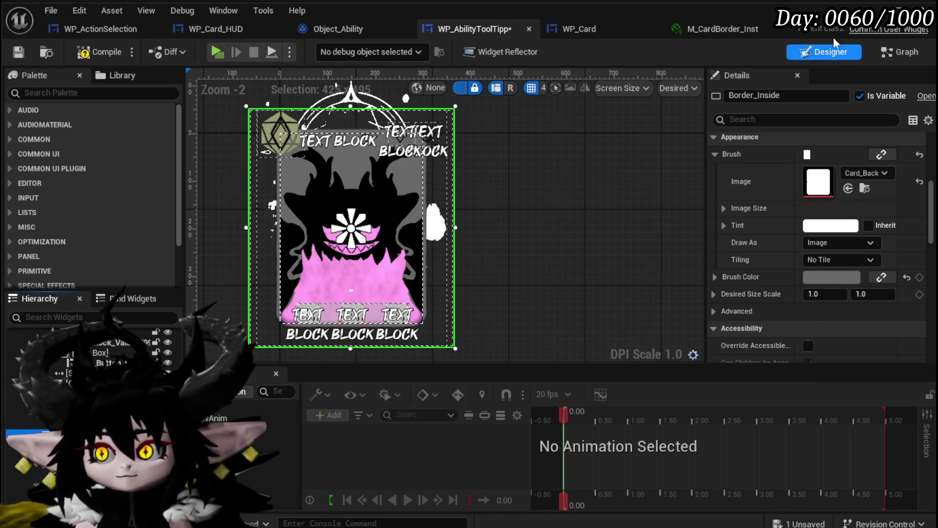
{"action": "scroll", "coordinate": [817, 220], "scroll_direction": "up", "scroll_amount": 1}
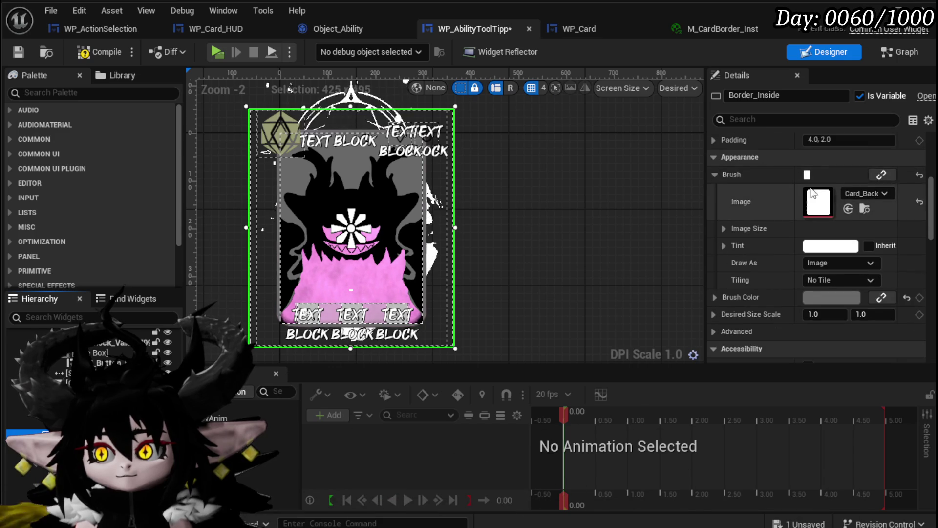
{"action": "key", "text": "alt+Tab"}
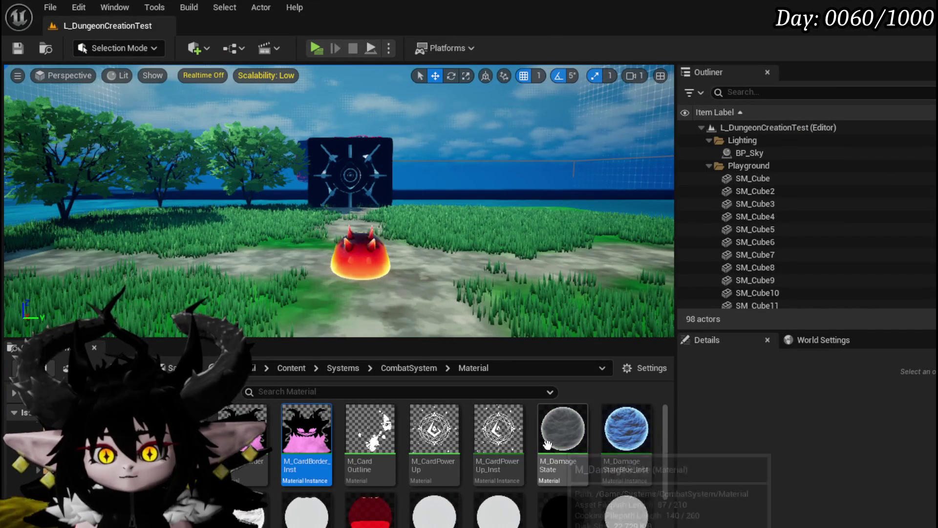
- Duplicate M_CardBorder_Inst, rename the copy M_CardBorder_Panner_Inst, and open it for editing
{"action": "right_click", "coordinate": [316, 435]}
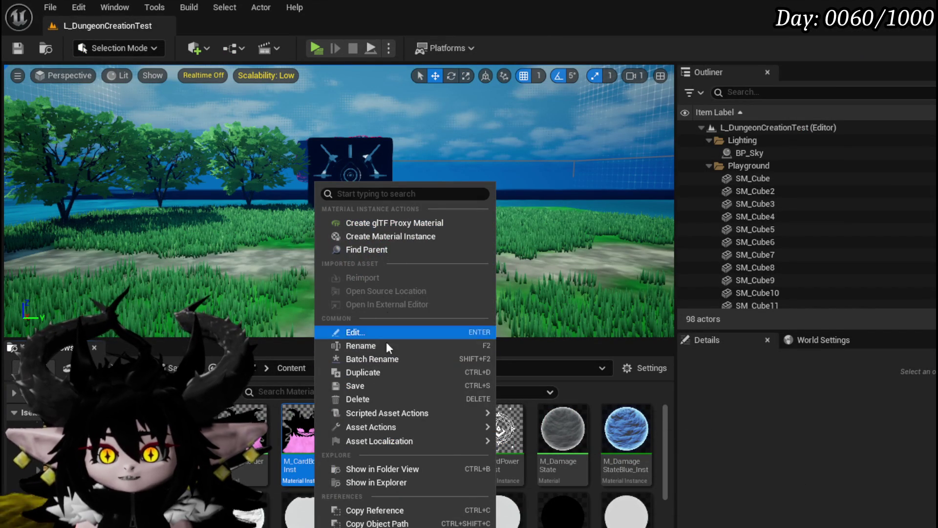
{"action": "left_click", "coordinate": [377, 373]}
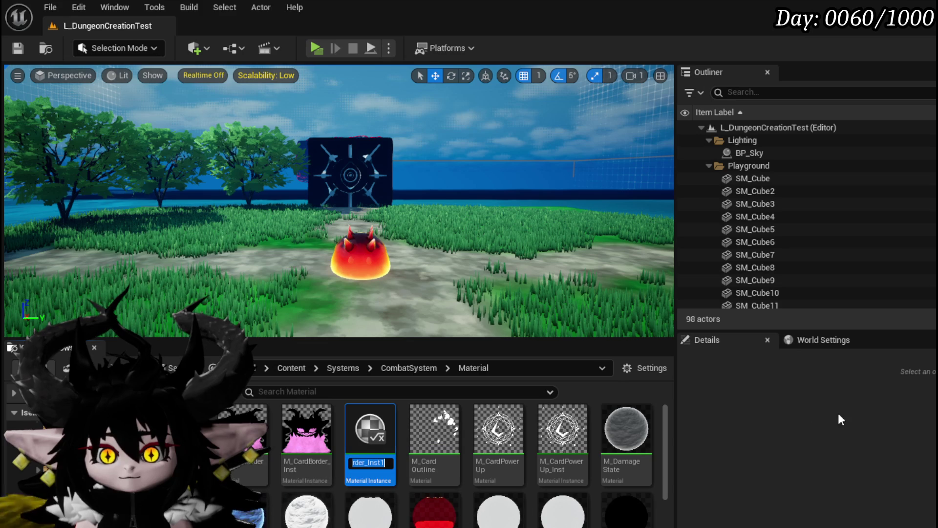
{"action": "key", "text": "End"}
{"action": "key", "text": "BackSpace"}
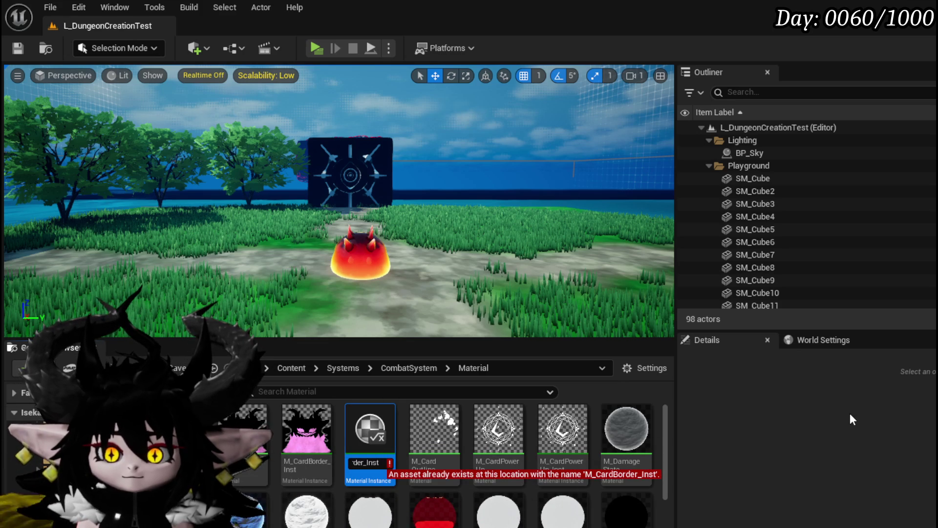
{"action": "key", "text": "Left"}
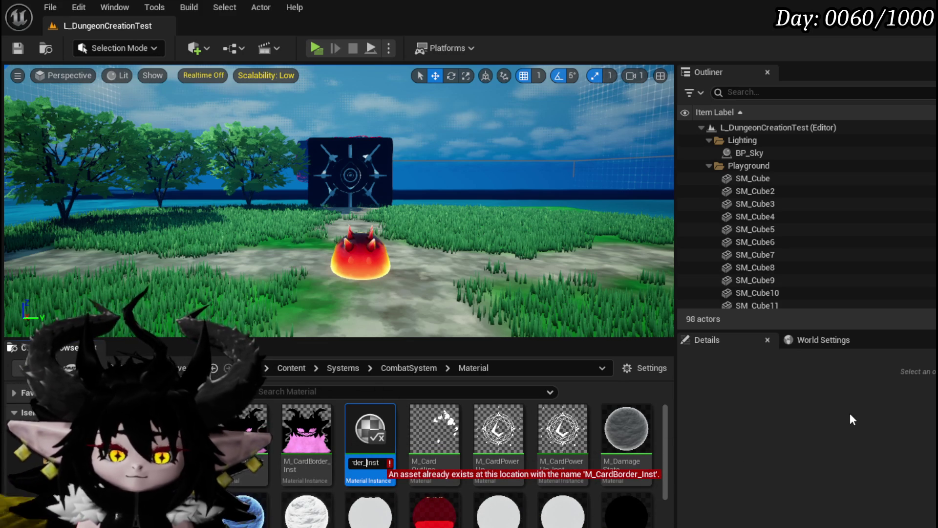
{"action": "key", "text": "BackSpace"}
{"action": "key", "text": "BackSpace"}
{"action": "key", "text": "BackSpace"}
{"action": "type", "text": "Panner"}
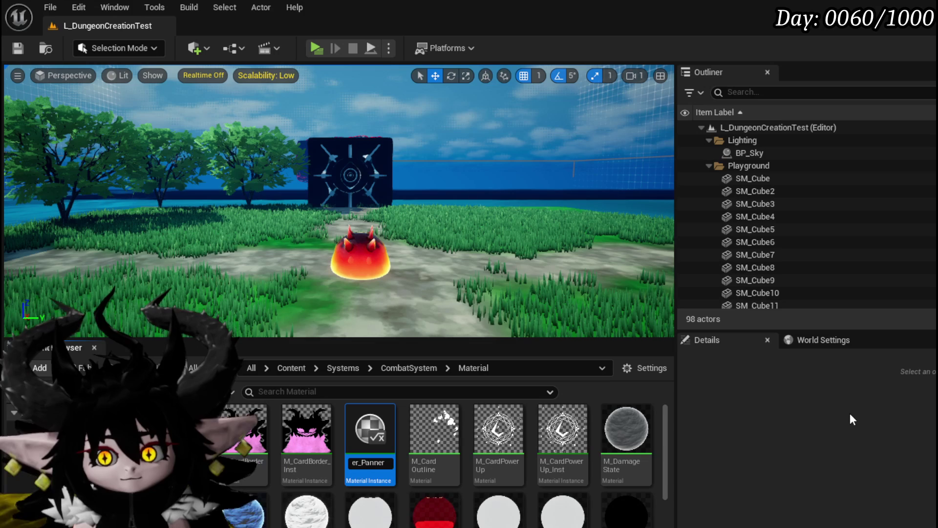
{"action": "key", "text": "BackSpace"}
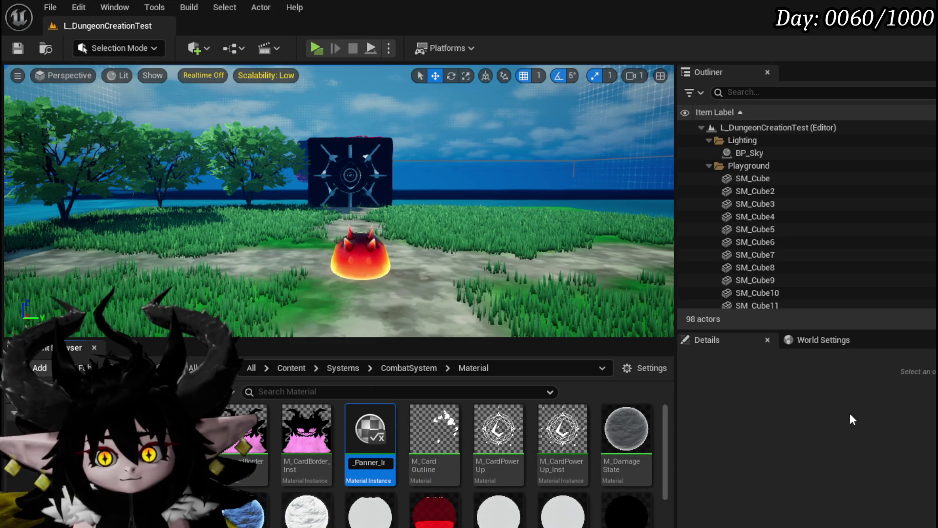
{"action": "double_click", "coordinate": [362, 429]}
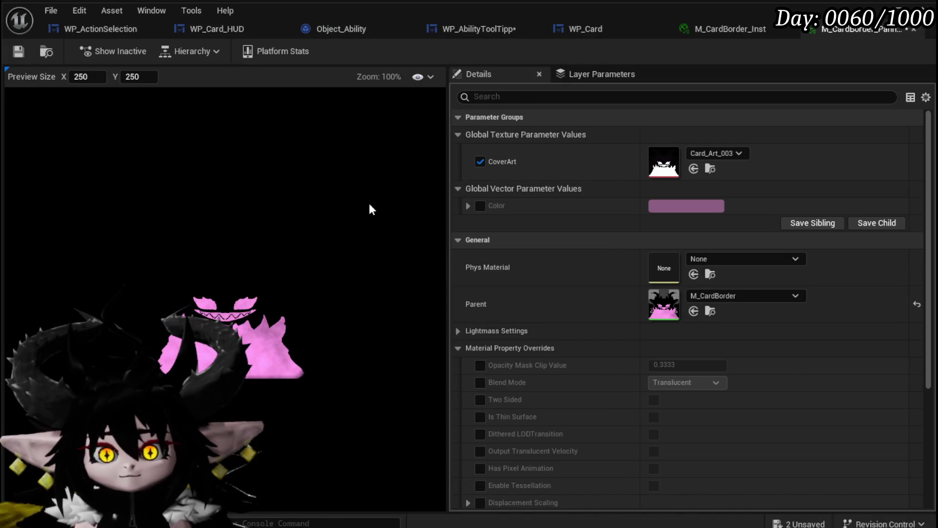
- Save the new M_CardBorder_Panner_Inst and reopen it from the Material folder
{"action": "left_click", "coordinate": [18, 51]}
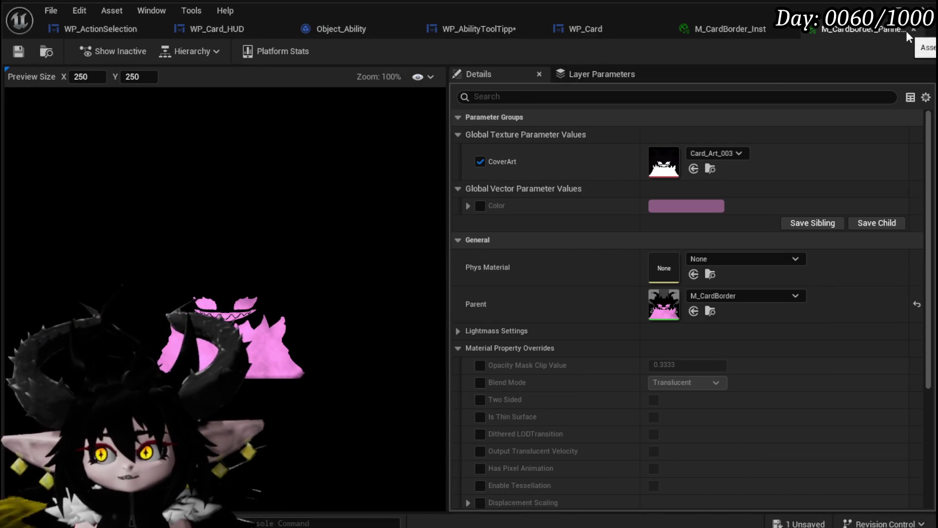
{"action": "left_click", "coordinate": [925, 7]}
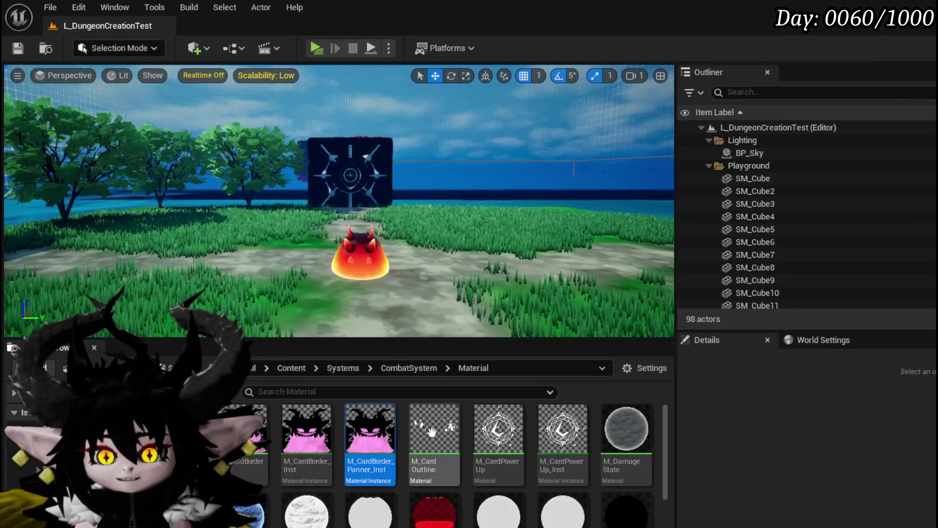
{"action": "left_click", "coordinate": [390, 430]}
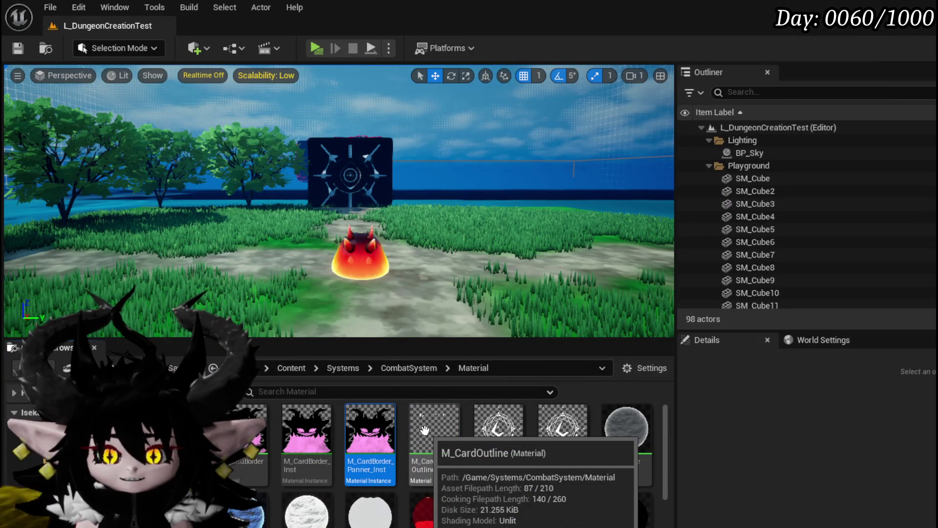
{"action": "double_click", "coordinate": [370, 430]}
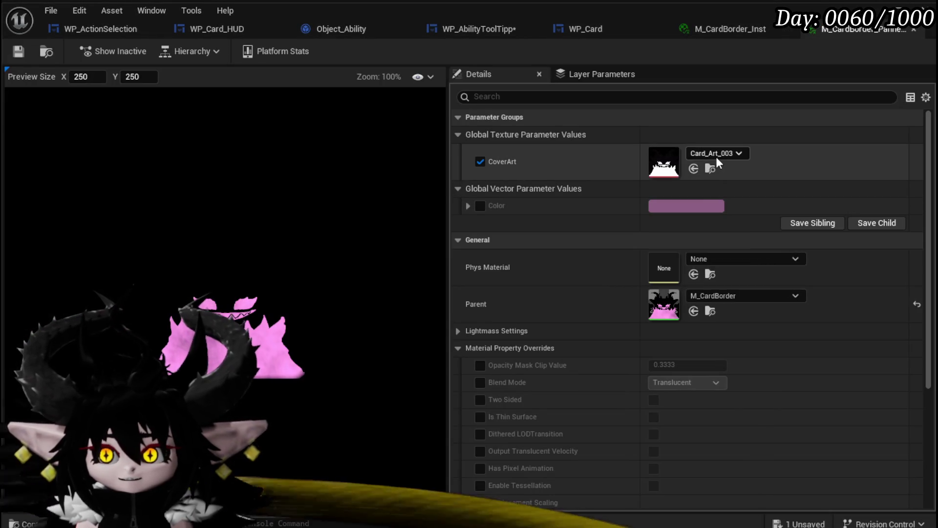
- Set M_CardBorder_Panner_Inst's CoverArt texture to VoidBorderTex via a 'Void bord' search
{"action": "left_click", "coordinate": [715, 154]}
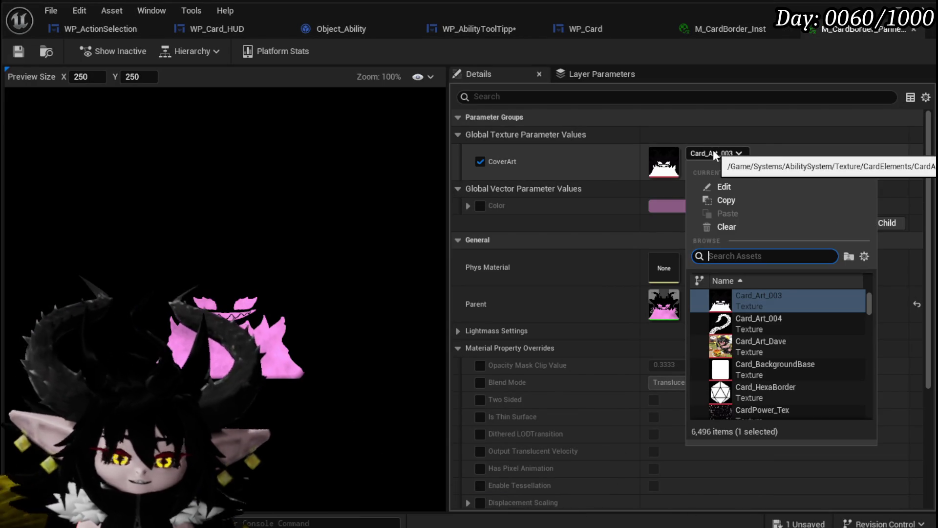
{"action": "type", "text": "V"}
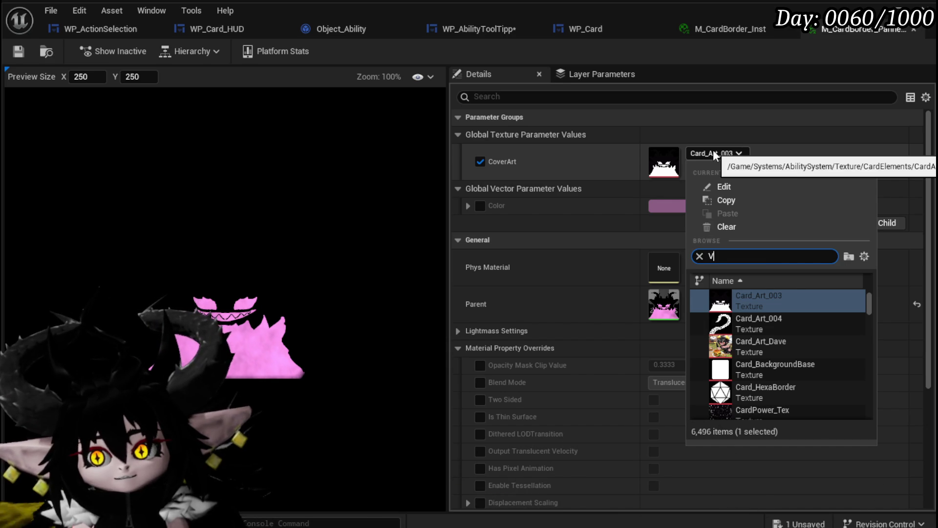
{"action": "type", "text": "oid bord"}
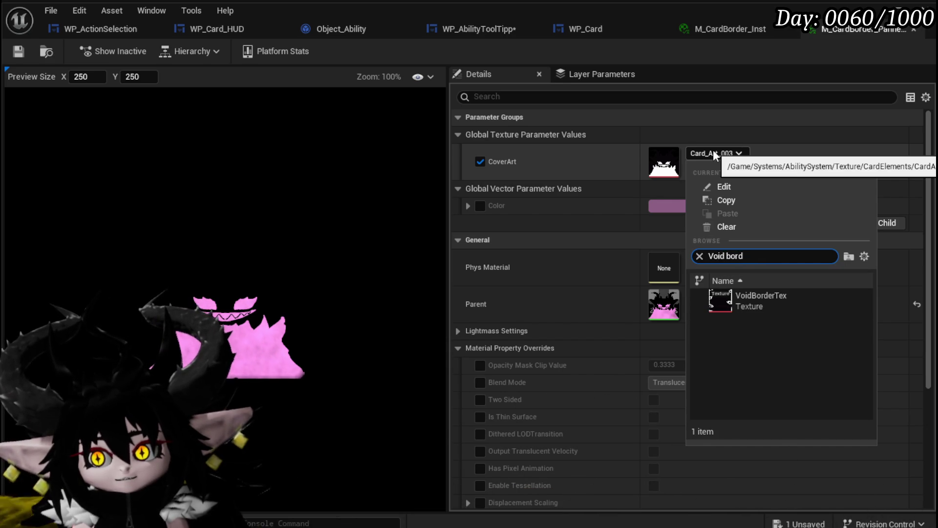
{"action": "left_click", "coordinate": [744, 299]}
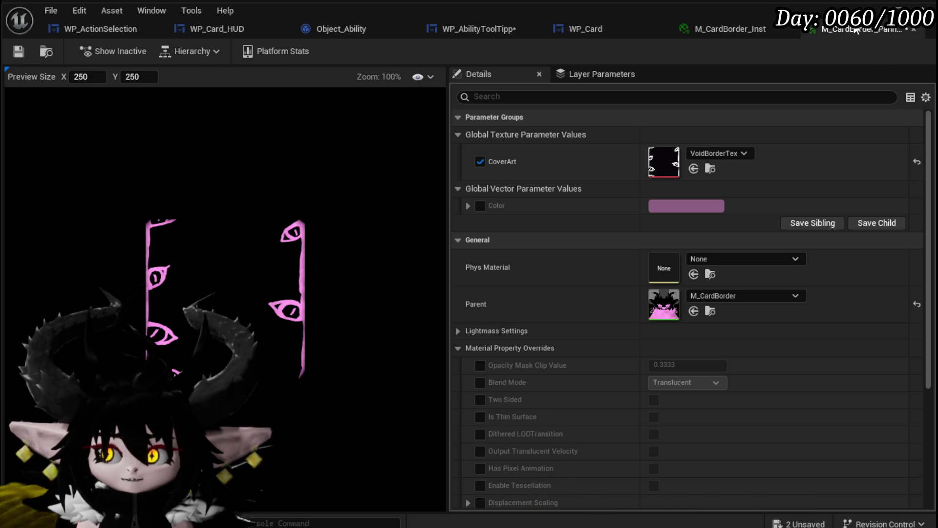
{"action": "left_click", "coordinate": [900, 9]}
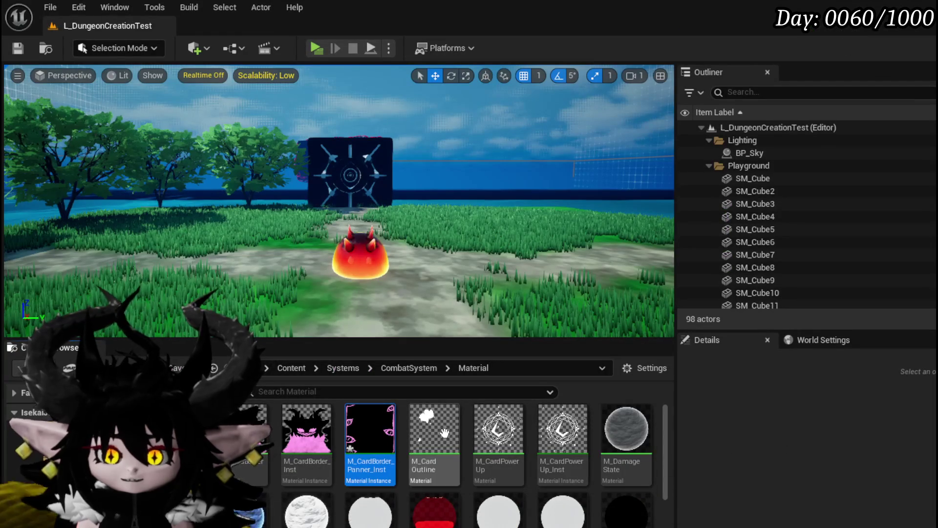
- Cancel the deletion of M_CardBorder_Panner_Inst and save the changed asset
{"action": "key", "text": "Delete"}
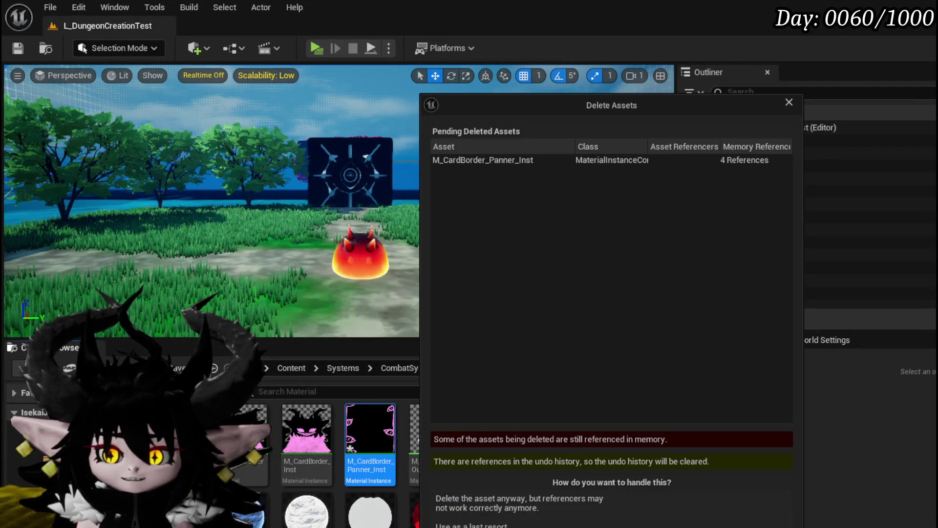
{"action": "key", "text": "Escape"}
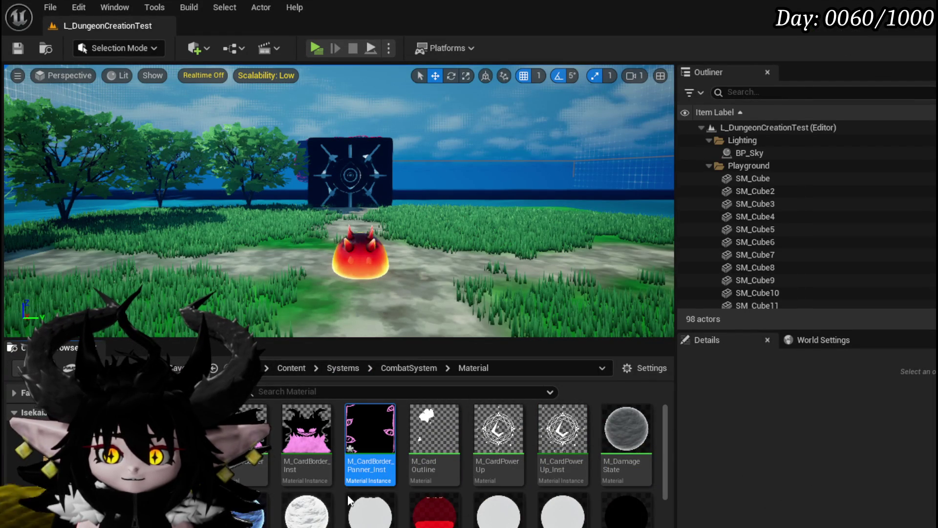
{"action": "key", "text": "ctrl+shift+s"}
{"action": "left_click", "coordinate": [714, 479]}
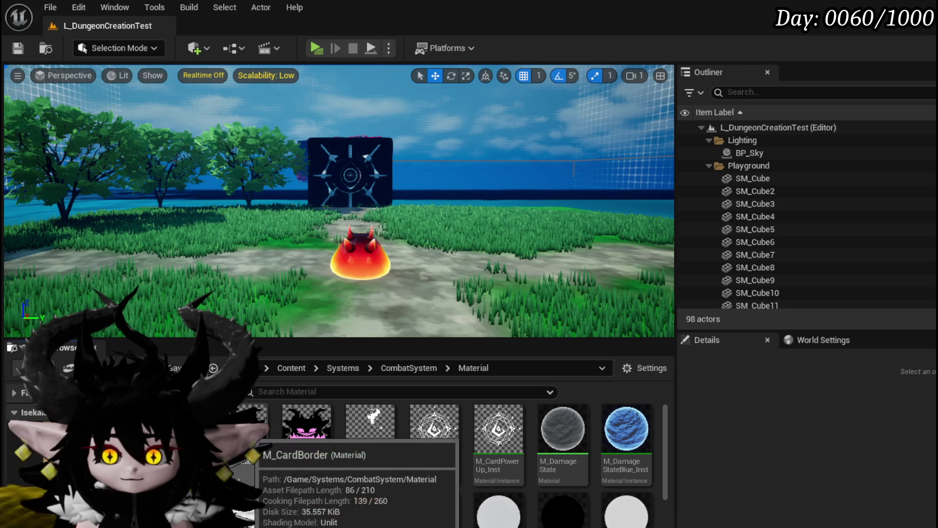
- Duplicate M_CardBorder as M_CardBorder_Panner, save it, and open its material graph
{"action": "right_click", "coordinate": [247, 433]}
{"action": "left_click", "coordinate": [303, 130]}
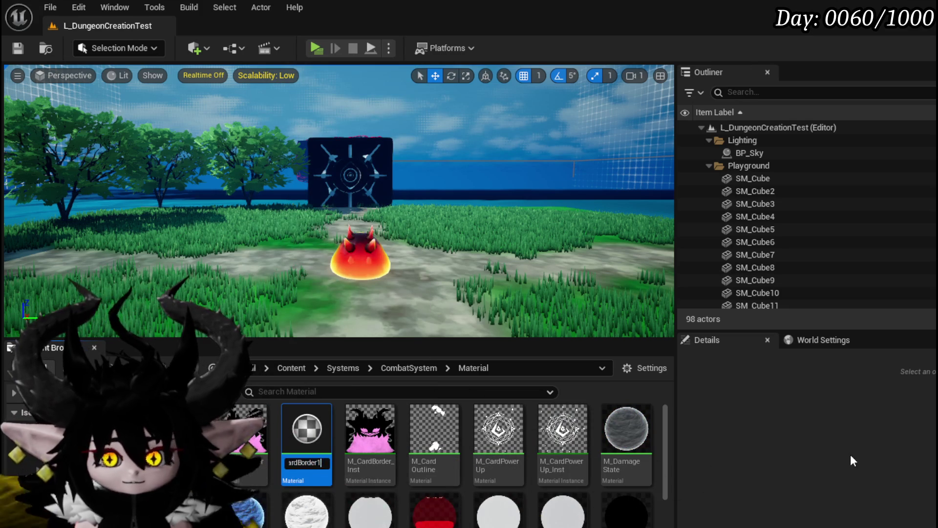
{"action": "key", "text": "BackSpace"}
{"action": "type", "text": "_U"}
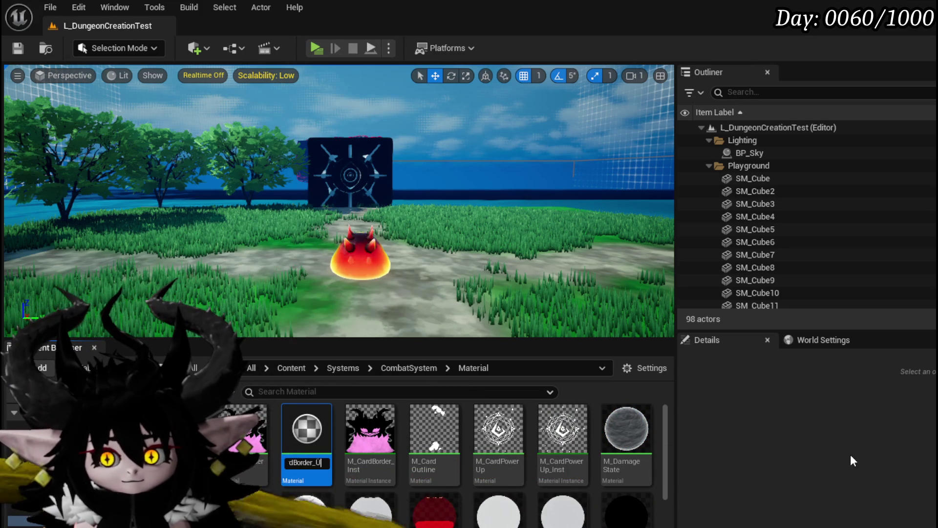
{"action": "key", "text": "BackSpace"}
{"action": "type", "text": "Panner"}
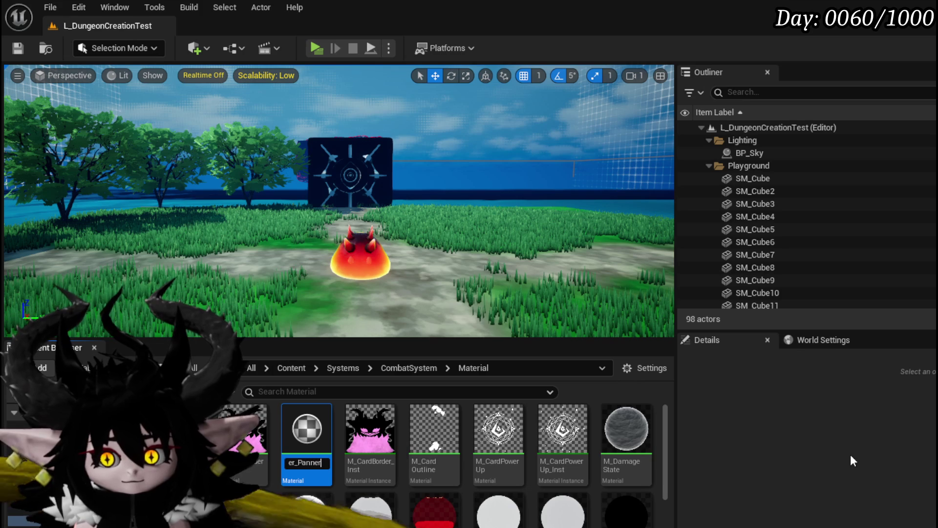
{"action": "key", "text": "Return"}
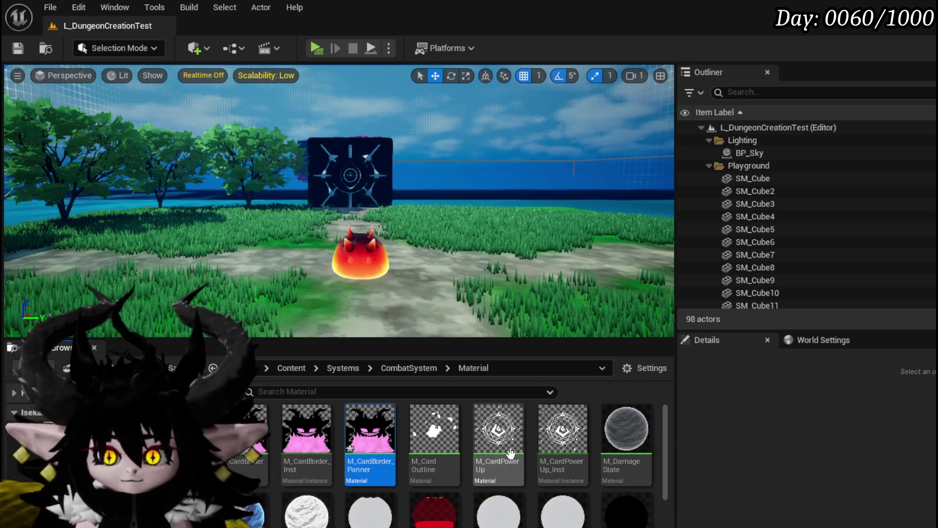
{"action": "key", "text": "ctrl+shift+s"}
{"action": "left_click", "coordinate": [724, 479]}
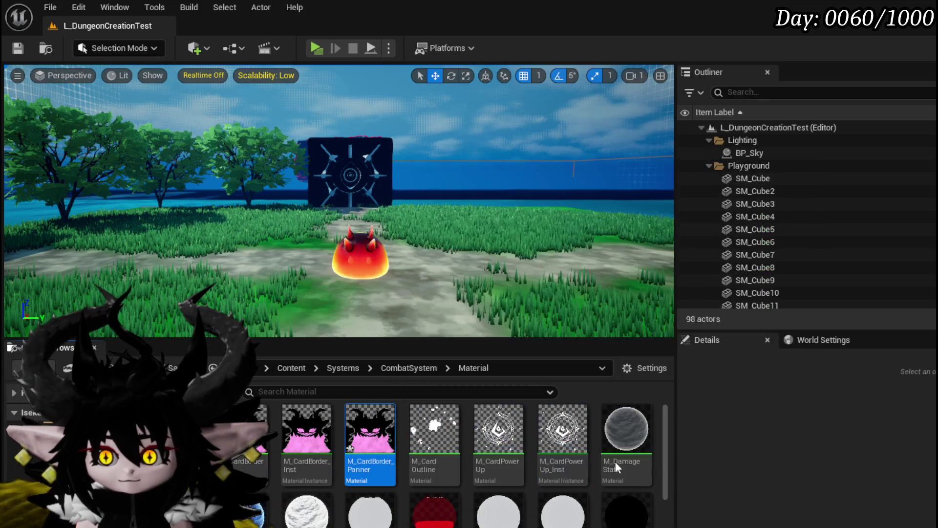
{"action": "double_click", "coordinate": [361, 428]}
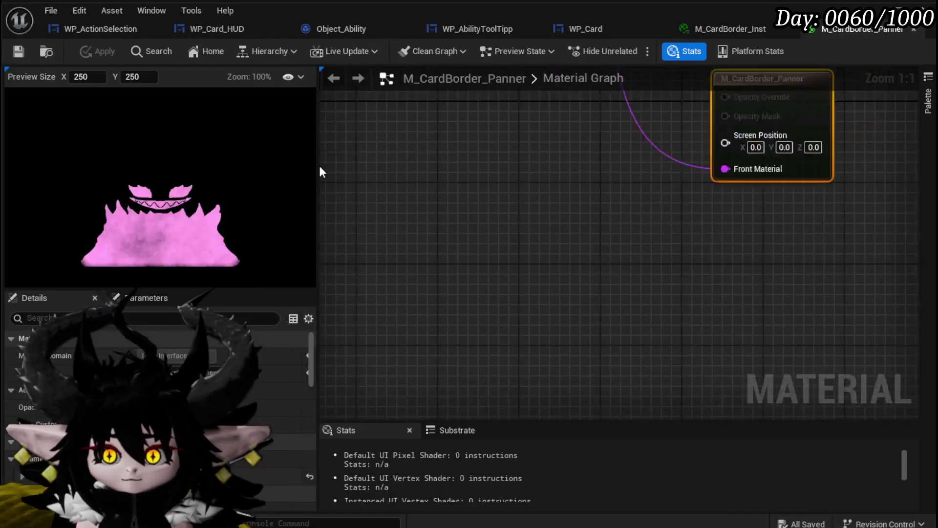
- Delete the CoverArt texture node from the M_CardBorder_Panner graph
{"action": "scroll", "coordinate": [394, 222], "scroll_direction": "down", "scroll_amount": 5}
{"action": "mouse_move", "coordinate": [605, 310]}
{"action": "left_mouse_down"}
{"action": "mouse_move", "coordinate": [505, 234]}
{"action": "mouse_move", "coordinate": [575, 327]}
{"action": "mouse_move", "coordinate": [579, 291]}
{"action": "mouse_move", "coordinate": [510, 278]}
{"action": "mouse_move", "coordinate": [534, 284]}
{"action": "left_mouse_up"}
{"action": "mouse_move", "coordinate": [553, 237]}
{"action": "left_mouse_down"}
{"action": "mouse_move", "coordinate": [571, 226]}
{"action": "mouse_move", "coordinate": [533, 200]}
{"action": "mouse_move", "coordinate": [631, 311]}
{"action": "mouse_move", "coordinate": [717, 245]}
{"action": "mouse_move", "coordinate": [752, 156]}
{"action": "mouse_move", "coordinate": [557, 210]}
{"action": "left_mouse_up"}
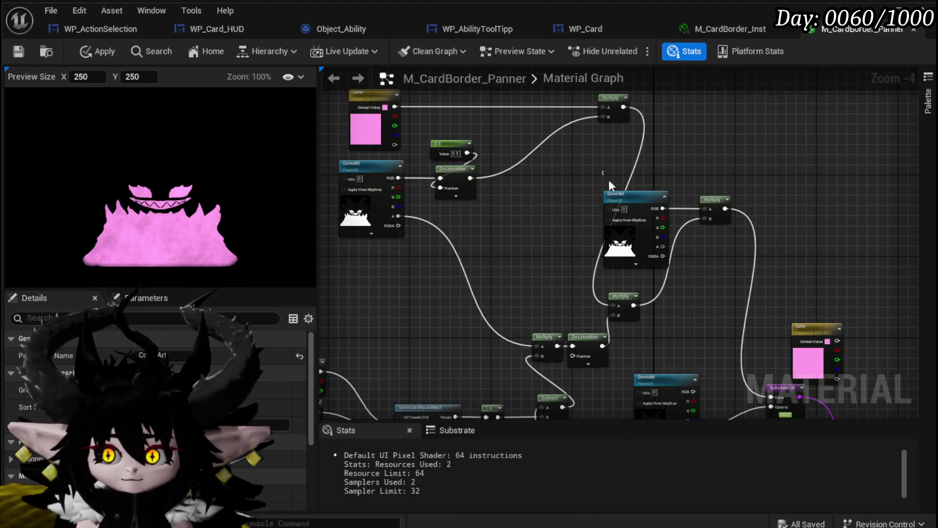
{"action": "left_click_drag", "start_coordinate": [652, 222], "coordinate": [652, 222]}
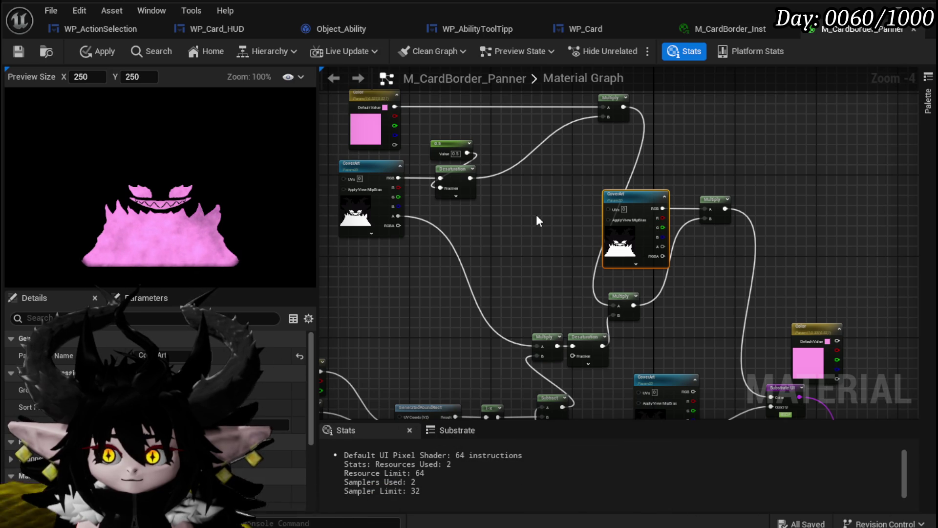
{"action": "key", "text": "Delete"}
{"action": "key", "text": "Delete"}
- Link the small Multiply into the right Multiply's A input
{"action": "left_click_drag", "start_coordinate": [525, 264], "coordinate": [358, 140]}
{"action": "mouse_move", "coordinate": [559, 325]}
{"action": "left_mouse_down"}
{"action": "mouse_move", "coordinate": [690, 272]}
{"action": "mouse_move", "coordinate": [831, 255]}
{"action": "left_mouse_up"}
{"action": "mouse_move", "coordinate": [342, 245]}
{"action": "left_mouse_down"}
{"action": "mouse_move", "coordinate": [488, 264]}
{"action": "mouse_move", "coordinate": [593, 264]}
{"action": "left_mouse_up"}
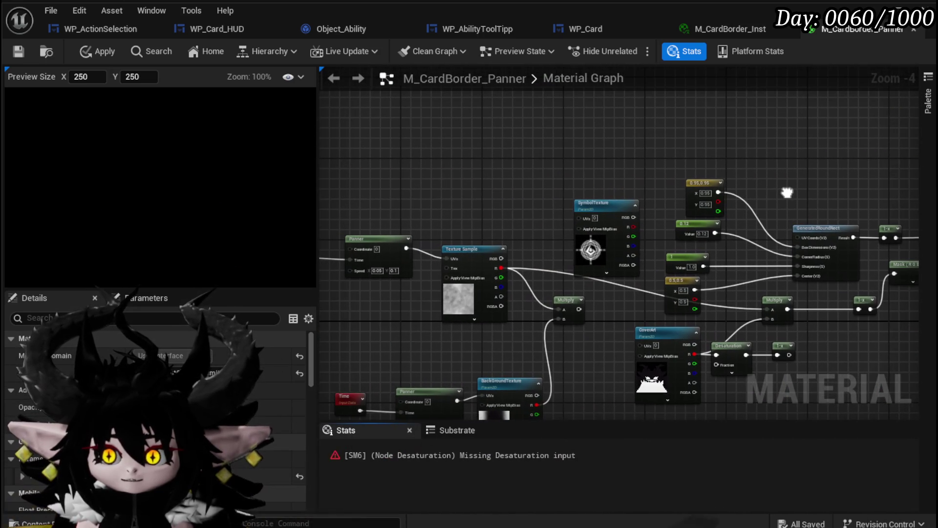
{"action": "left_click", "coordinate": [451, 300]}
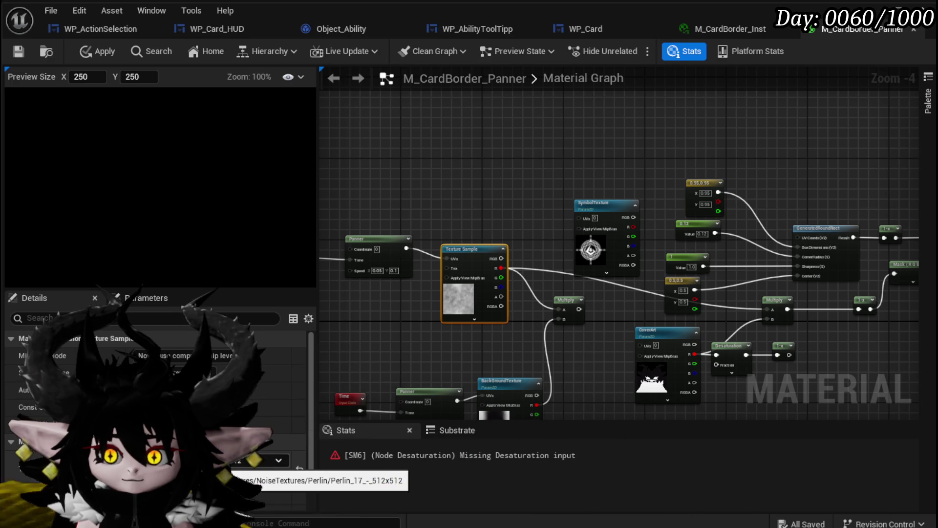
{"action": "left_click_drag", "start_coordinate": [448, 293], "coordinate": [280, 282]}
{"action": "left_click_drag", "start_coordinate": [412, 297], "coordinate": [599, 298]}
- Delete the 0.5 constant and Desaturation nodes
{"action": "left_click_drag", "start_coordinate": [349, 334], "coordinate": [511, 288]}
{"action": "left_click_drag", "start_coordinate": [339, 295], "coordinate": [523, 391]}
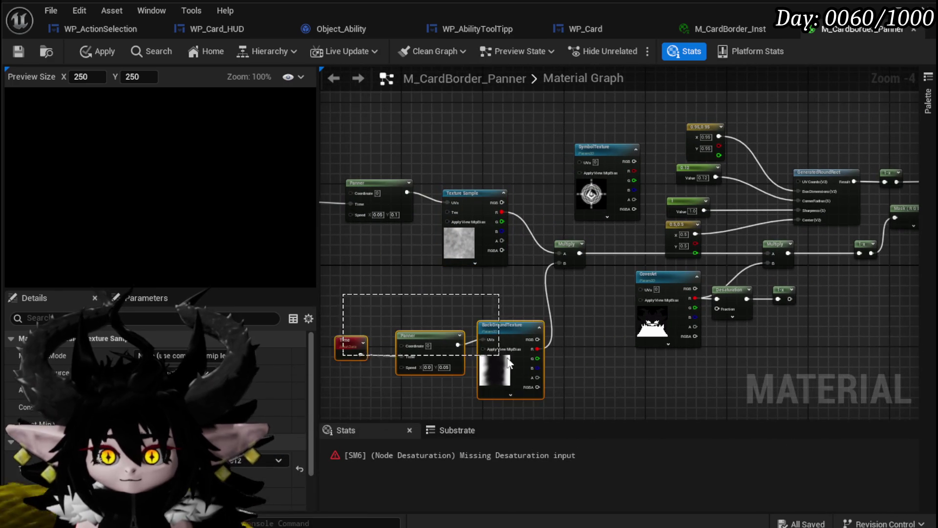
{"action": "mouse_move", "coordinate": [587, 118]}
{"action": "left_mouse_down"}
{"action": "mouse_move", "coordinate": [440, 300]}
{"action": "mouse_move", "coordinate": [332, 334]}
{"action": "left_mouse_up"}
{"action": "mouse_move", "coordinate": [561, 219]}
{"action": "left_mouse_down"}
{"action": "mouse_move", "coordinate": [401, 263]}
{"action": "mouse_move", "coordinate": [614, 197]}
{"action": "mouse_move", "coordinate": [593, 155]}
{"action": "left_mouse_up"}
{"action": "scroll", "coordinate": [430, 252], "scroll_direction": "up", "scroll_amount": 2}
{"action": "scroll", "coordinate": [429, 252], "scroll_direction": "down", "scroll_amount": 2}
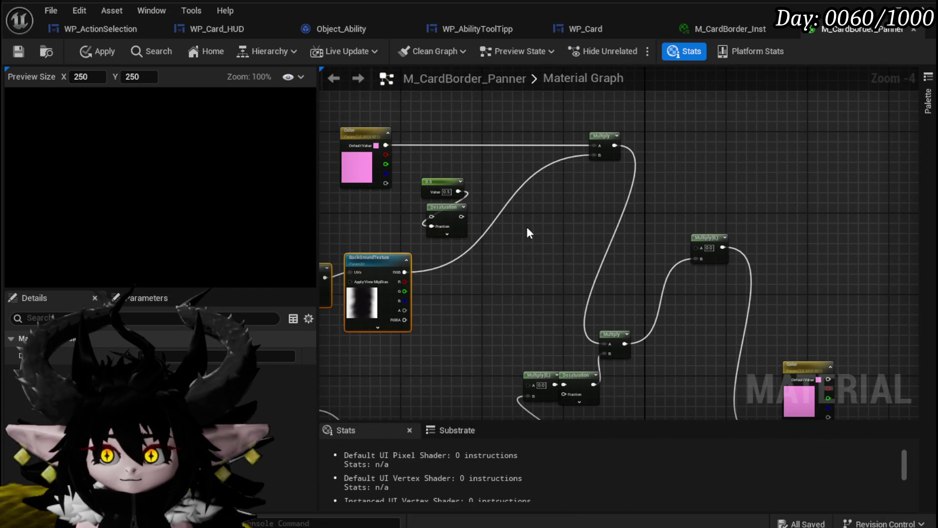
{"action": "left_click_drag", "start_coordinate": [424, 164], "coordinate": [488, 239]}
{"action": "key", "text": "Delete"}
- Connect BackgroundTexture's RGB output directly to the Substrate UI Color input
{"action": "mouse_move", "coordinate": [534, 262]}
{"action": "left_mouse_down"}
{"action": "mouse_move", "coordinate": [465, 210]}
{"action": "mouse_move", "coordinate": [561, 195]}
{"action": "mouse_move", "coordinate": [668, 242]}
{"action": "left_mouse_up"}
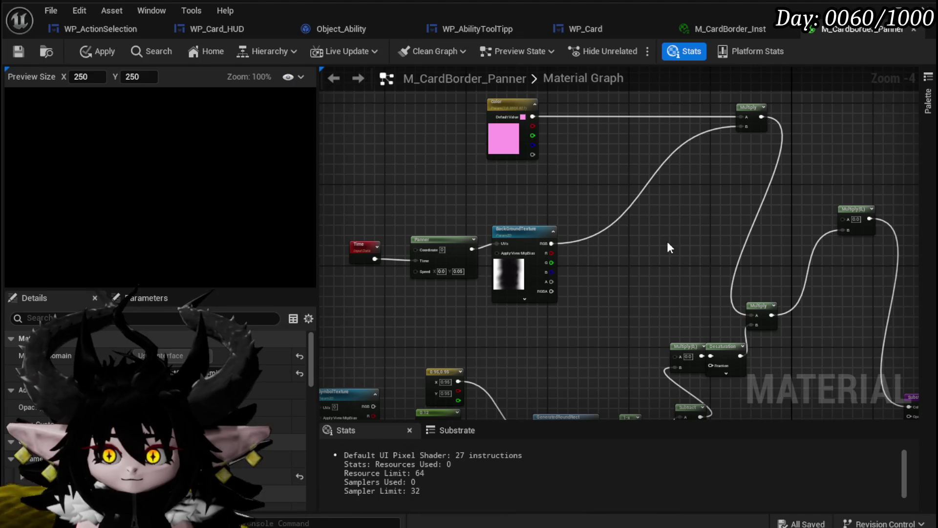
{"action": "mouse_move", "coordinate": [666, 242]}
{"action": "left_mouse_down"}
{"action": "mouse_move", "coordinate": [520, 223]}
{"action": "mouse_move", "coordinate": [532, 183]}
{"action": "left_mouse_up"}
{"action": "mouse_move", "coordinate": [418, 185]}
{"action": "left_mouse_down"}
{"action": "mouse_move", "coordinate": [550, 224]}
{"action": "mouse_move", "coordinate": [775, 347]}
{"action": "left_mouse_up"}
{"action": "left_click_drag", "start_coordinate": [428, 247], "coordinate": [514, 305]}
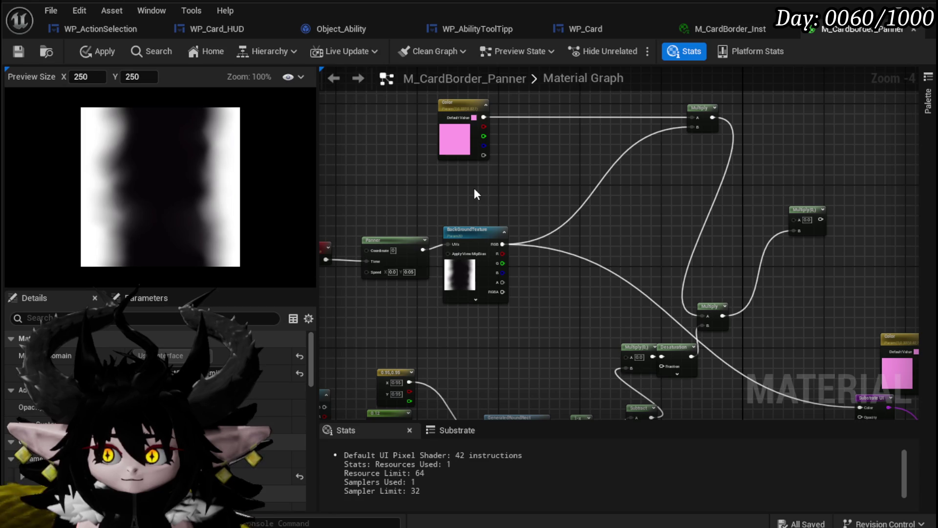
- Move the colour Multiply beside the output and feed it into Substrate UI Color
{"action": "left_click_drag", "start_coordinate": [474, 190], "coordinate": [434, 184]}
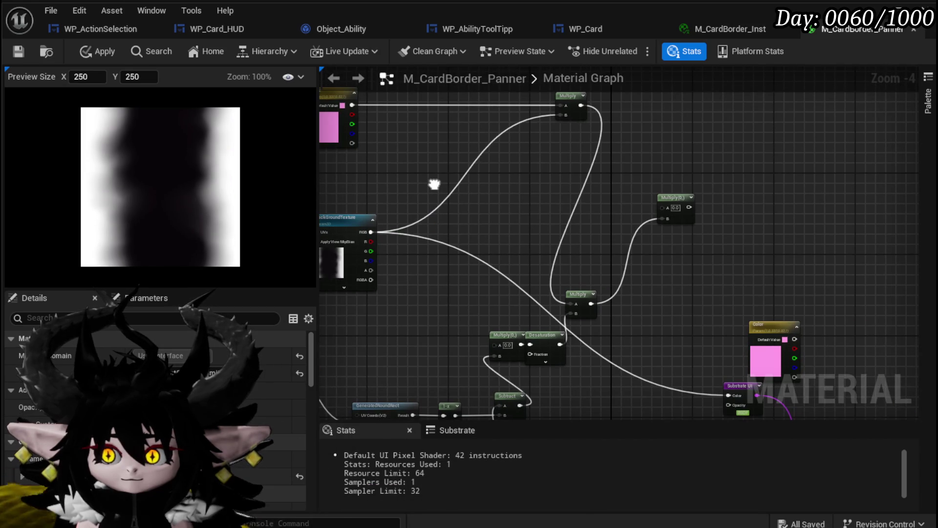
{"action": "left_click_drag", "start_coordinate": [571, 105], "coordinate": [668, 288]}
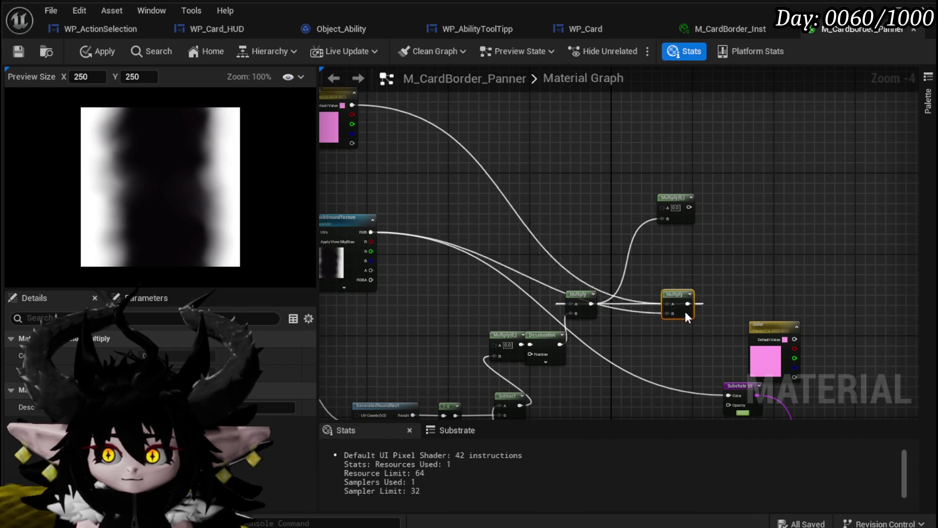
{"action": "mouse_move", "coordinate": [700, 359]}
{"action": "left_mouse_down"}
{"action": "mouse_move", "coordinate": [655, 310]}
{"action": "mouse_move", "coordinate": [690, 354]}
{"action": "left_mouse_up"}
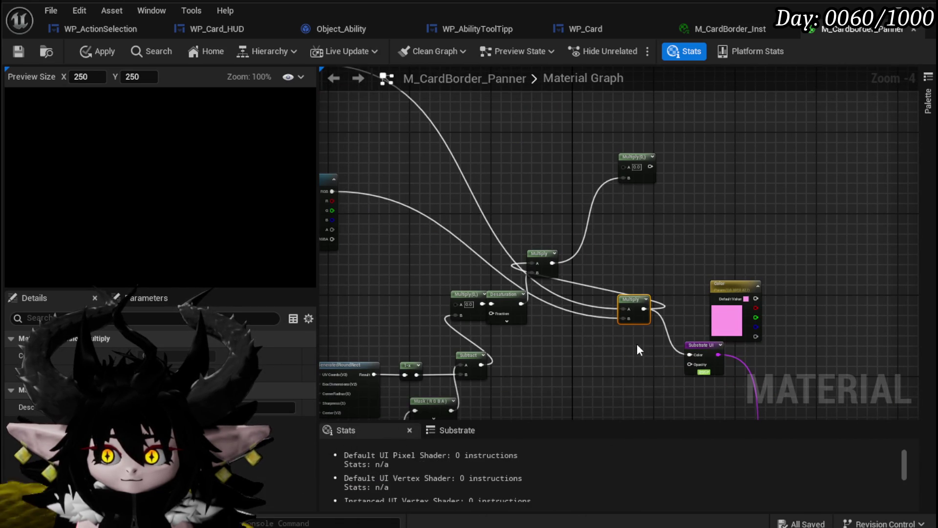
{"action": "mouse_move", "coordinate": [558, 339]}
{"action": "left_mouse_down"}
{"action": "mouse_move", "coordinate": [587, 318]}
{"action": "mouse_move", "coordinate": [507, 308]}
{"action": "left_mouse_up"}
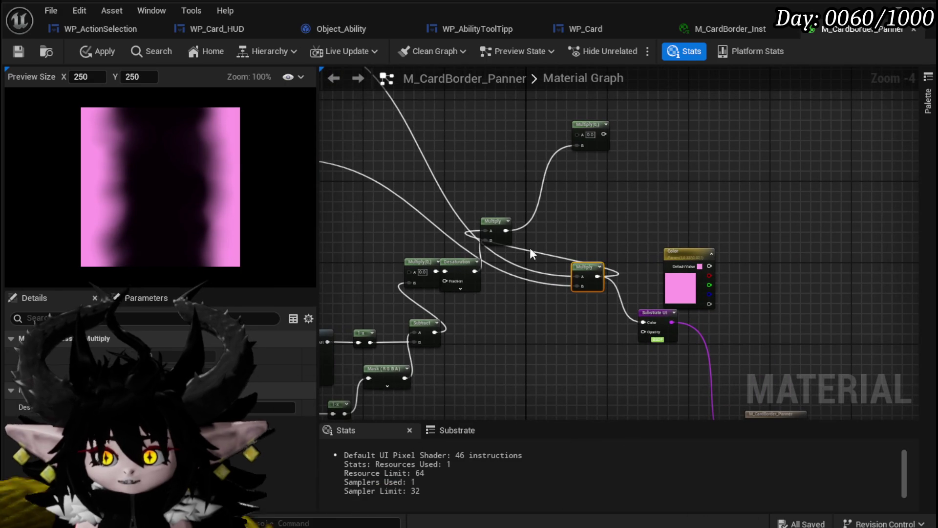
{"action": "left_click_drag", "start_coordinate": [530, 251], "coordinate": [611, 252]}
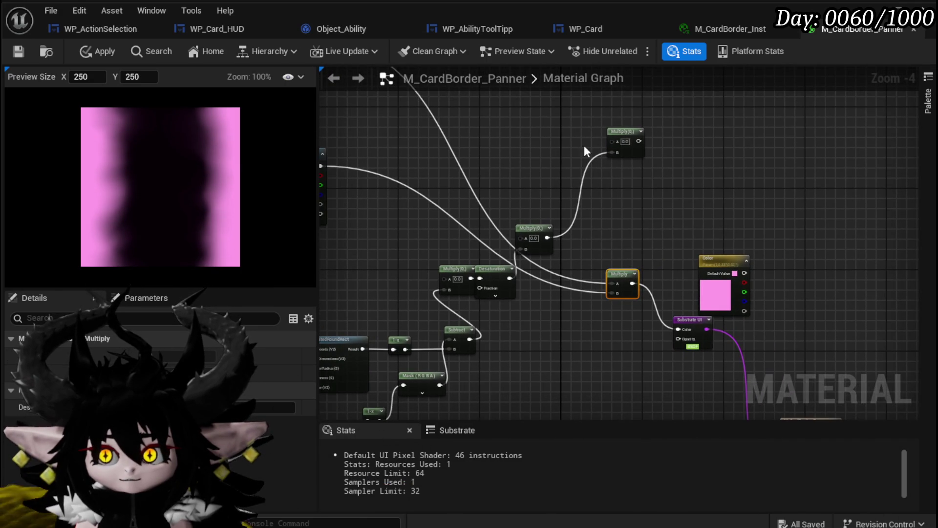
- Route Desaturation's result into the output opacity and delete the unneeded nodes
{"action": "left_click", "coordinate": [622, 132]}
{"action": "left_click_drag", "start_coordinate": [662, 176], "coordinate": [662, 183]}
{"action": "left_click_drag", "start_coordinate": [578, 219], "coordinate": [747, 279]}
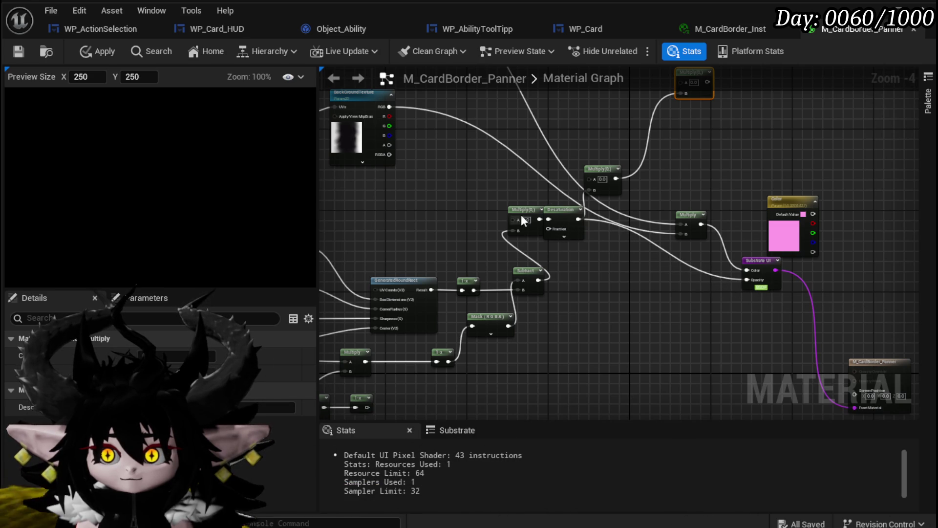
{"action": "mouse_move", "coordinate": [564, 212]}
{"action": "left_mouse_down"}
{"action": "mouse_move", "coordinate": [640, 295]}
{"action": "mouse_move", "coordinate": [620, 294]}
{"action": "left_mouse_up"}
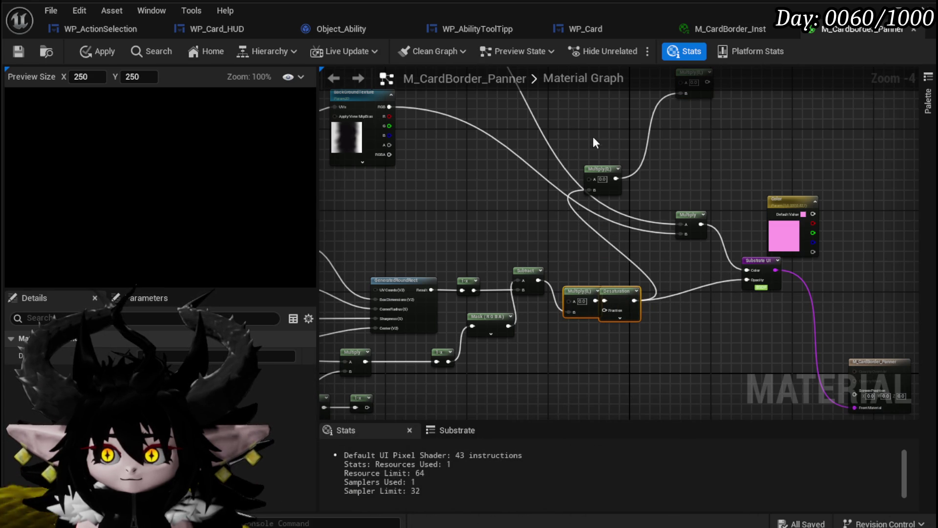
{"action": "mouse_move", "coordinate": [696, 172]}
{"action": "left_mouse_down"}
{"action": "mouse_move", "coordinate": [744, 120]}
{"action": "mouse_move", "coordinate": [692, 151]}
{"action": "mouse_move", "coordinate": [550, 340]}
{"action": "mouse_move", "coordinate": [517, 252]}
{"action": "mouse_move", "coordinate": [373, 295]}
{"action": "mouse_move", "coordinate": [501, 259]}
{"action": "left_mouse_up"}
{"action": "key", "text": "Delete"}
- Route the Multiply output into the 1-x node and the Mask node, bypassing Multiply(1)
{"action": "left_click", "coordinate": [569, 261]}
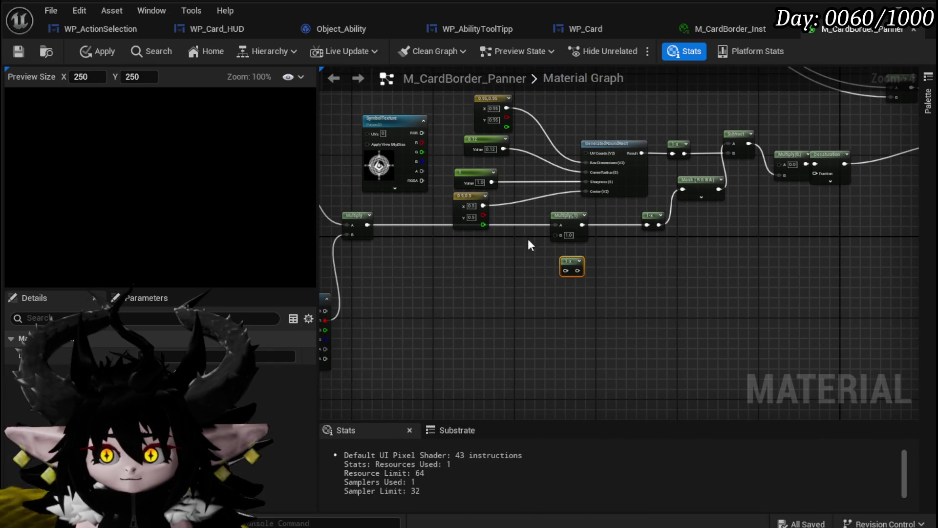
{"action": "mouse_move", "coordinate": [369, 225]}
{"action": "left_mouse_down"}
{"action": "mouse_move", "coordinate": [657, 223]}
{"action": "mouse_move", "coordinate": [647, 225]}
{"action": "left_mouse_up"}
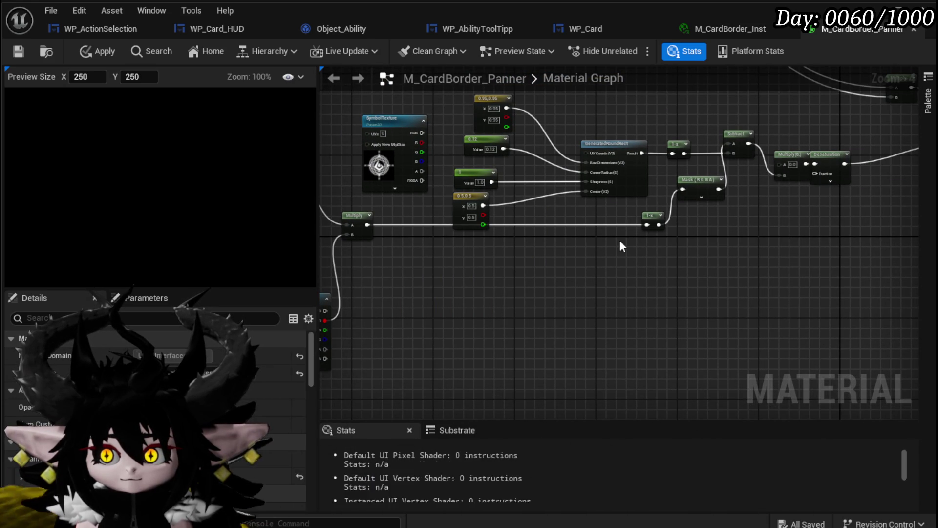
{"action": "left_click_drag", "start_coordinate": [367, 224], "coordinate": [688, 194]}
{"action": "mouse_move", "coordinate": [662, 226]}
{"action": "left_mouse_down"}
{"action": "mouse_move", "coordinate": [640, 259]}
{"action": "mouse_move", "coordinate": [558, 231]}
{"action": "mouse_move", "coordinate": [499, 242]}
{"action": "mouse_move", "coordinate": [519, 224]}
{"action": "mouse_move", "coordinate": [636, 215]}
{"action": "left_mouse_up"}
- Delete the leftover Time and Panner nodes
{"action": "left_click_drag", "start_coordinate": [436, 335], "coordinate": [592, 327]}
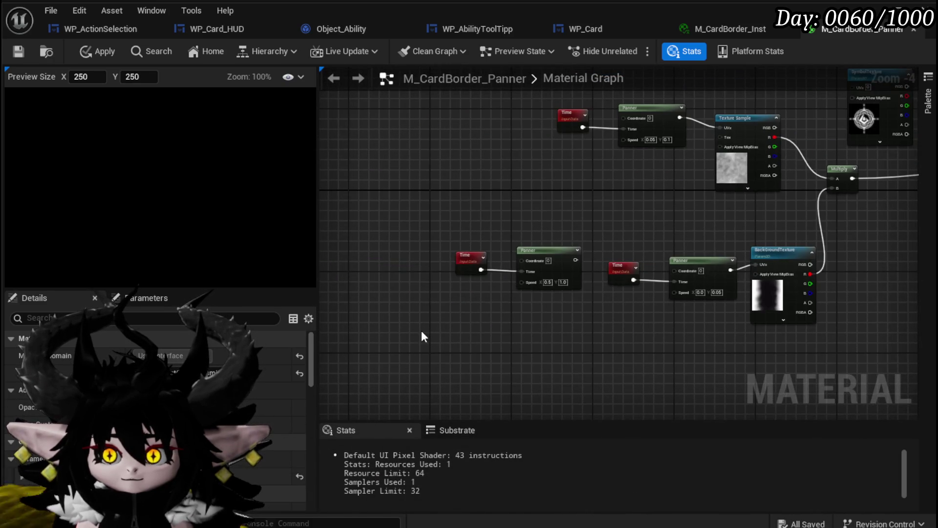
{"action": "key", "text": "Delete"}
{"action": "left_click_drag", "start_coordinate": [568, 221], "coordinate": [438, 258]}
{"action": "mouse_move", "coordinate": [398, 341]}
{"action": "left_mouse_down"}
{"action": "mouse_move", "coordinate": [694, 174]}
{"action": "mouse_move", "coordinate": [715, 191]}
{"action": "mouse_move", "coordinate": [864, 242]}
{"action": "mouse_move", "coordinate": [717, 304]}
{"action": "mouse_move", "coordinate": [700, 272]}
{"action": "mouse_move", "coordinate": [781, 276]}
{"action": "left_mouse_up"}
- Feed Subtract straight into Desaturation and delete the Multiply(0,) node
{"action": "scroll", "coordinate": [519, 285], "scroll_direction": "up", "scroll_amount": 1}
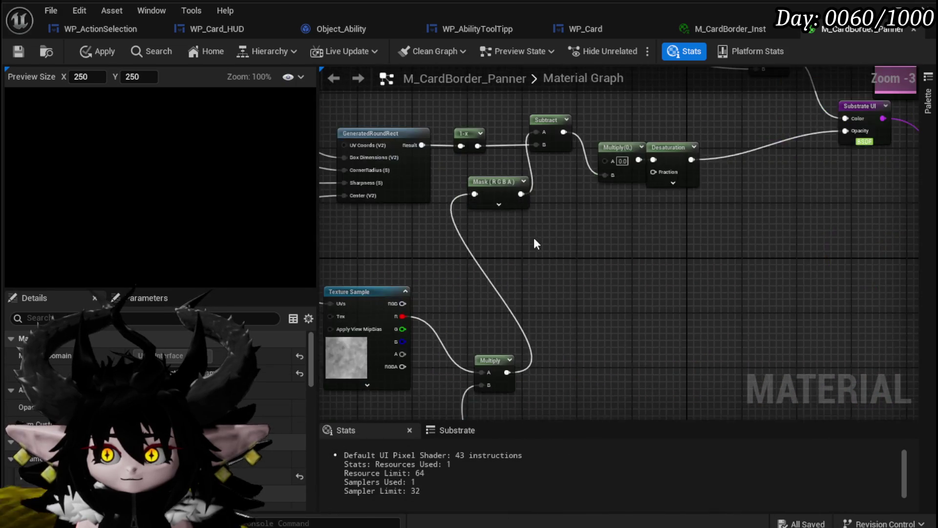
{"action": "left_click_drag", "start_coordinate": [518, 286], "coordinate": [728, 282]}
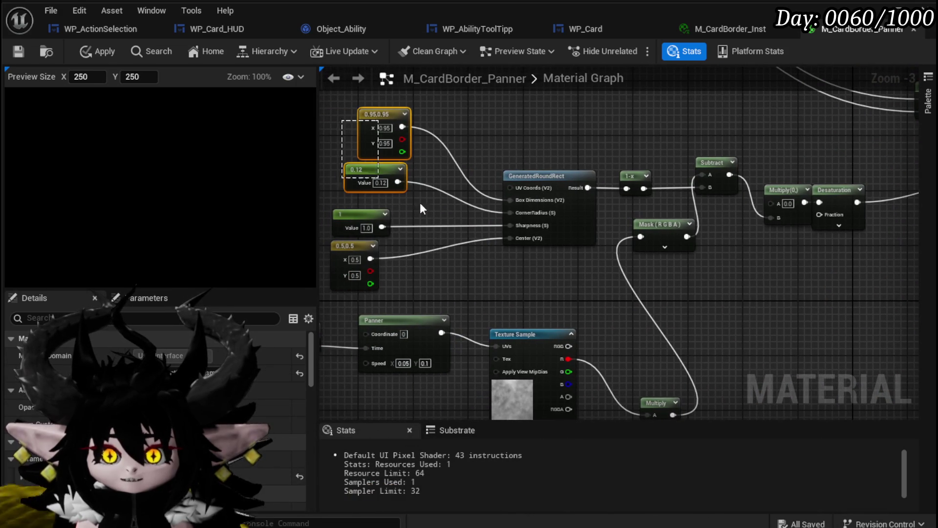
{"action": "left_click_drag", "start_coordinate": [774, 229], "coordinate": [540, 222]}
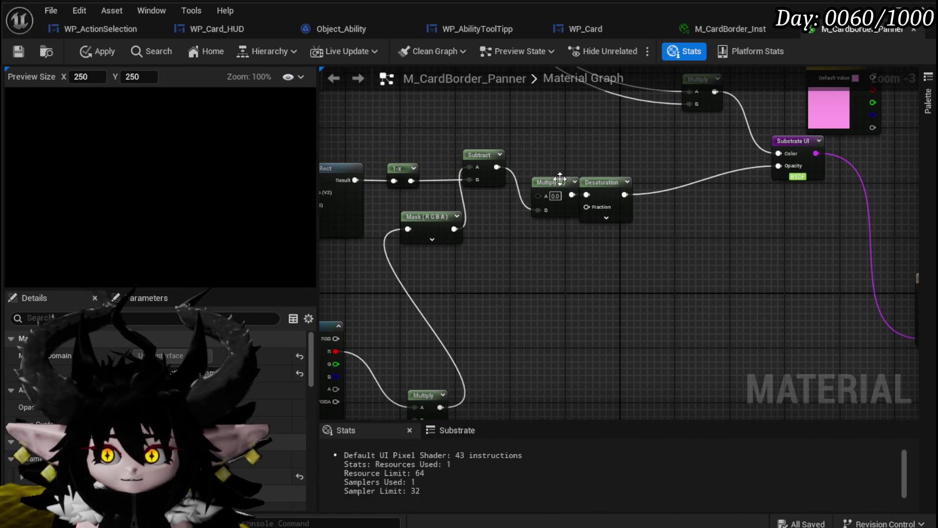
{"action": "left_click_drag", "start_coordinate": [542, 176], "coordinate": [545, 223]}
{"action": "mouse_move", "coordinate": [497, 167]}
{"action": "left_mouse_down"}
{"action": "mouse_move", "coordinate": [596, 191]}
{"action": "mouse_move", "coordinate": [587, 195]}
{"action": "left_mouse_up"}
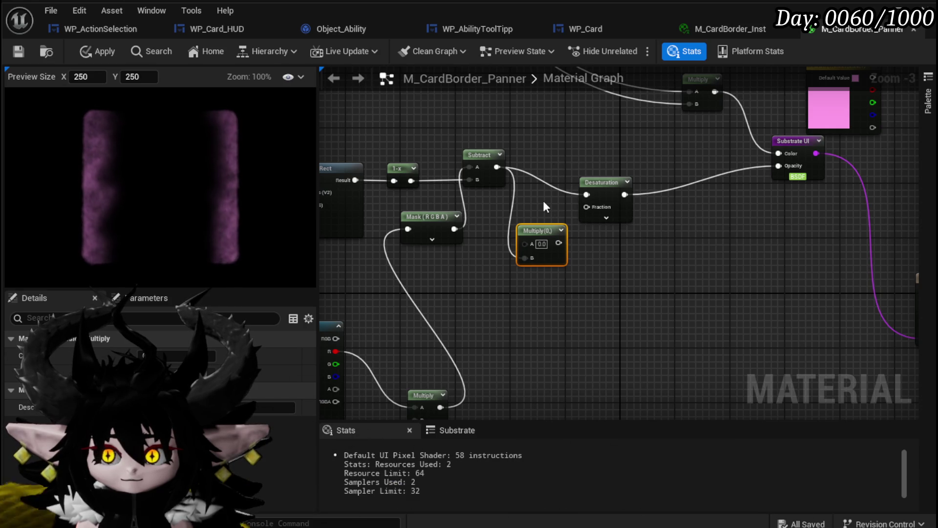
{"action": "key", "text": "Delete"}
- Wire Subtract directly into the output opacity and delete the Desaturation node
{"action": "left_click_drag", "start_coordinate": [599, 273], "coordinate": [547, 268]}
{"action": "left_click_drag", "start_coordinate": [431, 194], "coordinate": [717, 193]}
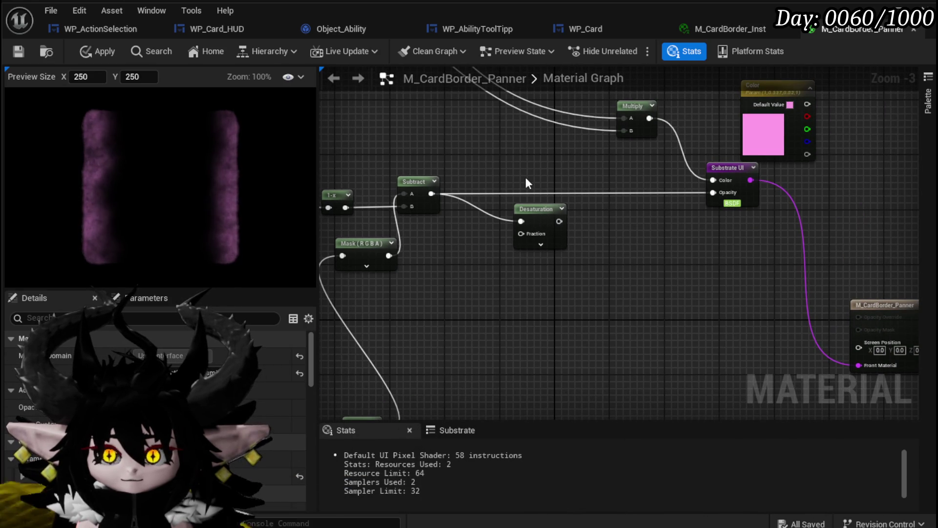
{"action": "left_click", "coordinate": [536, 209]}
{"action": "key", "text": "Delete"}
- Connect the noise Multiply into Subtract's B input and delete the Mask node
{"action": "left_click_drag", "start_coordinate": [536, 208], "coordinate": [491, 229]}
{"action": "left_click_drag", "start_coordinate": [556, 248], "coordinate": [573, 308]}
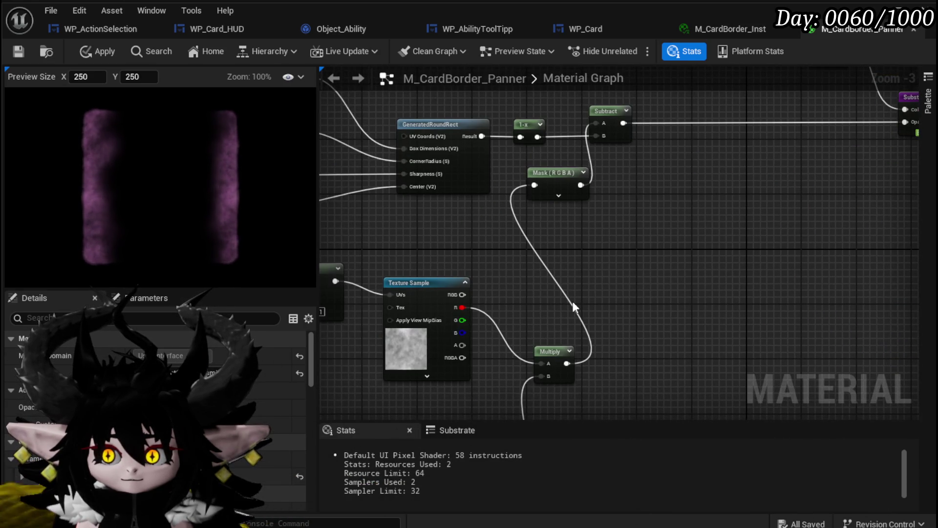
{"action": "mouse_move", "coordinate": [567, 364]}
{"action": "left_mouse_down"}
{"action": "mouse_move", "coordinate": [619, 170]}
{"action": "mouse_move", "coordinate": [600, 128]}
{"action": "mouse_move", "coordinate": [604, 136]}
{"action": "left_mouse_up"}
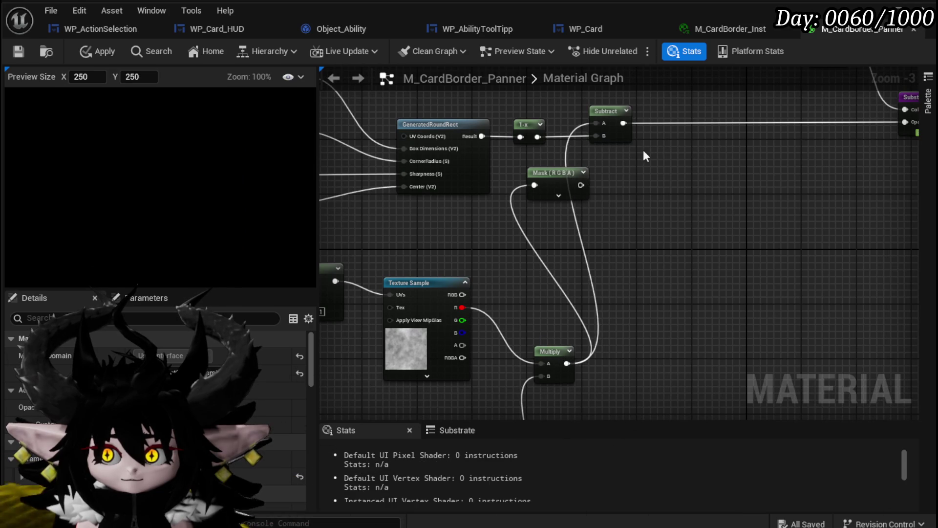
{"action": "left_click", "coordinate": [584, 174]}
{"action": "key", "text": "Delete"}
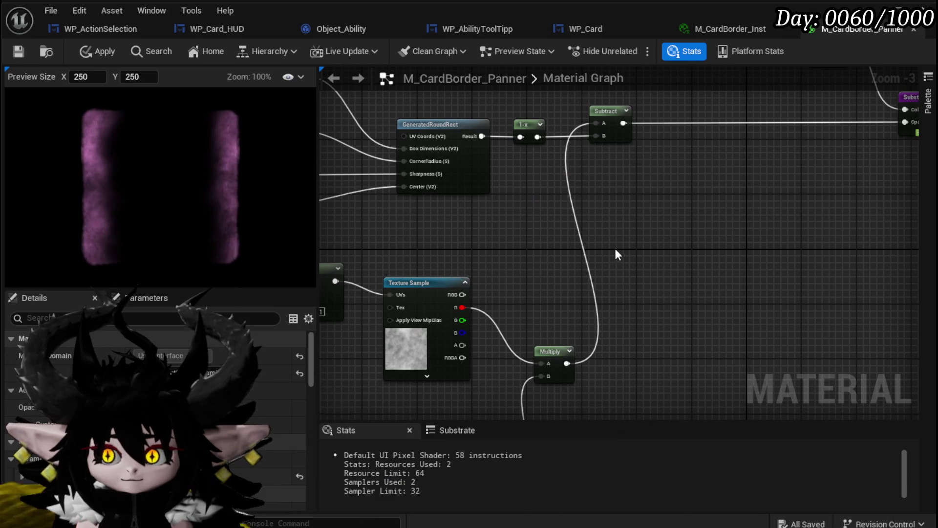
- Reposition the background texture nodes and the Texture Sample node
{"action": "scroll", "coordinate": [617, 196], "scroll_direction": "down", "scroll_amount": 2}
{"action": "left_click_drag", "start_coordinate": [650, 220], "coordinate": [377, 325]}
{"action": "left_click_drag", "start_coordinate": [542, 260], "coordinate": [546, 225]}
{"action": "left_click", "coordinate": [589, 204]}
{"action": "scroll", "coordinate": [591, 235], "scroll_direction": "up", "scroll_amount": 3}
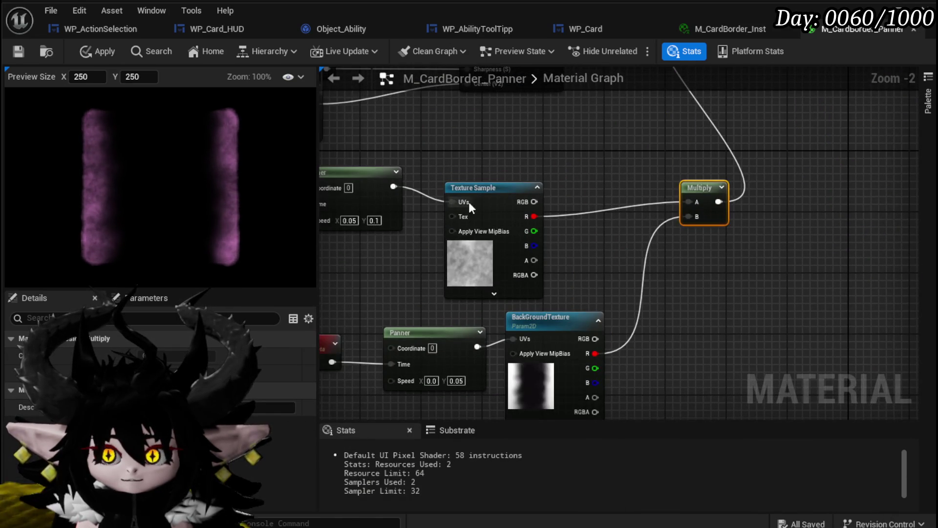
{"action": "mouse_move", "coordinate": [591, 182]}
{"action": "left_mouse_down"}
{"action": "mouse_move", "coordinate": [583, 167]}
{"action": "mouse_move", "coordinate": [606, 184]}
{"action": "left_mouse_up"}
{"action": "left_click_drag", "start_coordinate": [737, 230], "coordinate": [572, 218]}
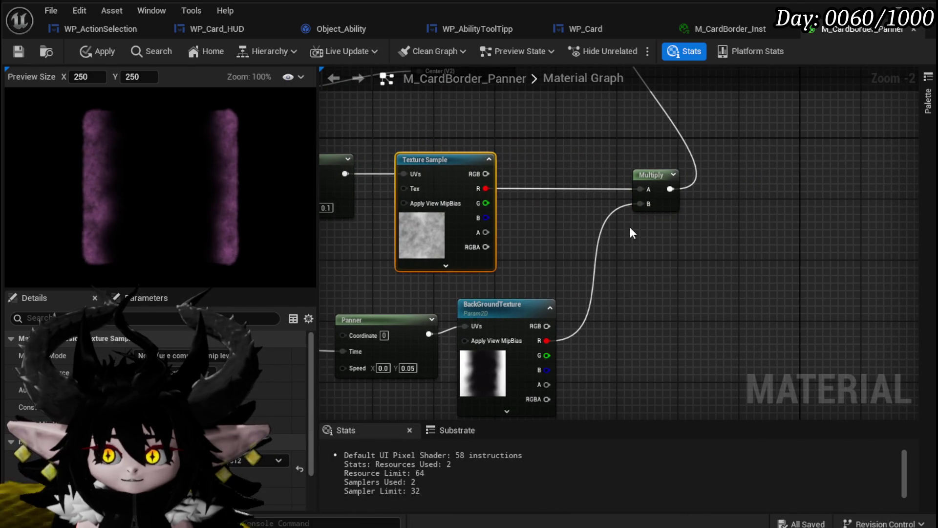
{"action": "scroll", "coordinate": [632, 231], "scroll_direction": "down", "scroll_amount": 3}
{"action": "scroll", "coordinate": [530, 290], "scroll_direction": "up", "scroll_amount": 1}
- Feed BackGroundTexture's R channel into Subtract's B input
{"action": "mouse_move", "coordinate": [492, 354]}
{"action": "left_mouse_down"}
{"action": "mouse_move", "coordinate": [552, 109]}
{"action": "mouse_move", "coordinate": [551, 137]}
{"action": "left_mouse_up"}
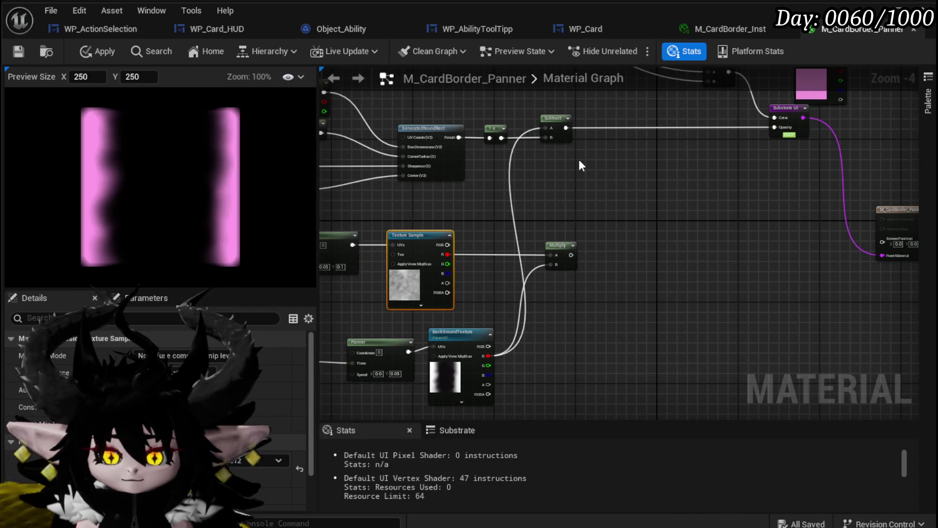
{"action": "mouse_move", "coordinate": [579, 165]}
{"action": "left_mouse_down"}
{"action": "mouse_move", "coordinate": [576, 264]}
{"action": "mouse_move", "coordinate": [580, 224]}
{"action": "mouse_move", "coordinate": [743, 268]}
{"action": "mouse_move", "coordinate": [748, 318]}
{"action": "mouse_move", "coordinate": [662, 75]}
{"action": "left_mouse_up"}
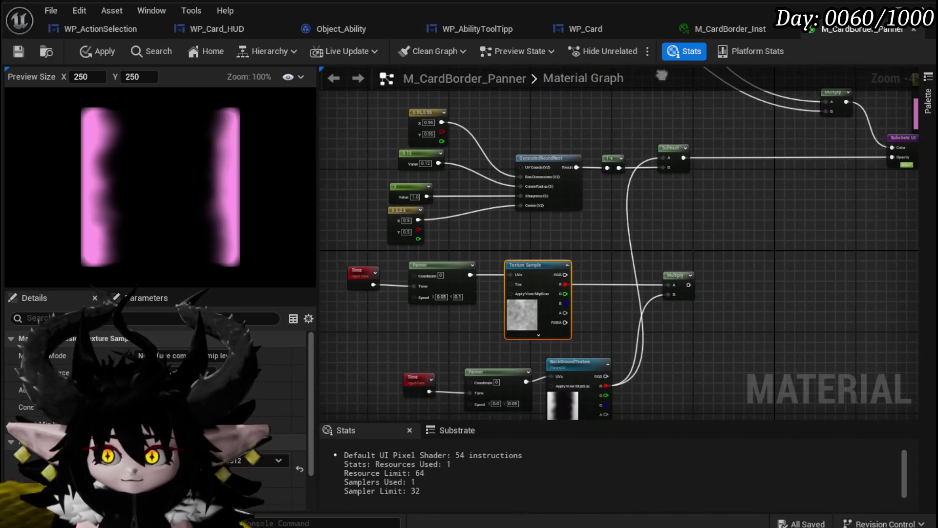
{"action": "scroll", "coordinate": [656, 247], "scroll_direction": "up", "scroll_amount": 2}
{"action": "mouse_move", "coordinate": [655, 245]}
{"action": "left_mouse_down"}
{"action": "mouse_move", "coordinate": [641, 133]}
{"action": "mouse_move", "coordinate": [781, 216]}
{"action": "left_mouse_up"}
- Multiply the Texture Sample with BackGroundTexture in a new Multiply node
{"action": "scroll", "coordinate": [641, 133], "scroll_direction": "down", "scroll_amount": 1}
{"action": "left_click_drag", "start_coordinate": [457, 172], "coordinate": [530, 206]}
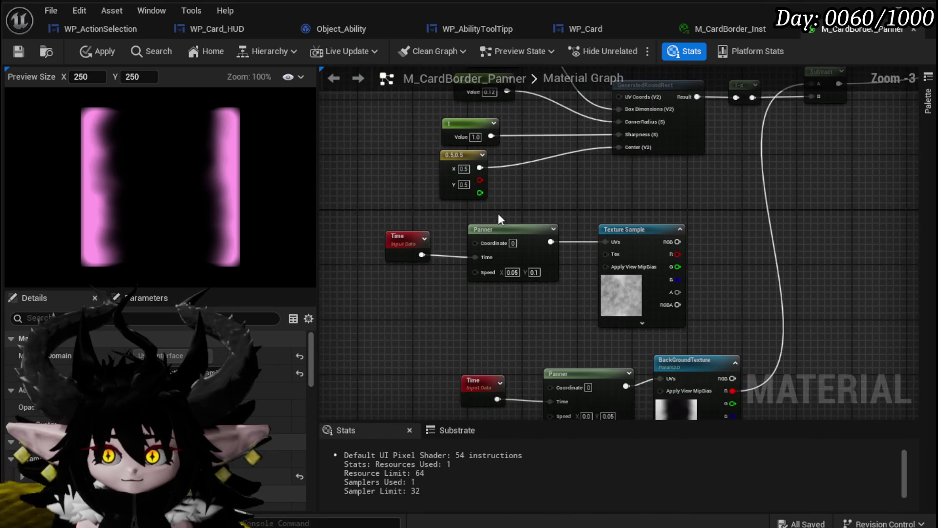
{"action": "mouse_move", "coordinate": [543, 294]}
{"action": "left_mouse_down"}
{"action": "mouse_move", "coordinate": [489, 264]}
{"action": "mouse_move", "coordinate": [534, 250]}
{"action": "mouse_move", "coordinate": [624, 262]}
{"action": "mouse_move", "coordinate": [599, 238]}
{"action": "left_mouse_up"}
{"action": "mouse_move", "coordinate": [641, 120]}
{"action": "left_mouse_down"}
{"action": "mouse_move", "coordinate": [604, 257]}
{"action": "mouse_move", "coordinate": [597, 247]}
{"action": "mouse_move", "coordinate": [640, 120]}
{"action": "left_mouse_up"}
{"action": "left_click", "coordinate": [521, 196]}
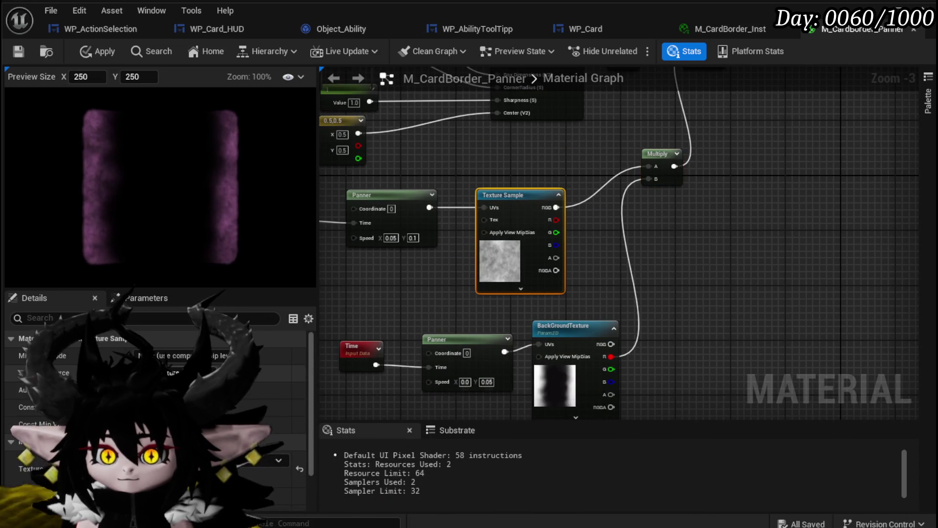
{"action": "left_click", "coordinate": [278, 460]}
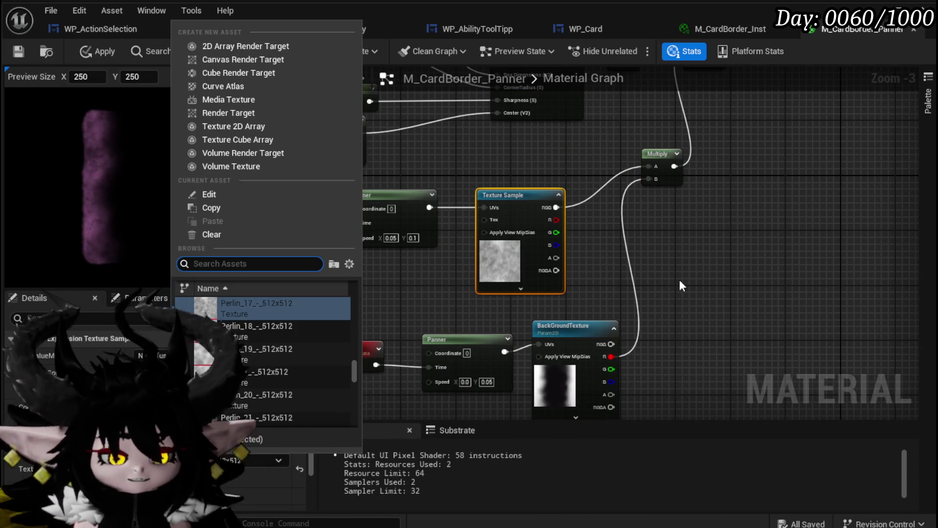
{"action": "type", "text": "Noise"}
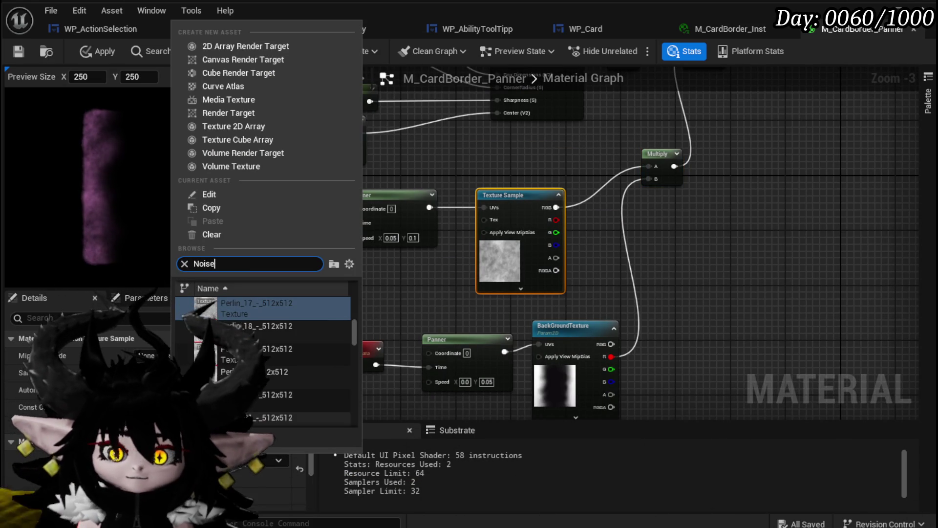
{"action": "scroll", "coordinate": [285, 361], "scroll_direction": "down", "scroll_amount": 5}
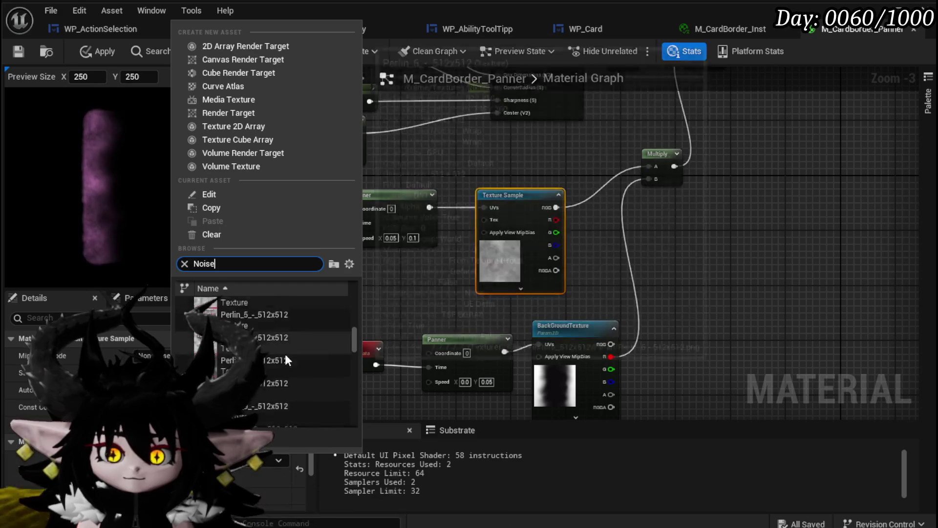
{"action": "scroll", "coordinate": [285, 360], "scroll_direction": "down", "scroll_amount": 3}
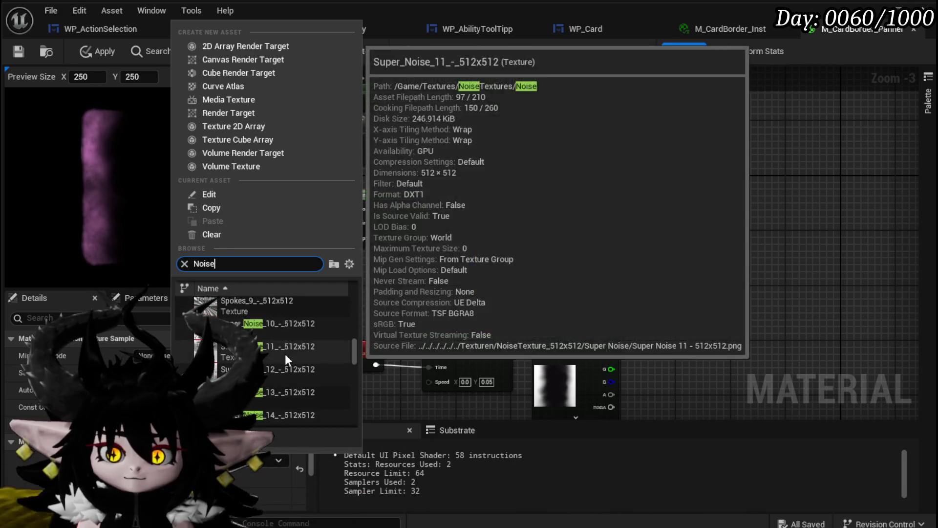
{"action": "left_click", "coordinate": [268, 377]}
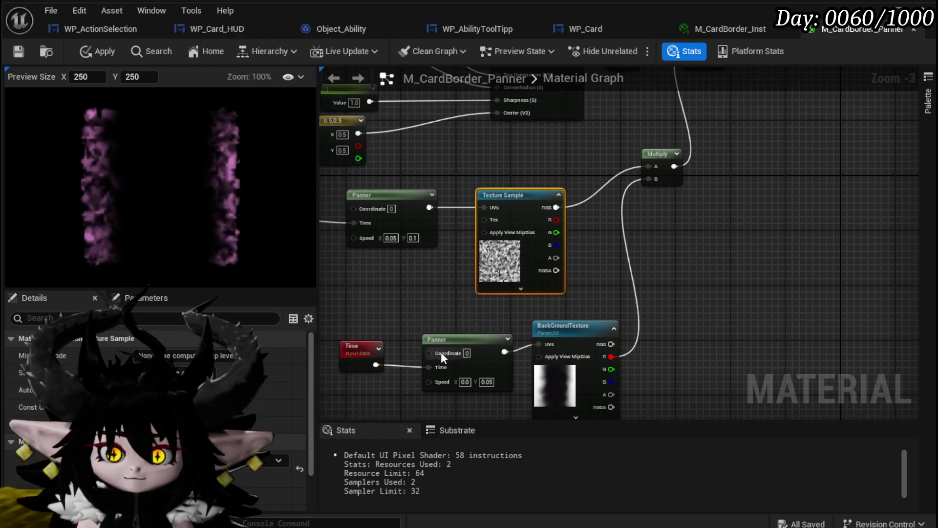
{"action": "left_click_drag", "start_coordinate": [456, 312], "coordinate": [565, 305]}
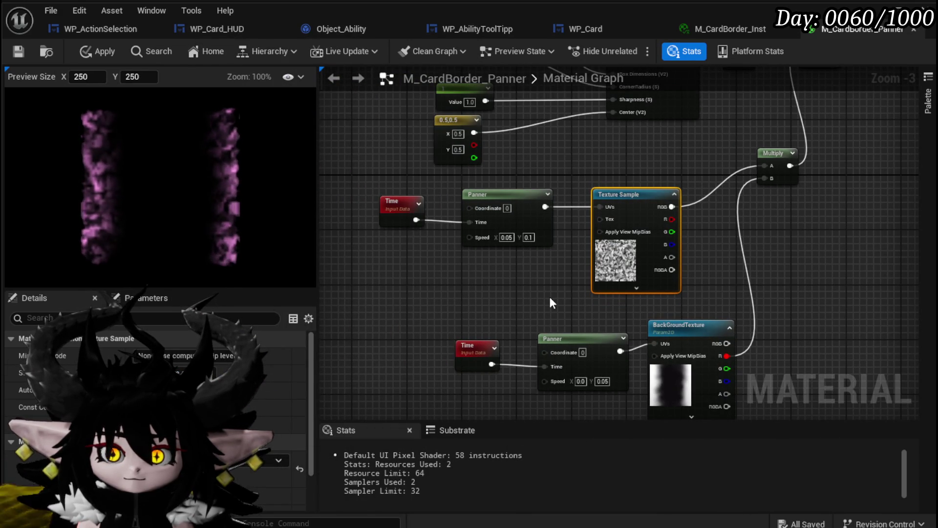
{"action": "scroll", "coordinate": [550, 295], "scroll_direction": "up", "scroll_amount": 3}
{"action": "left_click", "coordinate": [515, 208]}
- Try slower Panner speeds, settling on X 0.05 and Y 0.03
{"action": "type", "text": "1"}
{"action": "key", "text": "Return"}
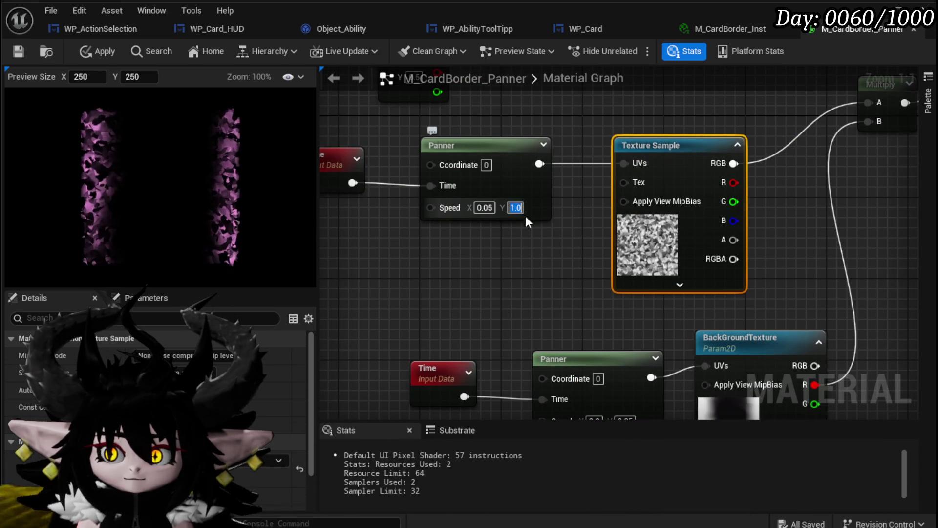
{"action": "type", "text": "0.01"}
{"action": "key", "text": "Return"}
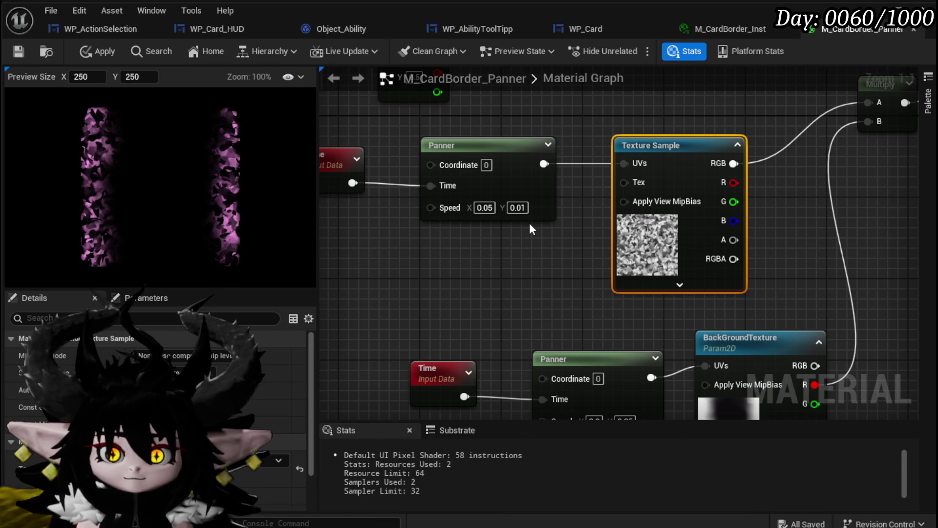
{"action": "left_click", "coordinate": [489, 207]}
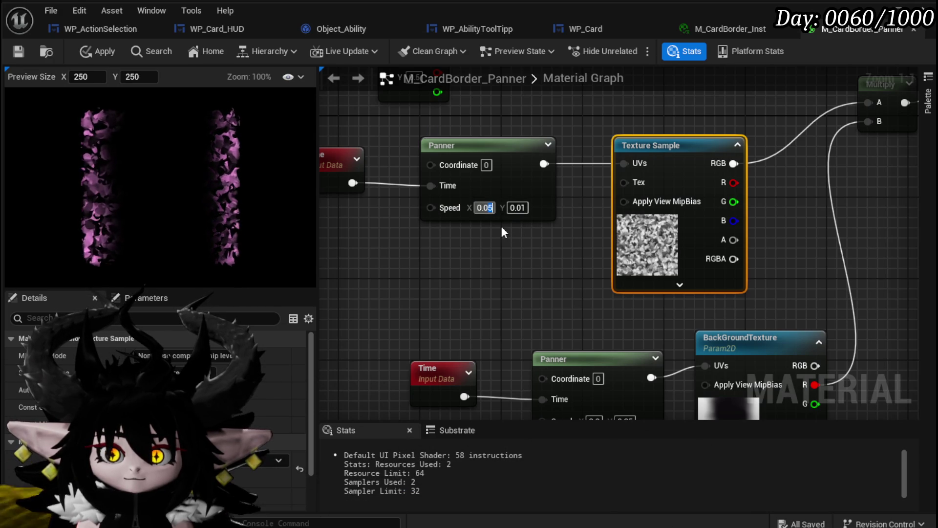
{"action": "type", "text": "0.01"}
{"action": "key", "text": "Return"}
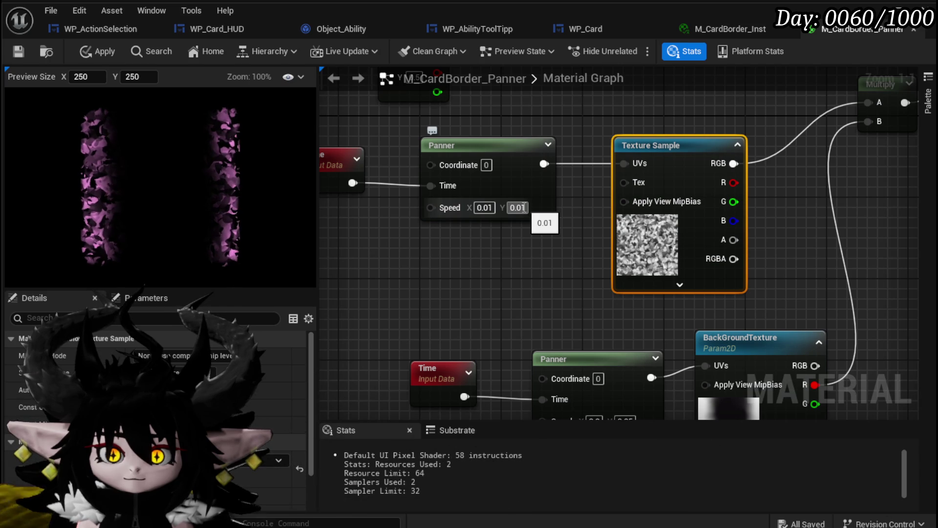
{"action": "type", "text": "0.02"}
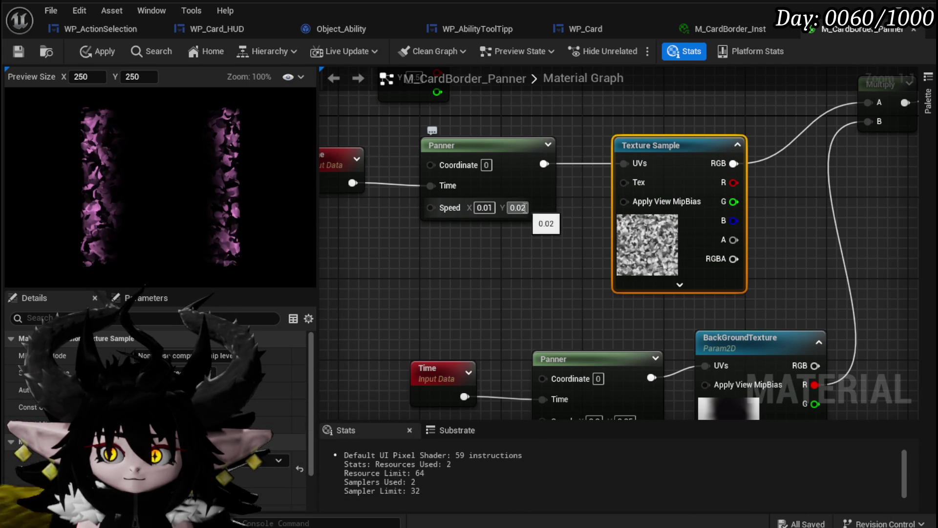
{"action": "key", "text": "BackSpace"}
{"action": "type", "text": "3"}
{"action": "key", "text": "Return"}
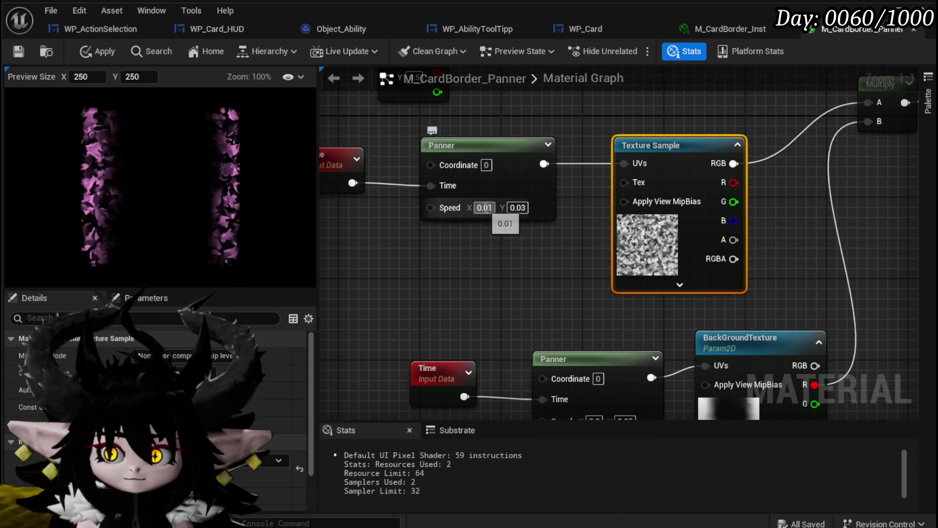
{"action": "type", "text": "0.05"}
{"action": "key", "text": "Return"}
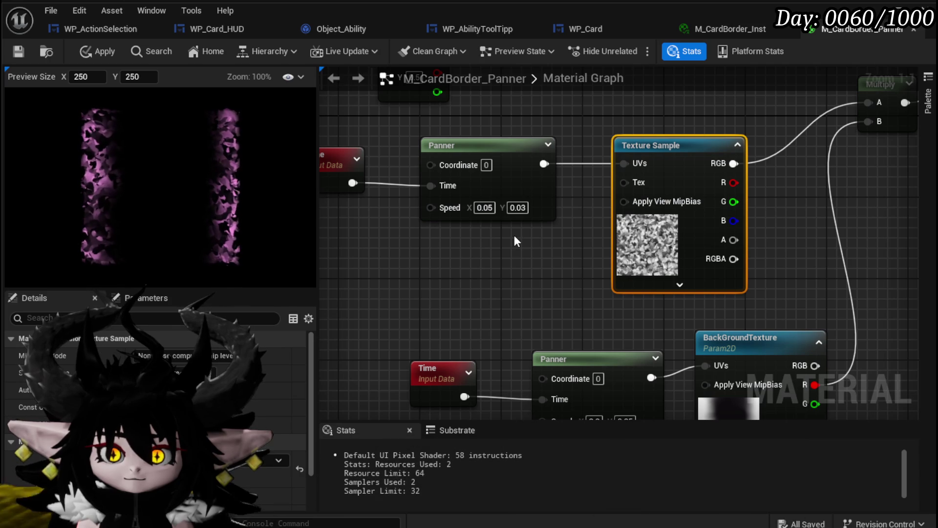
- Zoom out and pan the material graph, then save the border material
{"action": "scroll", "coordinate": [533, 259], "scroll_direction": "down", "scroll_amount": 1}
{"action": "scroll", "coordinate": [533, 263], "scroll_direction": "down", "scroll_amount": 1}
{"action": "mouse_move", "coordinate": [533, 263]}
{"action": "left_mouse_down"}
{"action": "mouse_move", "coordinate": [409, 244]}
{"action": "mouse_move", "coordinate": [424, 244]}
{"action": "left_mouse_up"}
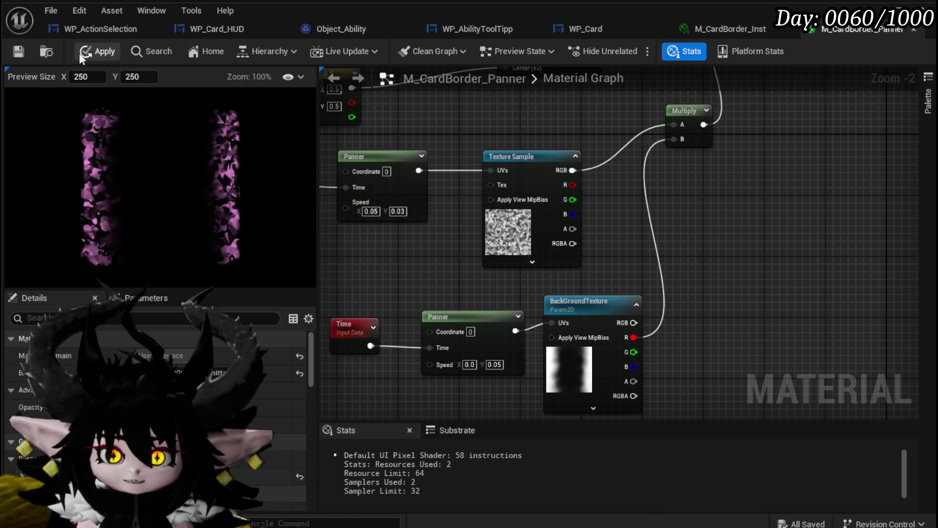
{"action": "left_click", "coordinate": [18, 51]}
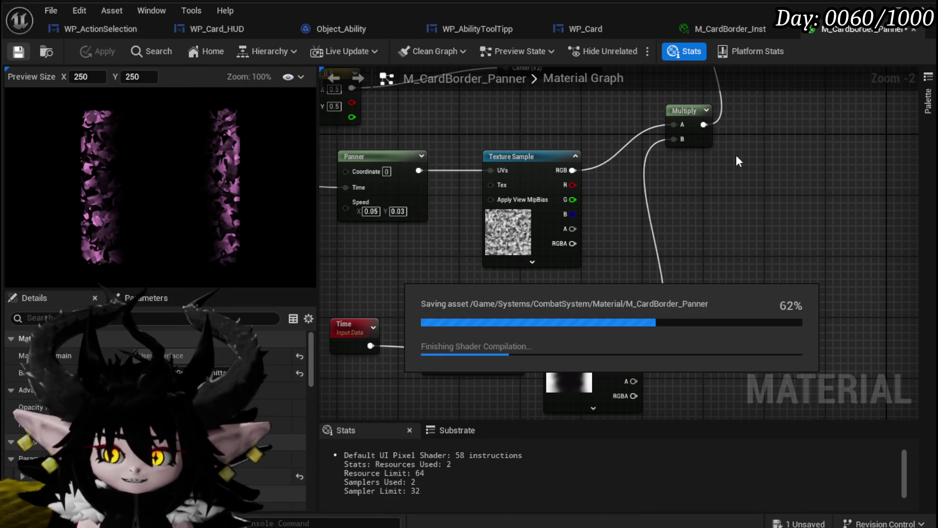
- Set the Color parameter's default value in M_CardBorder_Panner to red
{"action": "mouse_move", "coordinate": [736, 154]}
{"action": "left_mouse_down"}
{"action": "mouse_move", "coordinate": [648, 322]}
{"action": "mouse_move", "coordinate": [417, 293]}
{"action": "mouse_move", "coordinate": [555, 309]}
{"action": "mouse_move", "coordinate": [457, 329]}
{"action": "mouse_move", "coordinate": [483, 314]}
{"action": "left_mouse_up"}
{"action": "mouse_move", "coordinate": [618, 148]}
{"action": "left_mouse_down"}
{"action": "mouse_move", "coordinate": [828, 245]}
{"action": "mouse_move", "coordinate": [613, 247]}
{"action": "mouse_move", "coordinate": [533, 216]}
{"action": "left_mouse_up"}
{"action": "left_click", "coordinate": [507, 142]}
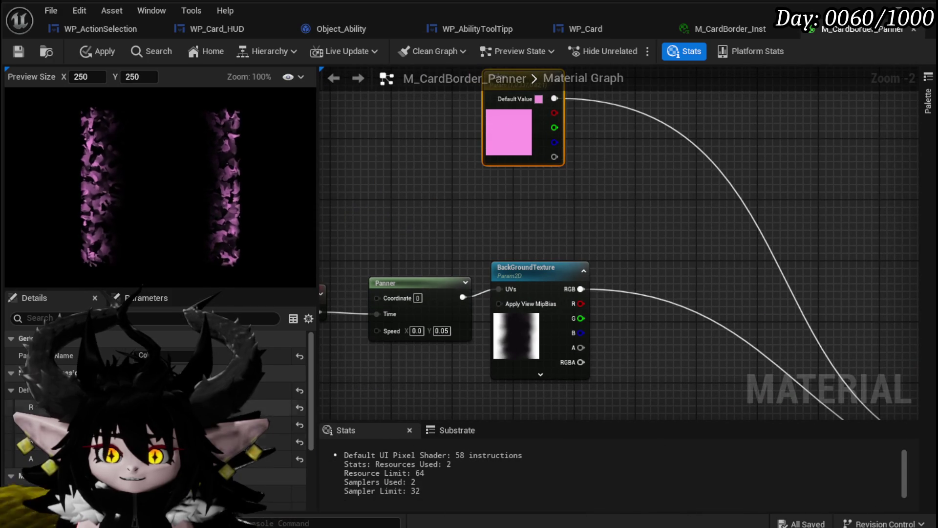
{"action": "left_click", "coordinate": [299, 425]}
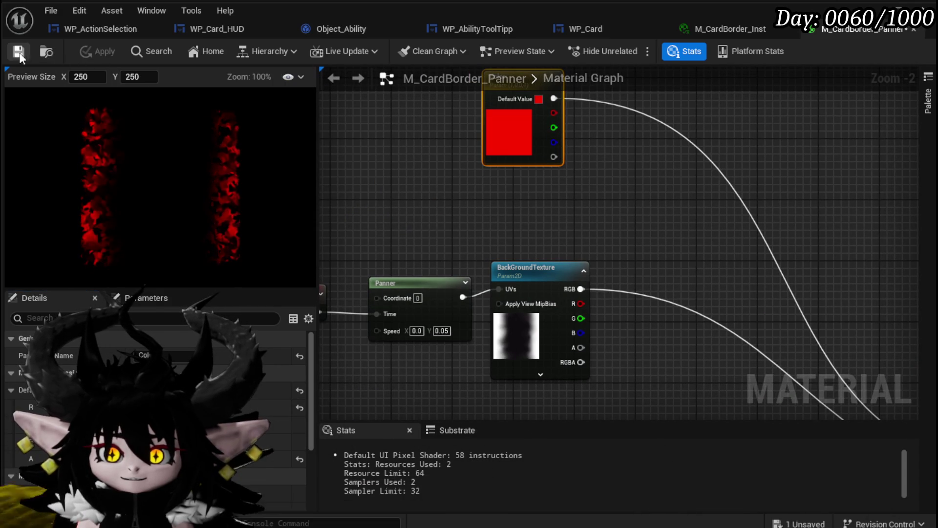
{"action": "scroll", "coordinate": [436, 200], "scroll_direction": "down", "scroll_amount": 4}
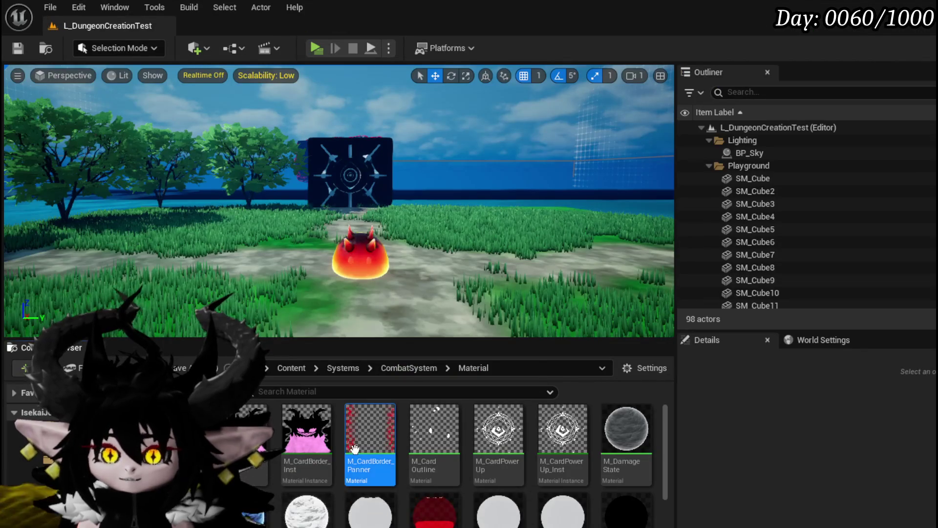
- Create M_CardBorder_Panner_Inst from M_CardBorder_Panner and save it
{"action": "right_click", "coordinate": [355, 449]}
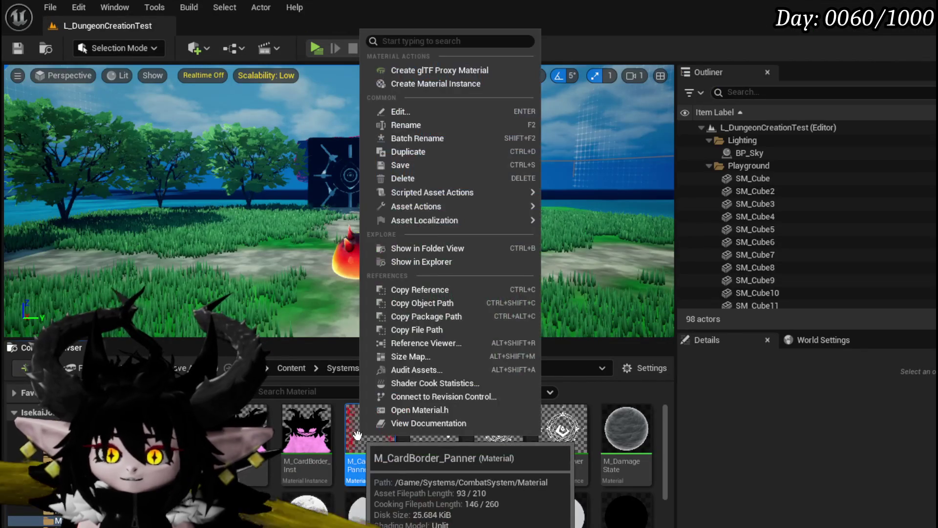
{"action": "left_click", "coordinate": [424, 88]}
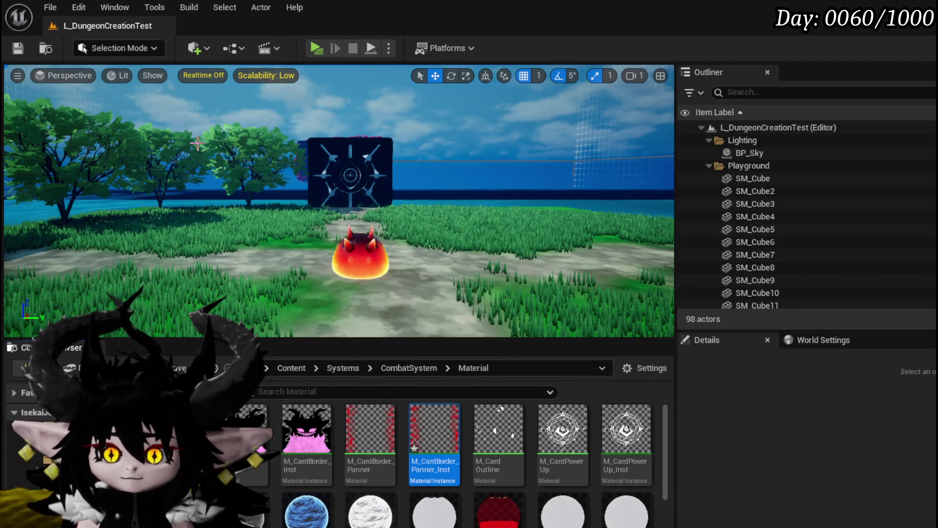
{"action": "key", "text": "ctrl+s"}
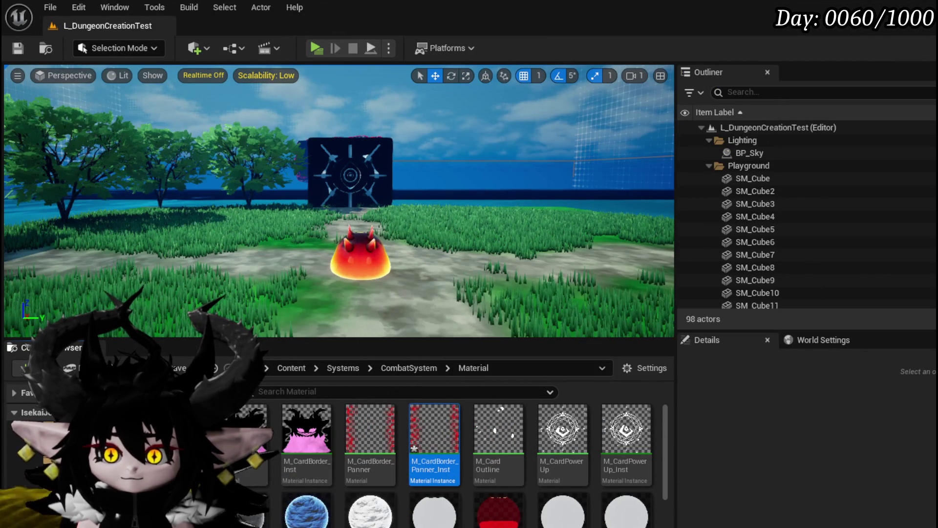
{"action": "key", "text": "ctrl+shift+s"}
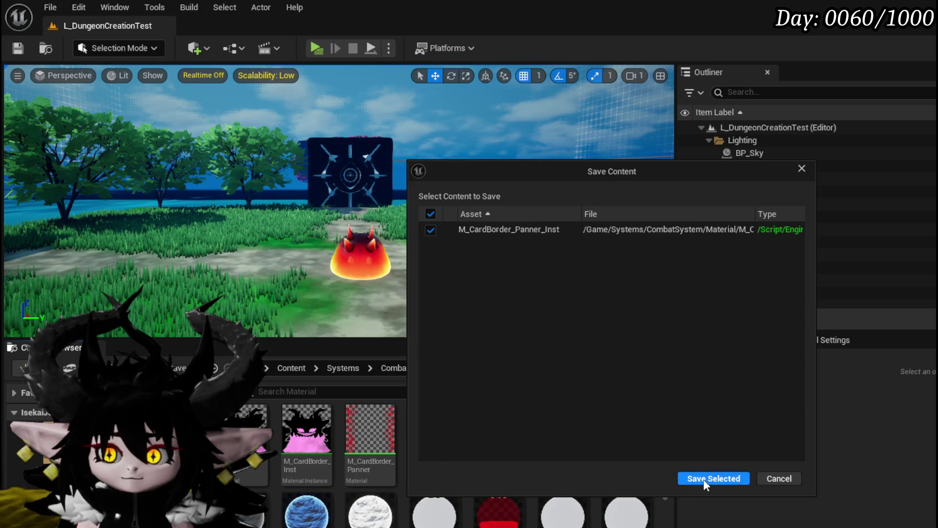
{"action": "left_click", "coordinate": [704, 480]}
- Reopen M_CardBorder_Panner and return to the widget editor
{"action": "double_click", "coordinate": [370, 430]}
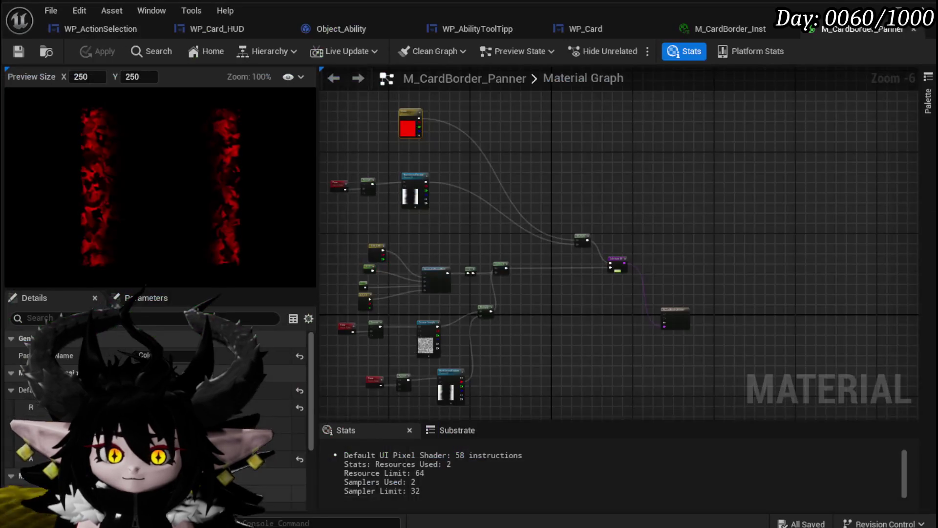
{"action": "left_click", "coordinate": [589, 29]}
{"action": "scroll", "coordinate": [268, 239], "scroll_direction": "down", "scroll_amount": 2}
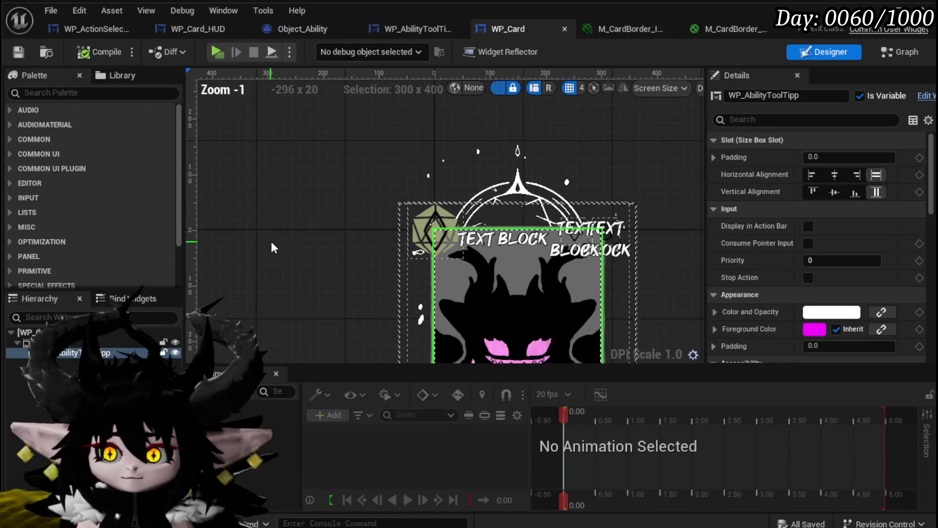
- Drag M_CardBorder_Panner_Inst into Border_Inside's Brush Image slot
{"action": "left_click", "coordinate": [423, 27]}
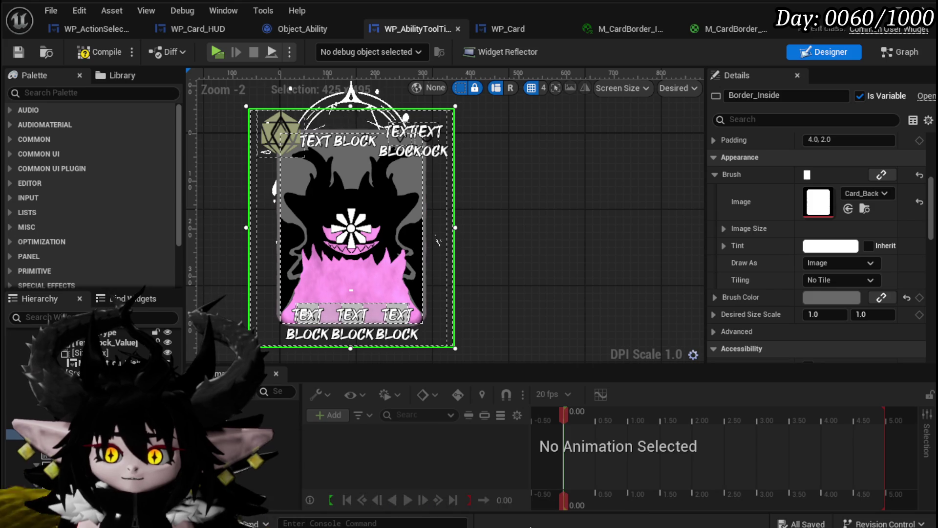
{"action": "left_click_drag", "start_coordinate": [530, 526], "coordinate": [534, 448]}
{"action": "left_click", "coordinate": [458, 465]}
{"action": "mouse_move", "coordinate": [462, 465]}
{"action": "left_mouse_down"}
{"action": "mouse_move", "coordinate": [677, 379]}
{"action": "mouse_move", "coordinate": [819, 201]}
{"action": "left_mouse_up"}
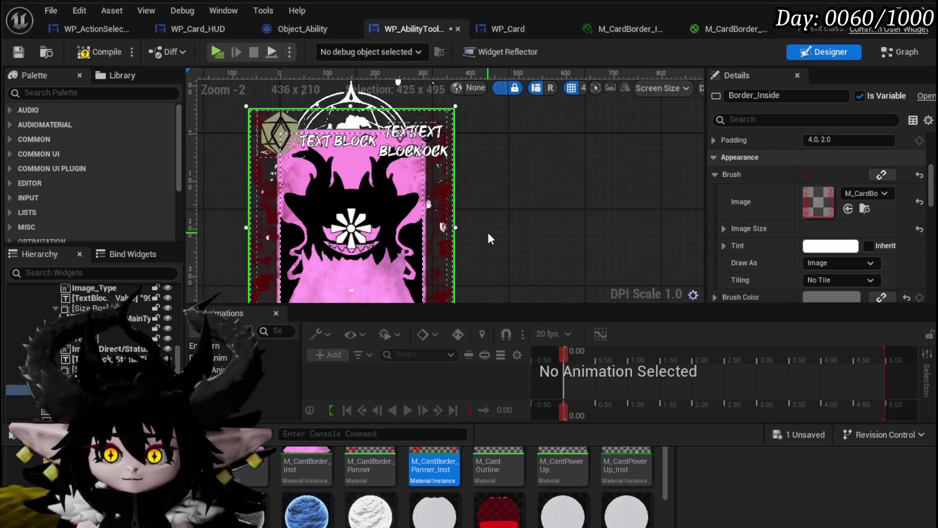
- Centre the card on the canvas and narrow the Border_Inside frame
{"action": "scroll", "coordinate": [488, 237], "scroll_direction": "up", "scroll_amount": 1}
{"action": "mouse_move", "coordinate": [488, 237]}
{"action": "left_mouse_down"}
{"action": "mouse_move", "coordinate": [573, 125]}
{"action": "mouse_move", "coordinate": [546, 202]}
{"action": "left_mouse_up"}
{"action": "scroll", "coordinate": [835, 192], "scroll_direction": "up", "scroll_amount": 3}
{"action": "scroll", "coordinate": [834, 192], "scroll_direction": "up", "scroll_amount": 3}
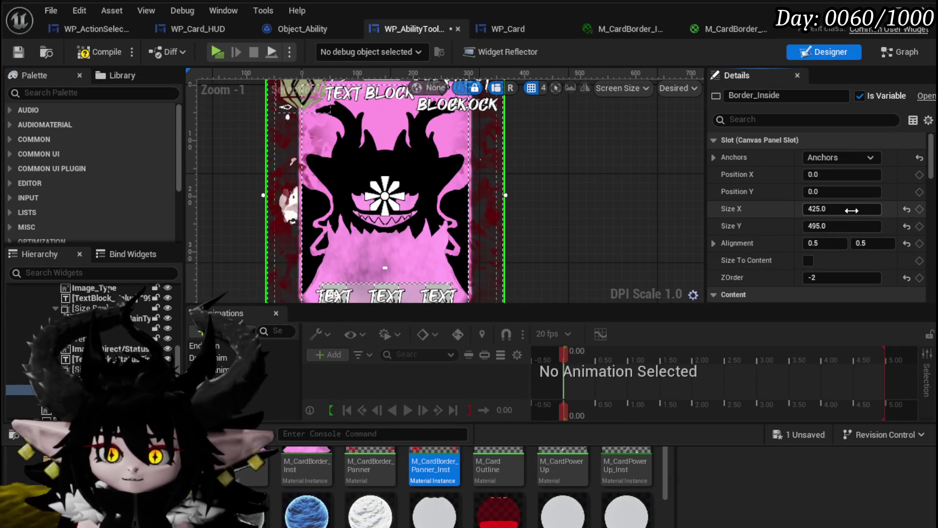
{"action": "mouse_move", "coordinate": [842, 209]}
{"action": "left_mouse_down"}
{"action": "mouse_move", "coordinate": [818, 208]}
{"action": "mouse_move", "coordinate": [828, 226]}
{"action": "left_mouse_up"}
- Size Border_Inside to exactly 300 wide by 400 high
{"action": "mouse_move", "coordinate": [542, 259]}
{"action": "left_mouse_down"}
{"action": "mouse_move", "coordinate": [549, 208]}
{"action": "mouse_move", "coordinate": [676, 311]}
{"action": "mouse_move", "coordinate": [671, 302]}
{"action": "left_mouse_up"}
{"action": "scroll", "coordinate": [549, 208], "scroll_direction": "up", "scroll_amount": 4}
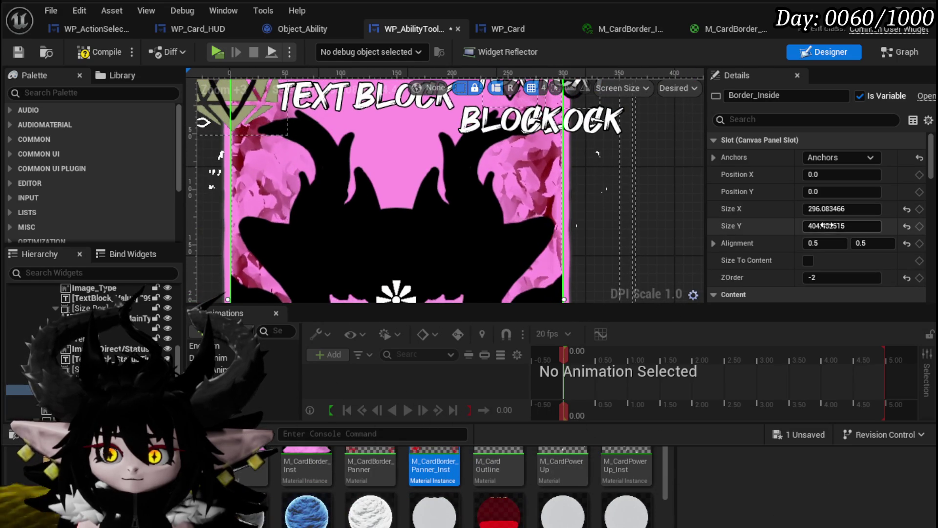
{"action": "left_click_drag", "start_coordinate": [826, 225], "coordinate": [825, 226]}
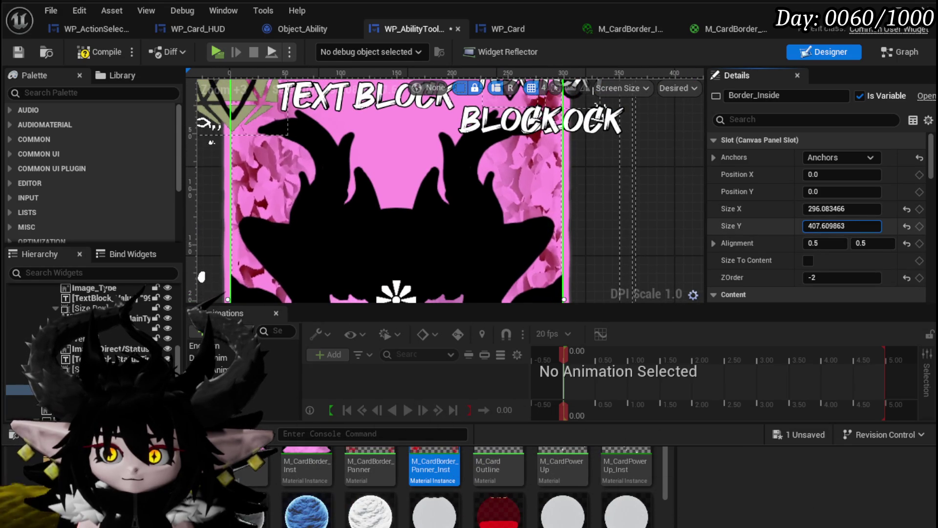
{"action": "left_click", "coordinate": [841, 226]}
{"action": "type", "text": "400"}
{"action": "left_click", "coordinate": [852, 209]}
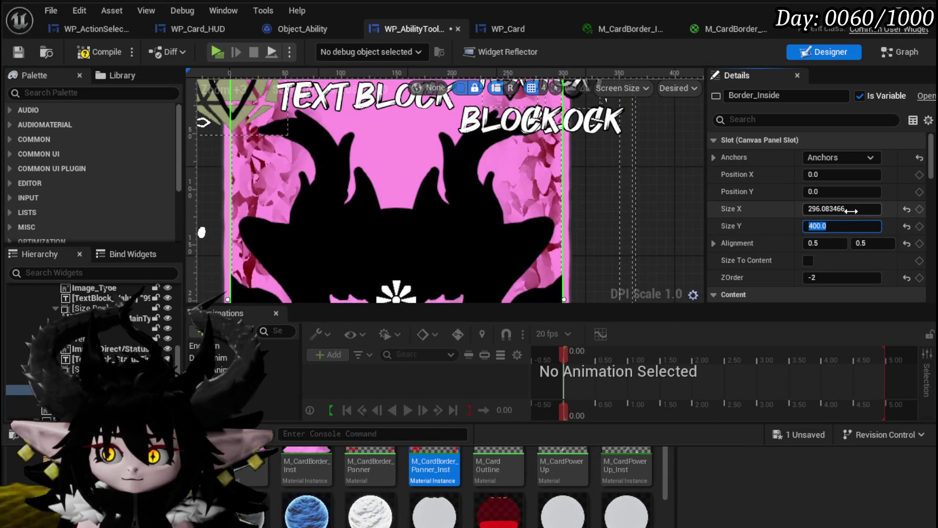
{"action": "type", "text": "300"}
{"action": "key", "text": "Return"}
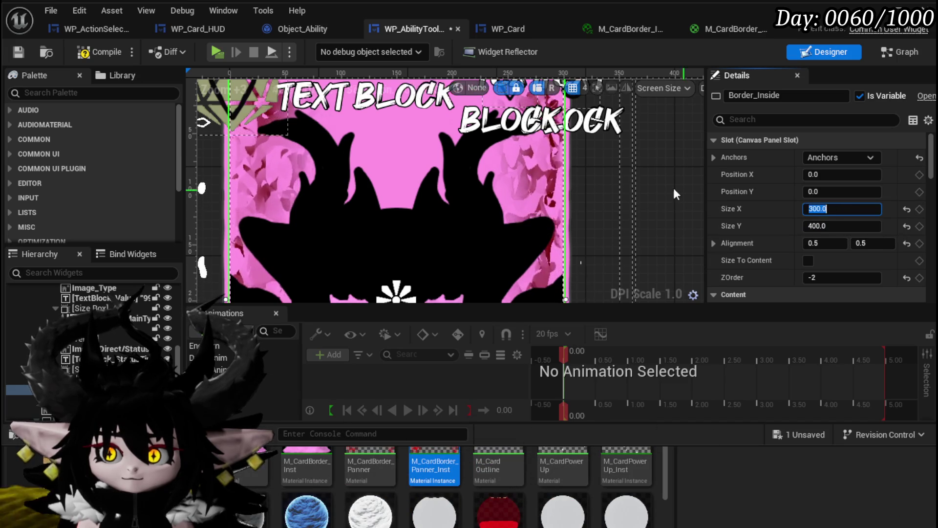
- Frame the card on the canvas and compile and save the tooltip widget
{"action": "scroll", "coordinate": [659, 200], "scroll_direction": "down", "scroll_amount": 2}
{"action": "scroll", "coordinate": [620, 219], "scroll_direction": "up", "scroll_amount": 2}
{"action": "scroll", "coordinate": [641, 235], "scroll_direction": "down", "scroll_amount": 2}
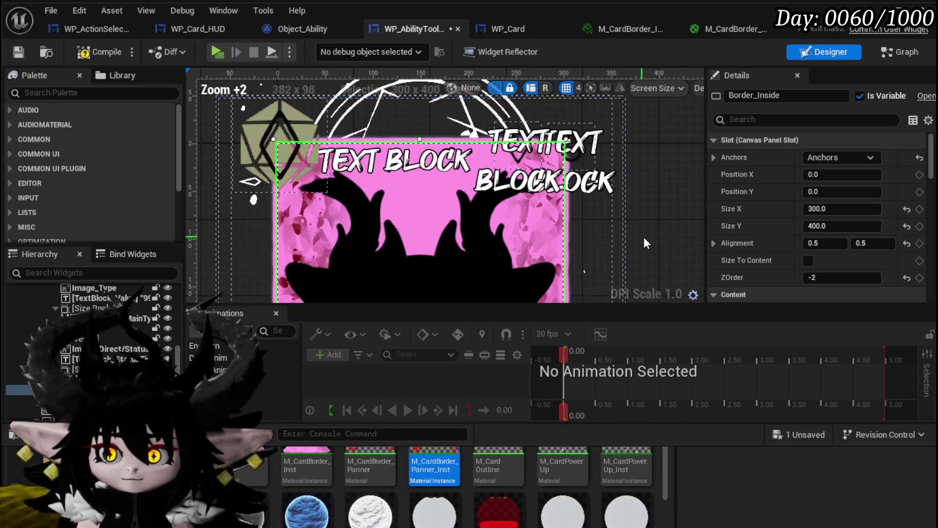
{"action": "scroll", "coordinate": [636, 208], "scroll_direction": "down", "scroll_amount": 1}
{"action": "mouse_move", "coordinate": [625, 207]}
{"action": "left_mouse_down"}
{"action": "mouse_move", "coordinate": [584, 203]}
{"action": "mouse_move", "coordinate": [587, 220]}
{"action": "left_mouse_up"}
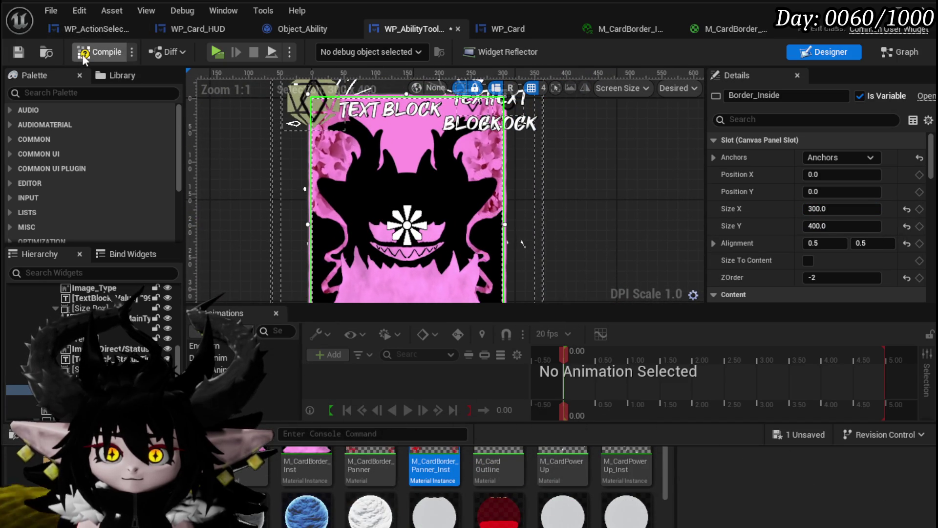
{"action": "left_click", "coordinate": [17, 53]}
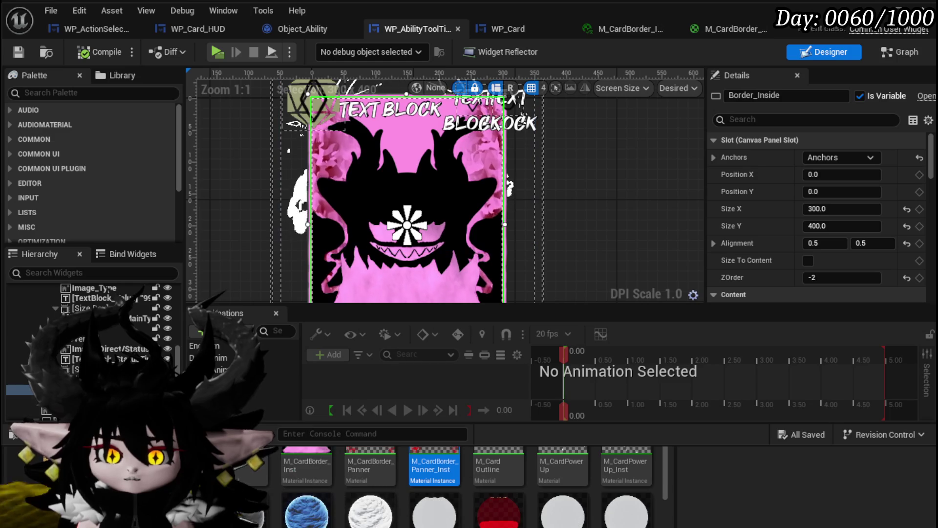
{"action": "scroll", "coordinate": [118, 334], "scroll_direction": "up", "scroll_amount": 5}
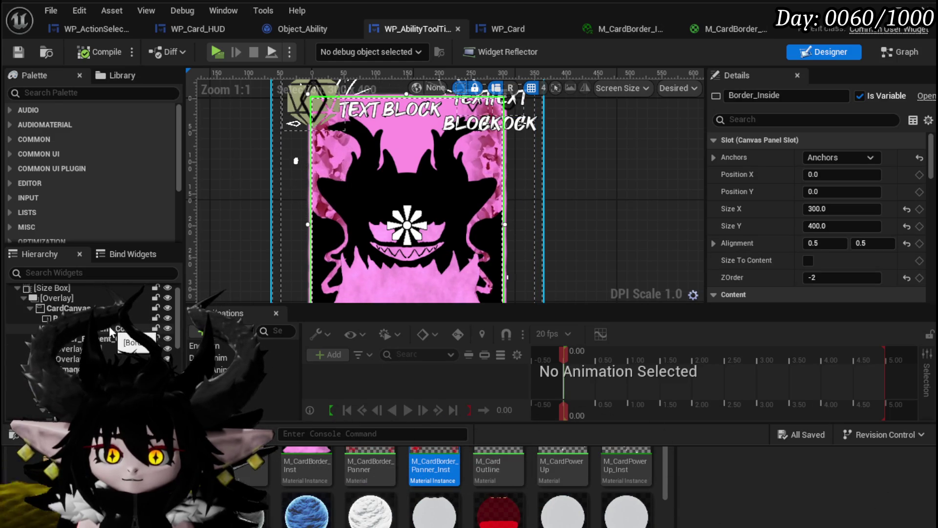
{"action": "left_click", "coordinate": [110, 326]}
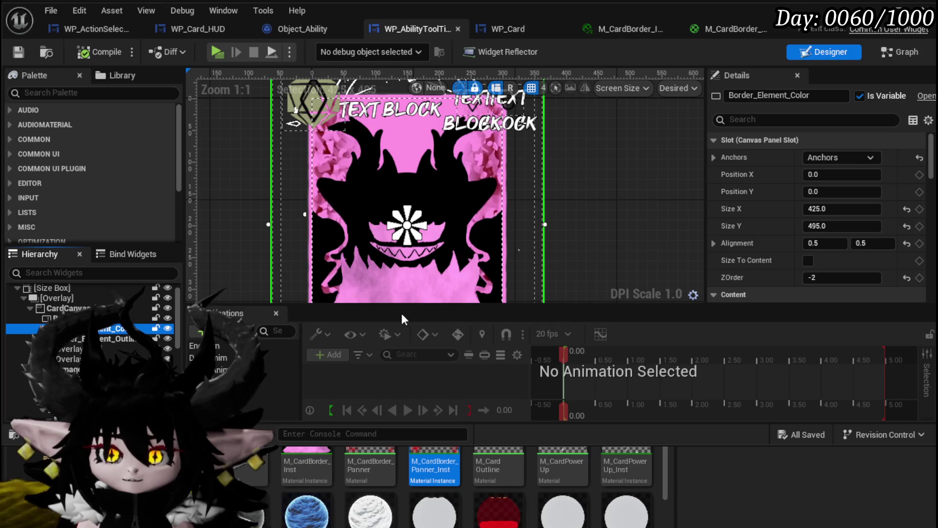
- Set Border_Element_Color's ZOrder to -3
{"action": "left_click", "coordinate": [812, 277]}
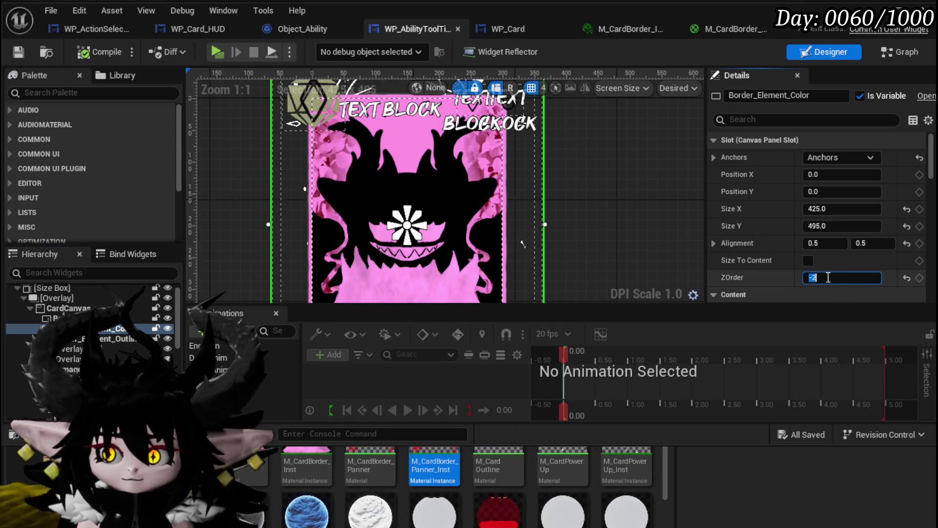
{"action": "type", "text": "-3"}
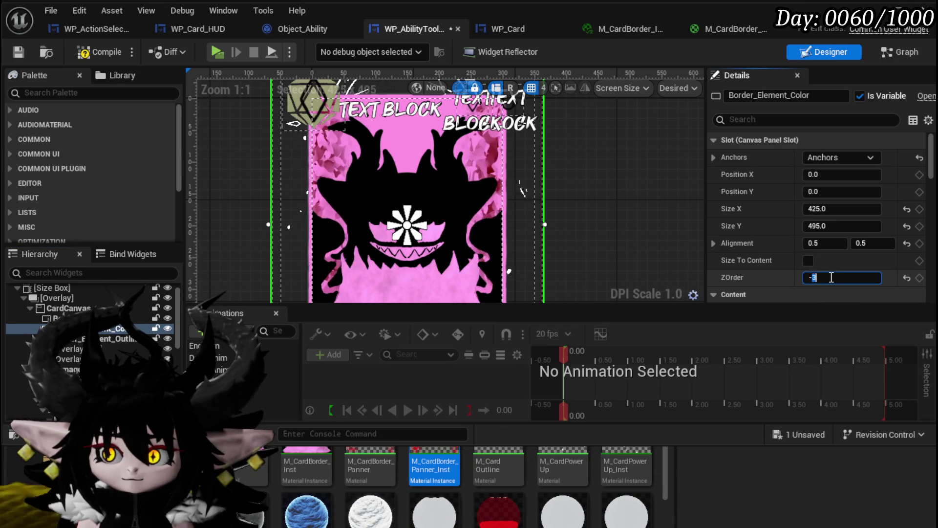
{"action": "key", "text": "ctrl+z"}
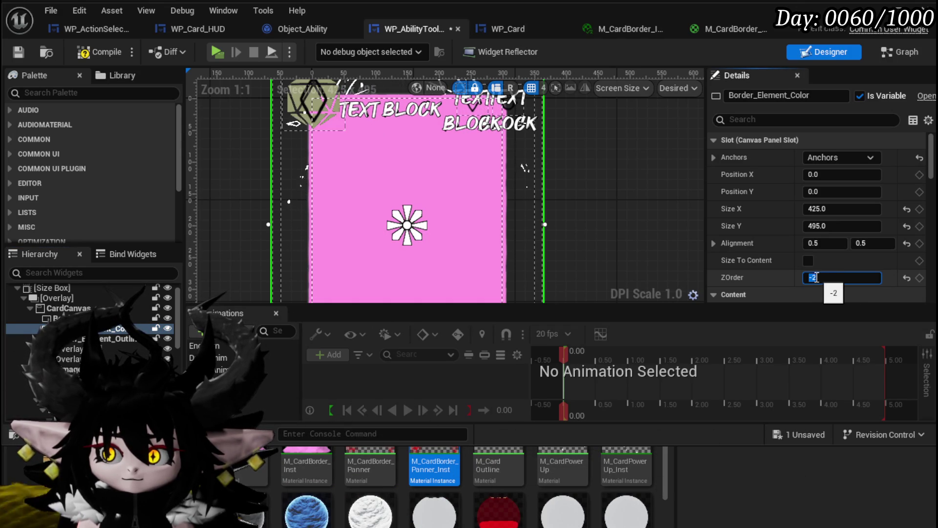
{"action": "key", "text": "ctrl+y"}
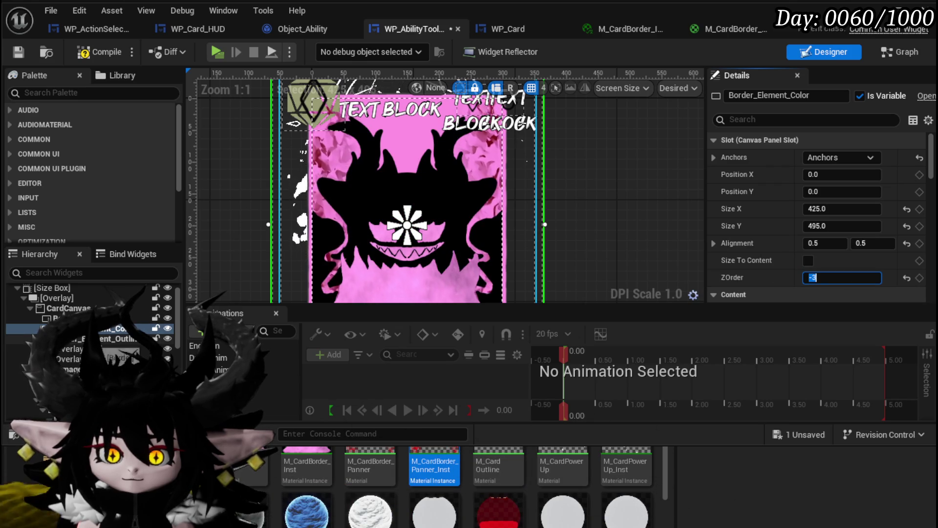
- Compile and save the widget and check Border_Element_Outline's settings
{"action": "left_click", "coordinate": [112, 339]}
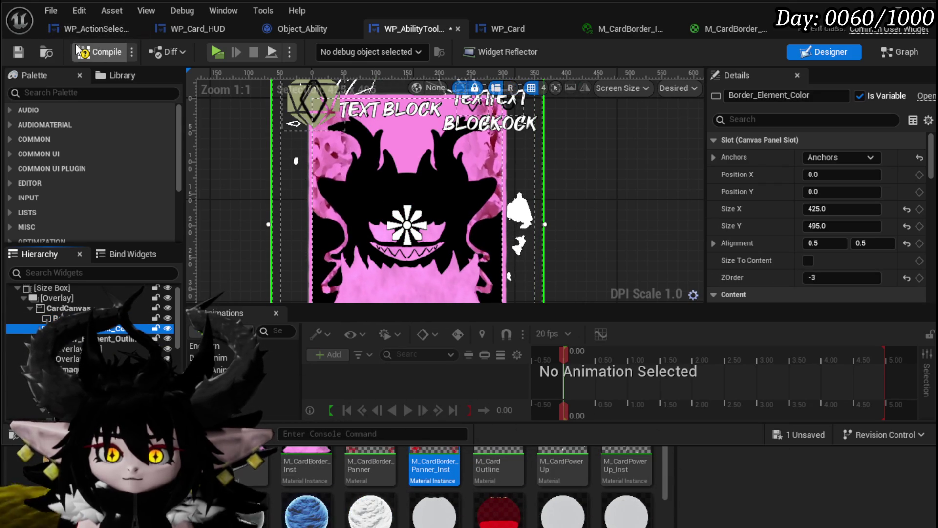
{"action": "left_click", "coordinate": [22, 51]}
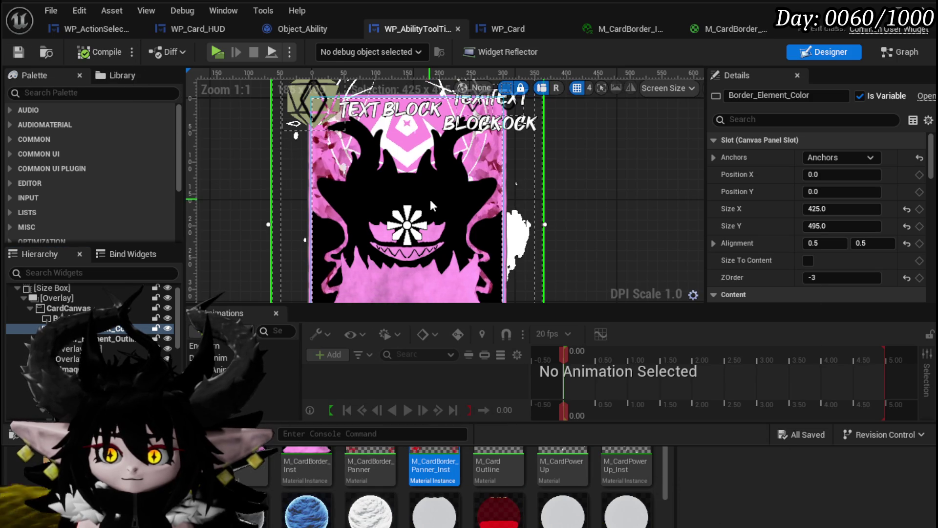
{"action": "scroll", "coordinate": [430, 203], "scroll_direction": "down", "scroll_amount": 3}
{"action": "left_click_drag", "start_coordinate": [313, 220], "coordinate": [295, 198]}
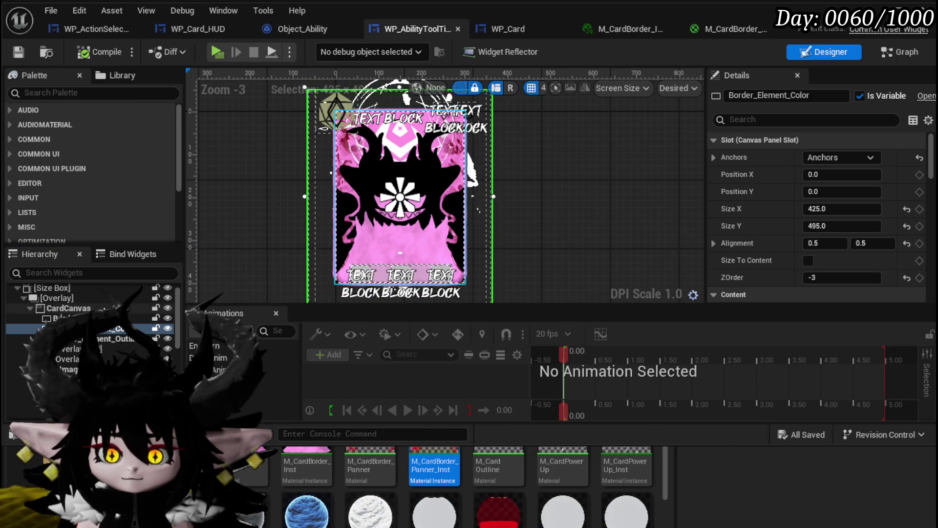
{"action": "left_click", "coordinate": [122, 338]}
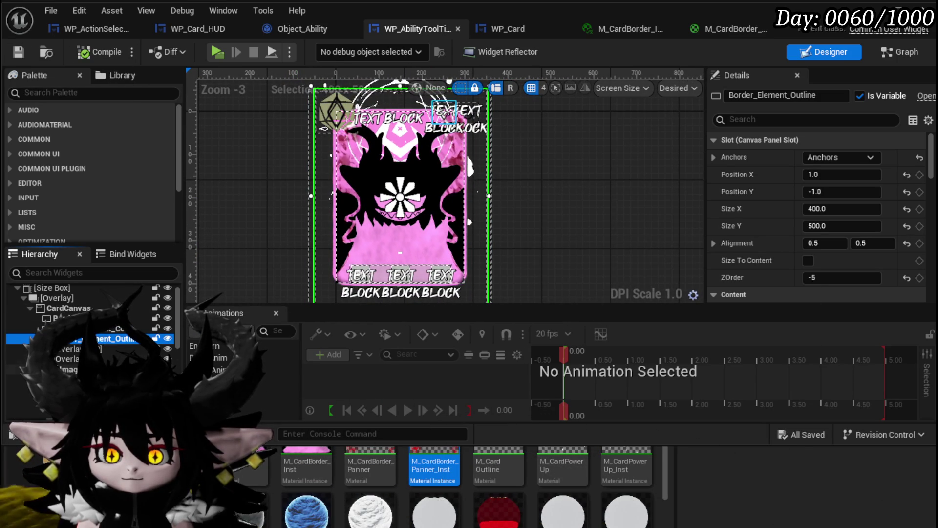
- Select Border_Inside and expand its Brush Color channels
{"action": "scroll", "coordinate": [125, 359], "scroll_direction": "down", "scroll_amount": 3}
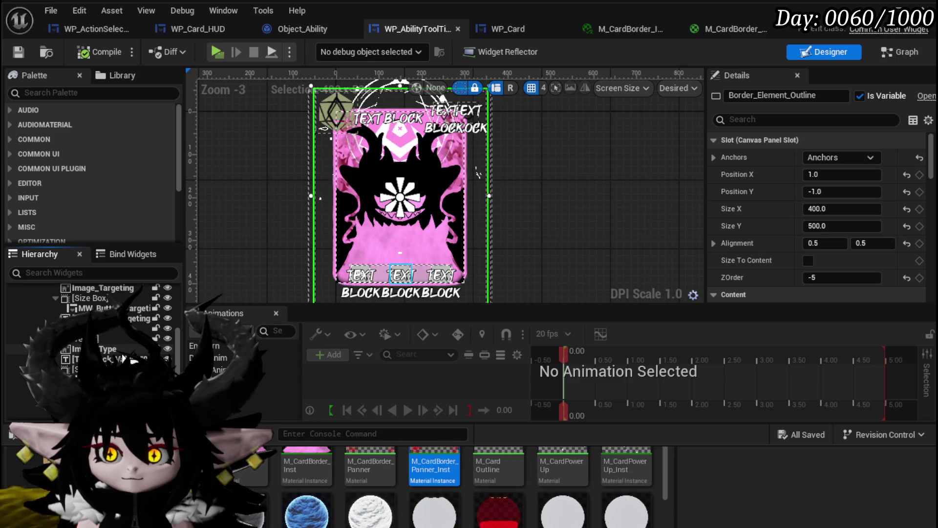
{"action": "scroll", "coordinate": [124, 359], "scroll_direction": "down", "scroll_amount": 2}
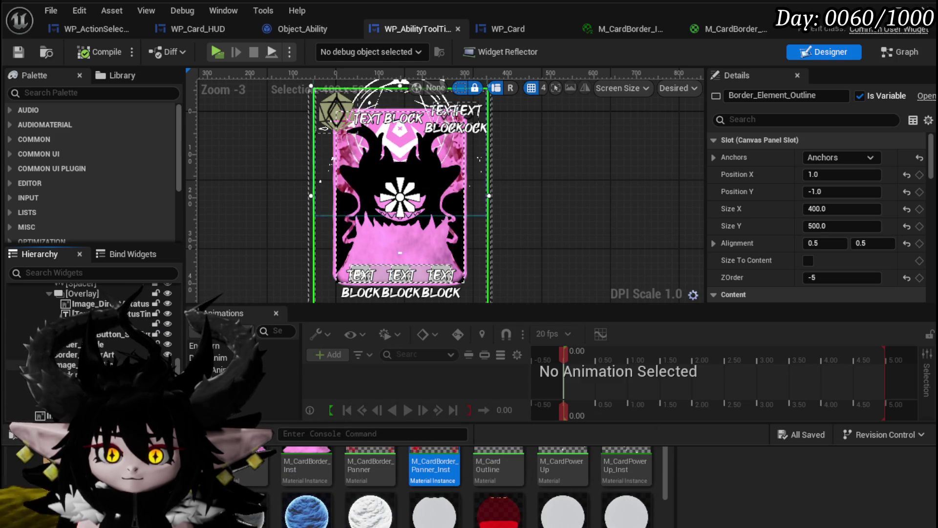
{"action": "left_click", "coordinate": [124, 359]}
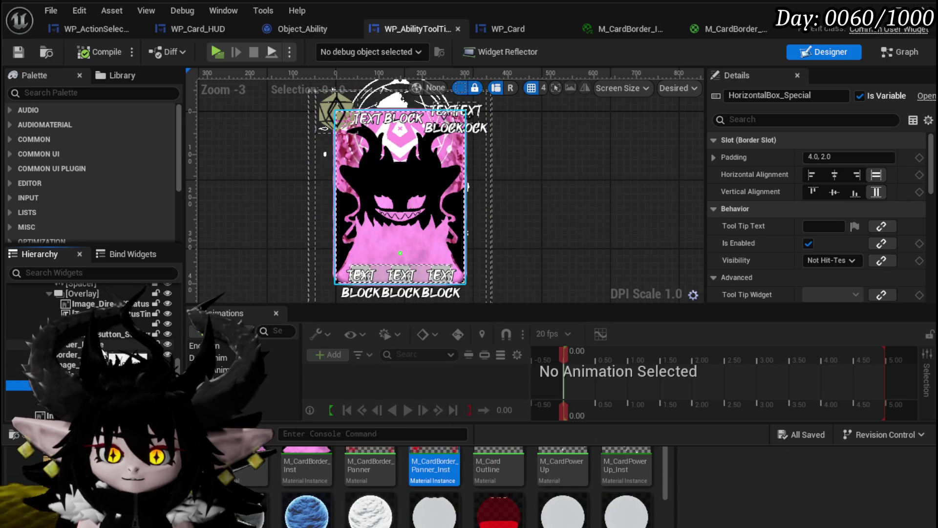
{"action": "left_click", "coordinate": [116, 345]}
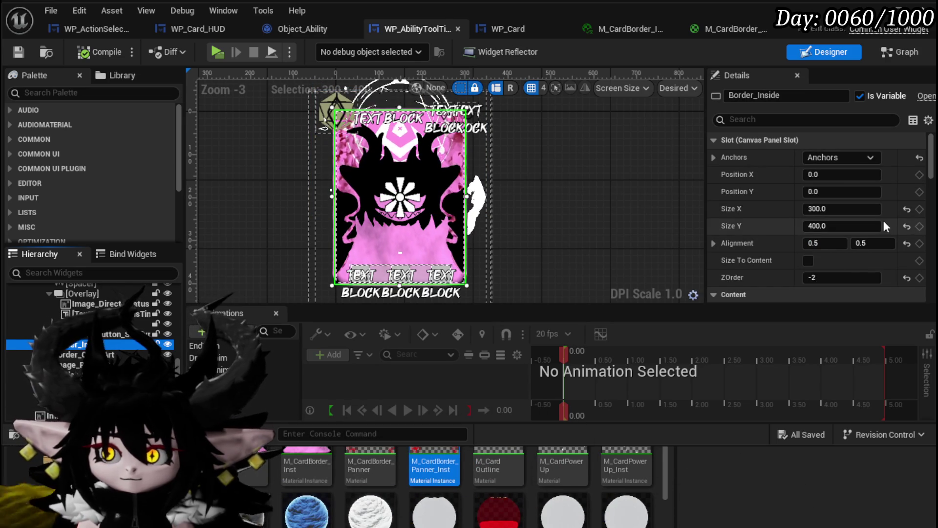
{"action": "scroll", "coordinate": [861, 225], "scroll_direction": "down", "scroll_amount": 3}
{"action": "scroll", "coordinate": [826, 225], "scroll_direction": "down", "scroll_amount": 7}
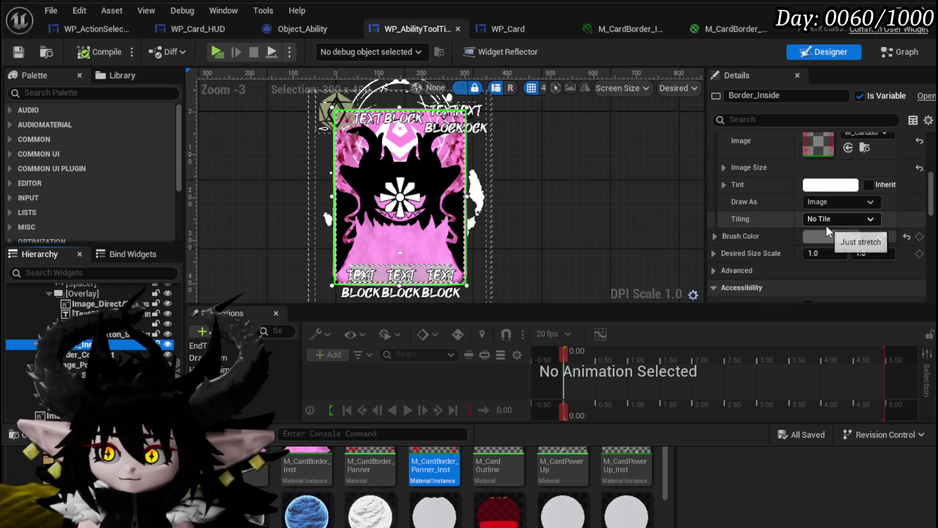
{"action": "left_click", "coordinate": [714, 236]}
- Set Border_Inside's brush colour to R 1, G 0, B 0
{"action": "left_click", "coordinate": [848, 253]}
{"action": "type", "text": "0"}
{"action": "key", "text": "Return"}
{"action": "left_click", "coordinate": [841, 270]}
{"action": "type", "text": "0"}
{"action": "key", "text": "Return"}
{"action": "left_click", "coordinate": [855, 288]}
{"action": "type", "text": "0"}
{"action": "key", "text": "Return"}
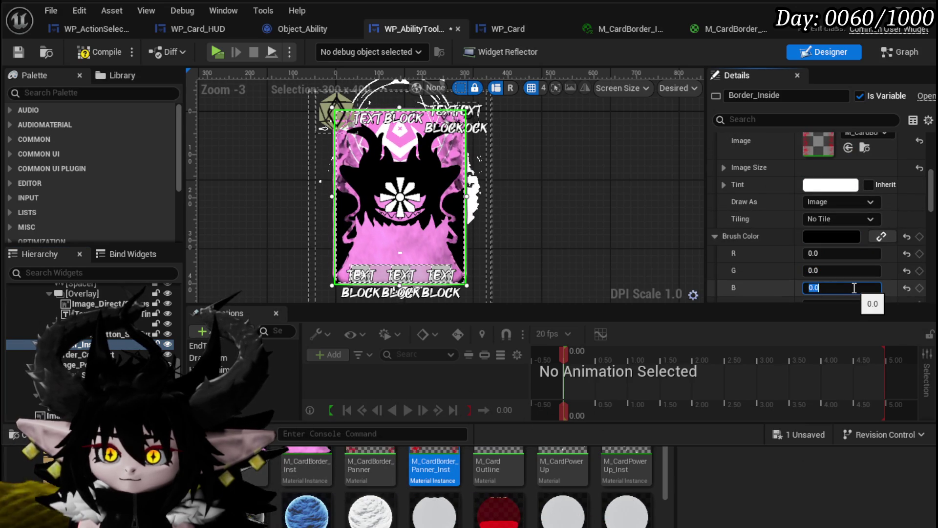
{"action": "left_click", "coordinate": [838, 254]}
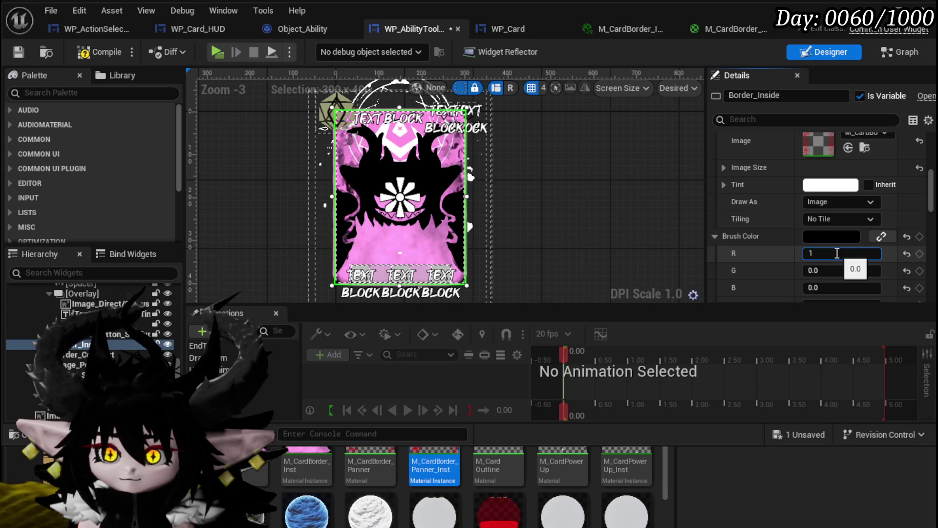
{"action": "type", "text": "1"}
{"action": "key", "text": "Return"}
- Inspect the red inner border on the canvas, then compile and save
{"action": "scroll", "coordinate": [345, 192], "scroll_direction": "up", "scroll_amount": 5}
{"action": "mouse_move", "coordinate": [346, 192]}
{"action": "left_mouse_down"}
{"action": "mouse_move", "coordinate": [440, 269]}
{"action": "mouse_move", "coordinate": [655, 192]}
{"action": "left_mouse_up"}
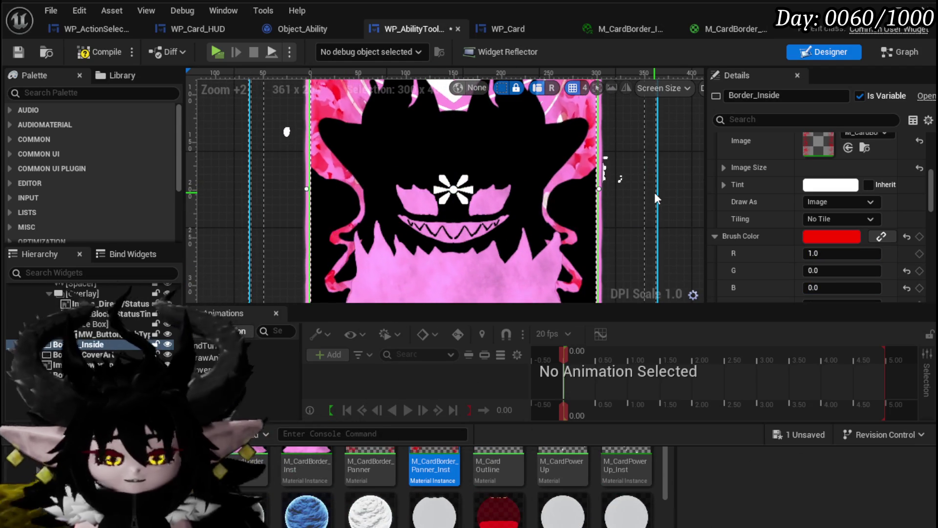
{"action": "scroll", "coordinate": [374, 99], "scroll_direction": "down", "scroll_amount": 3}
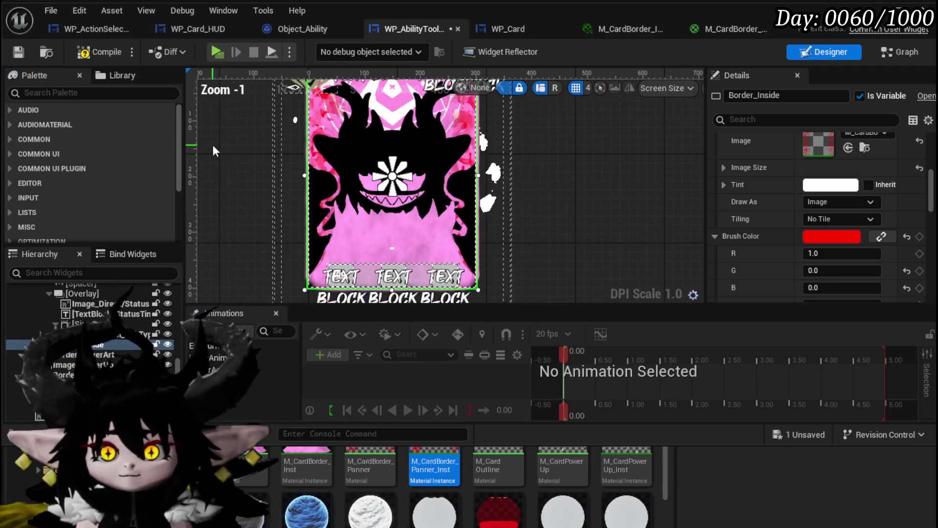
{"action": "left_click_drag", "start_coordinate": [214, 144], "coordinate": [239, 224]}
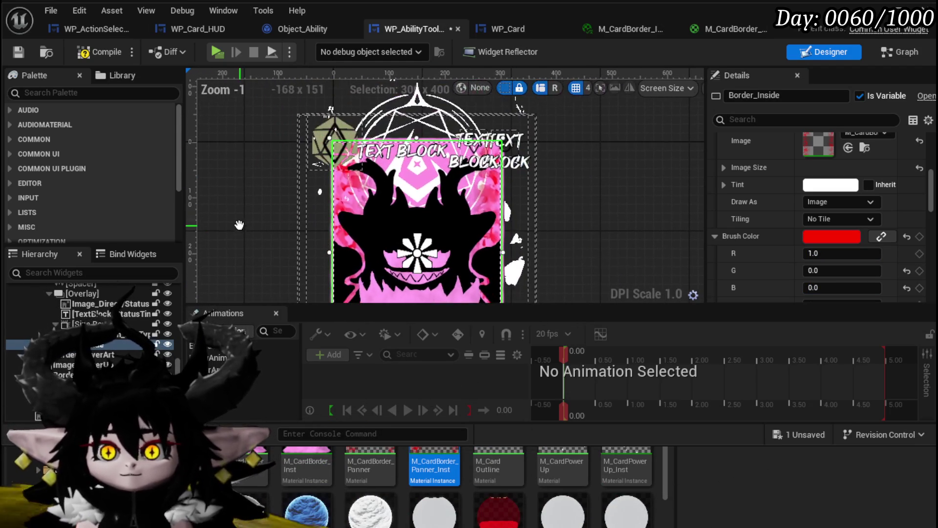
{"action": "left_click", "coordinate": [83, 54]}
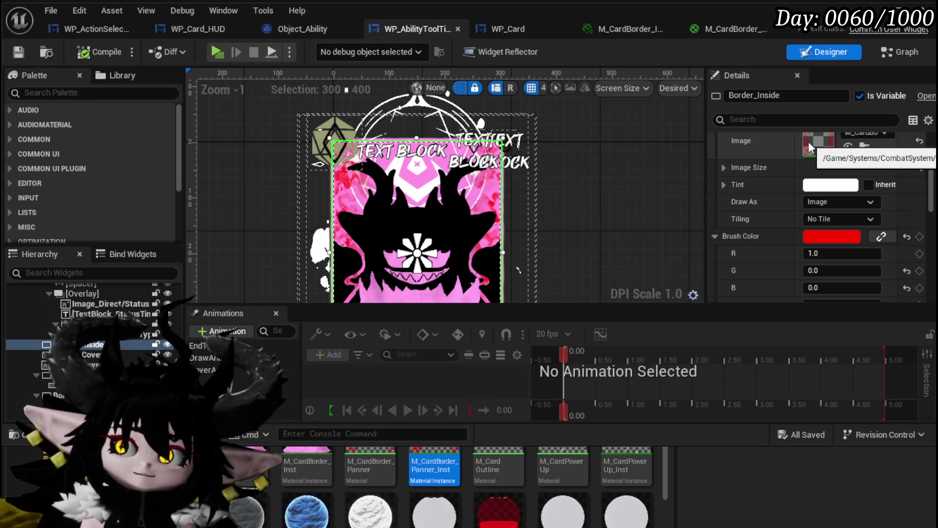
- Rename the outer coloured card border to Border_PlayerColor
{"action": "right_click", "coordinate": [93, 347]}
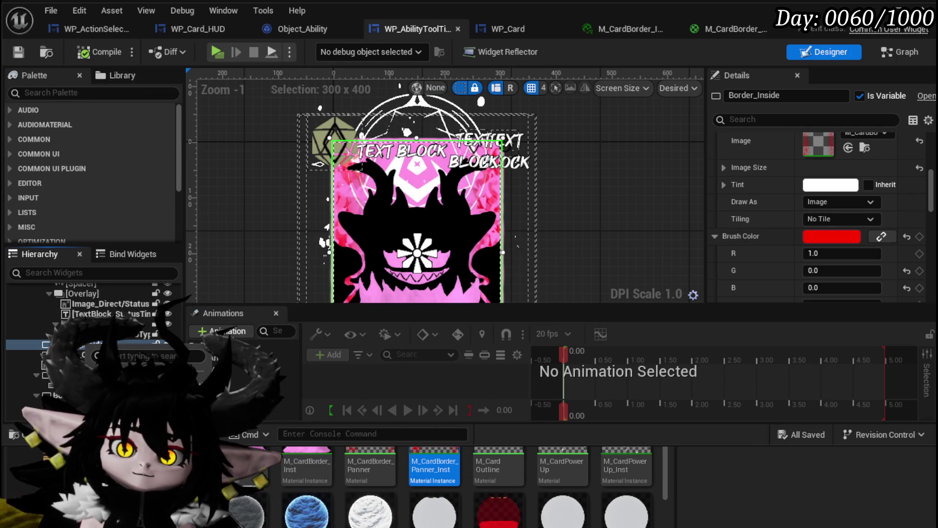
{"action": "left_click", "coordinate": [759, 96]}
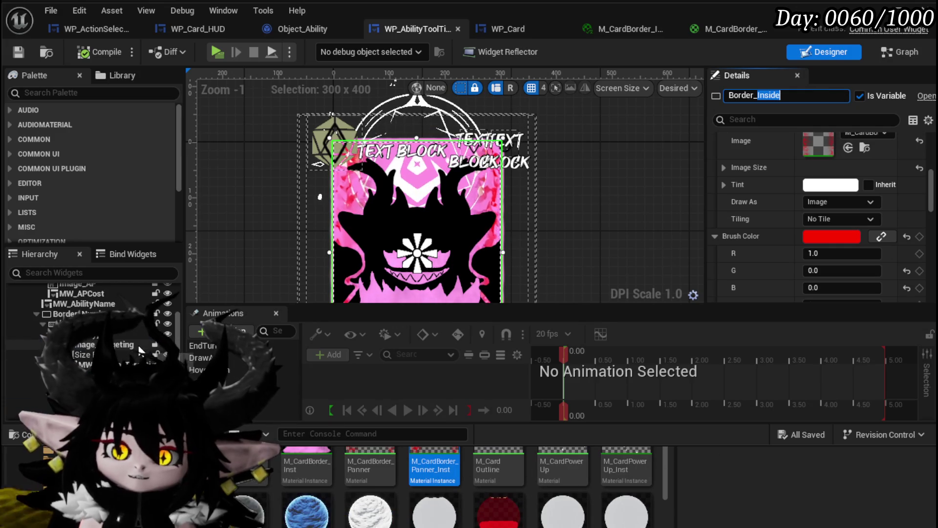
{"action": "left_click", "coordinate": [519, 98]}
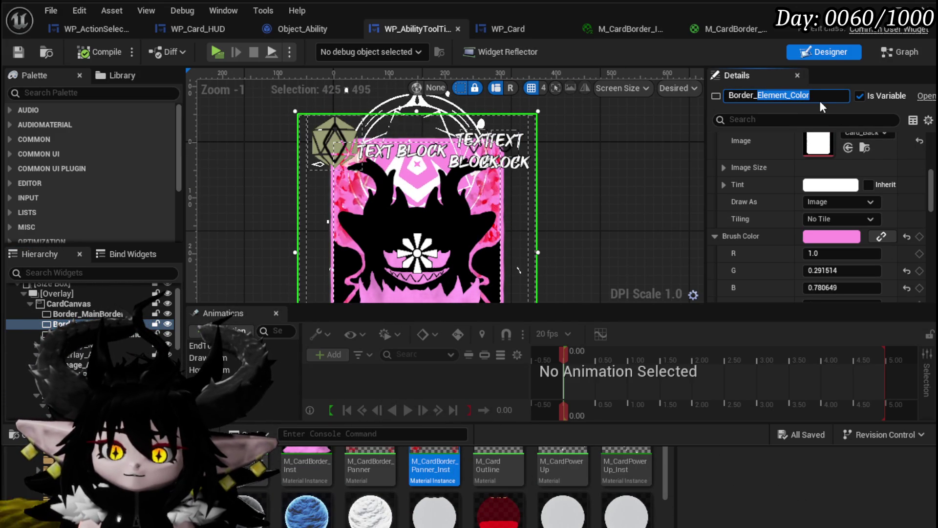
{"action": "type", "text": "MainCard"}
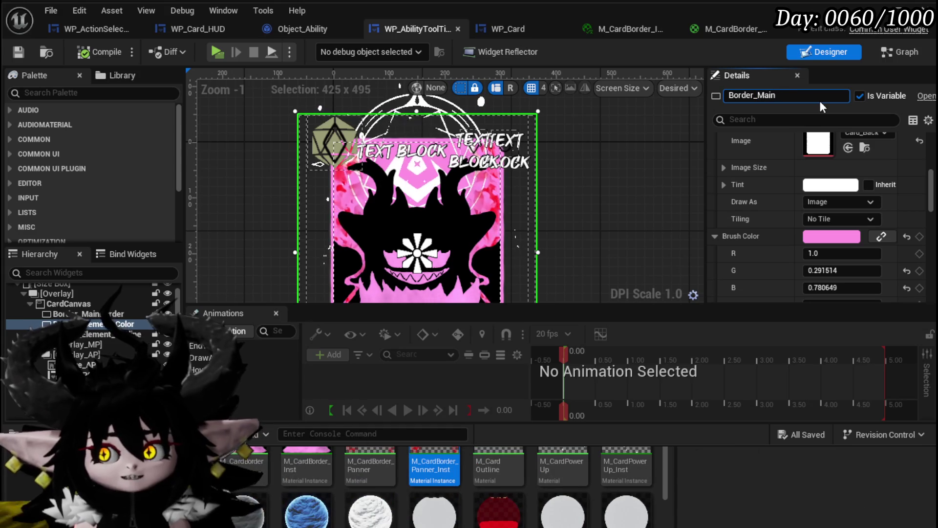
{"action": "key", "text": "BackSpace"}
{"action": "key", "text": "BackSpace"}
{"action": "key", "text": "BackSpace"}
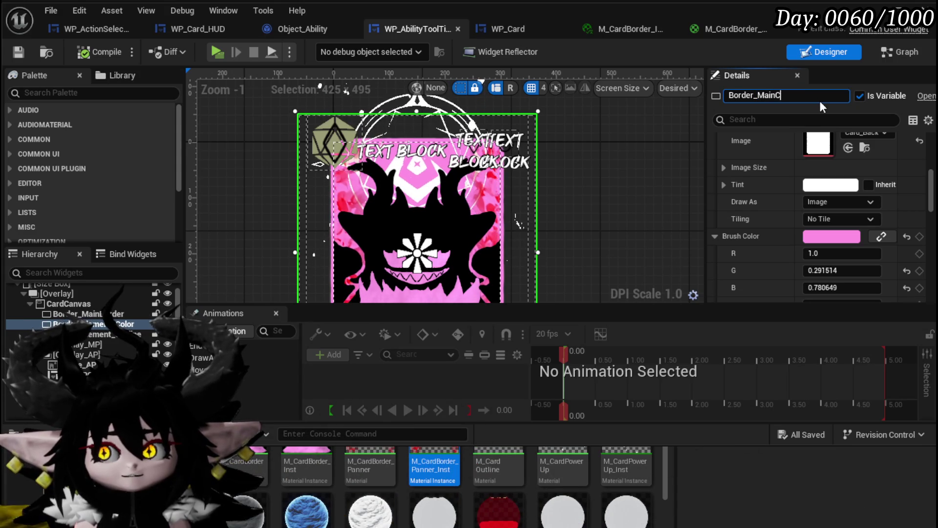
{"action": "type", "text": "Play"}
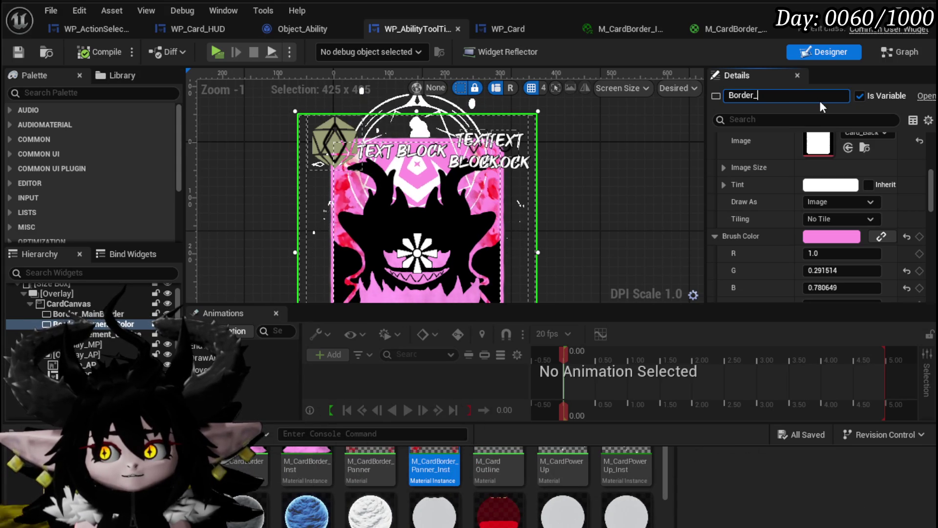
{"action": "type", "text": "erColor"}
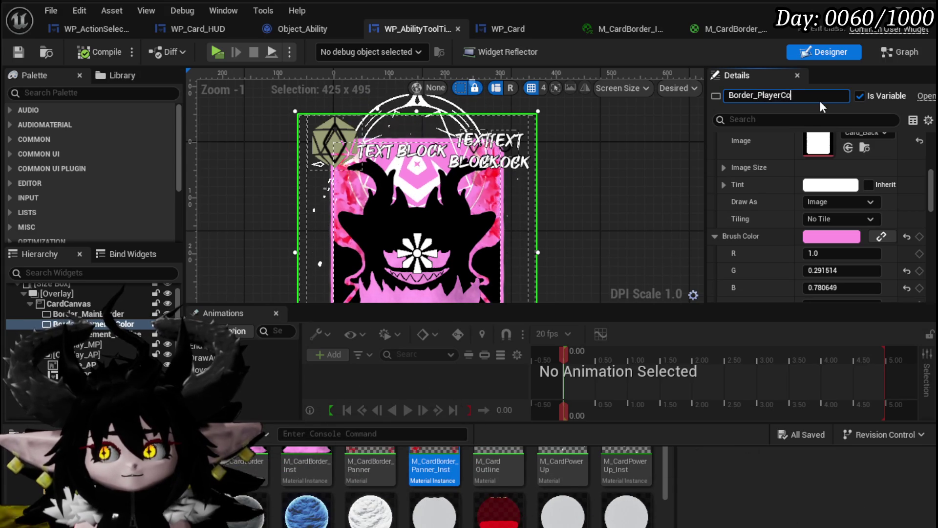
{"action": "key", "text": "Return"}
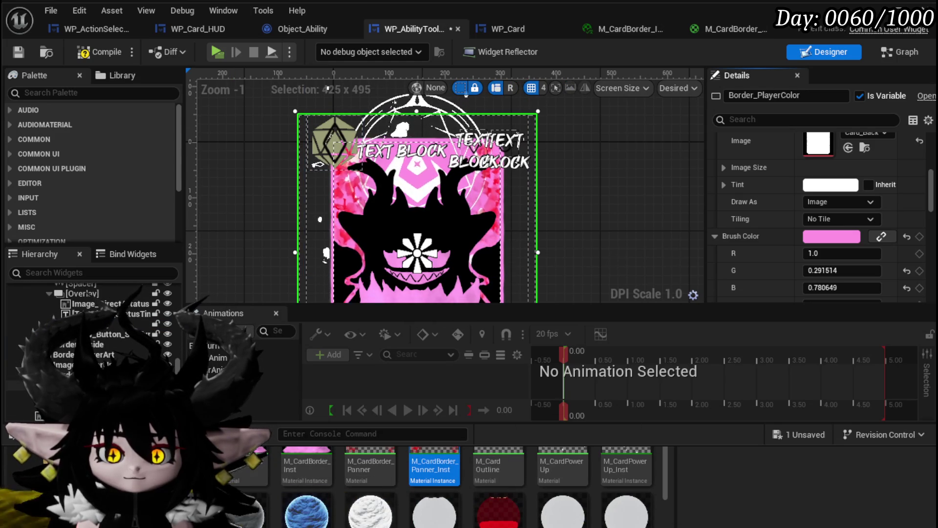
- Rename Border_Inside to Border_MainElement and compile and save
{"action": "left_click", "coordinate": [73, 344]}
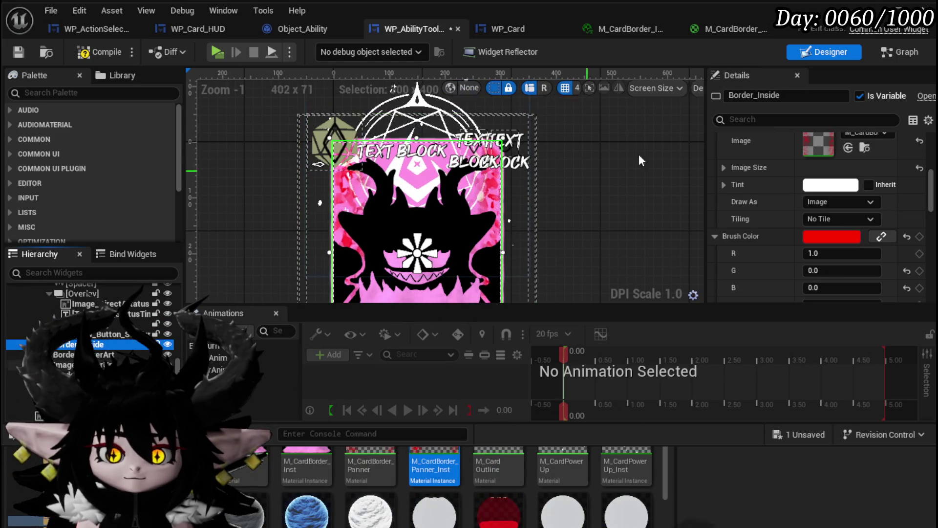
{"action": "double_click", "coordinate": [759, 94]}
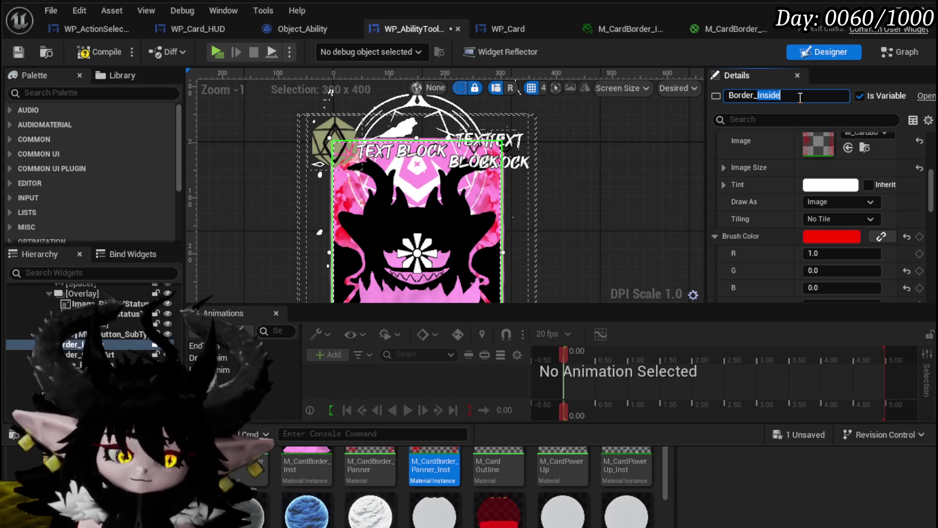
{"action": "type", "text": "MainElement"}
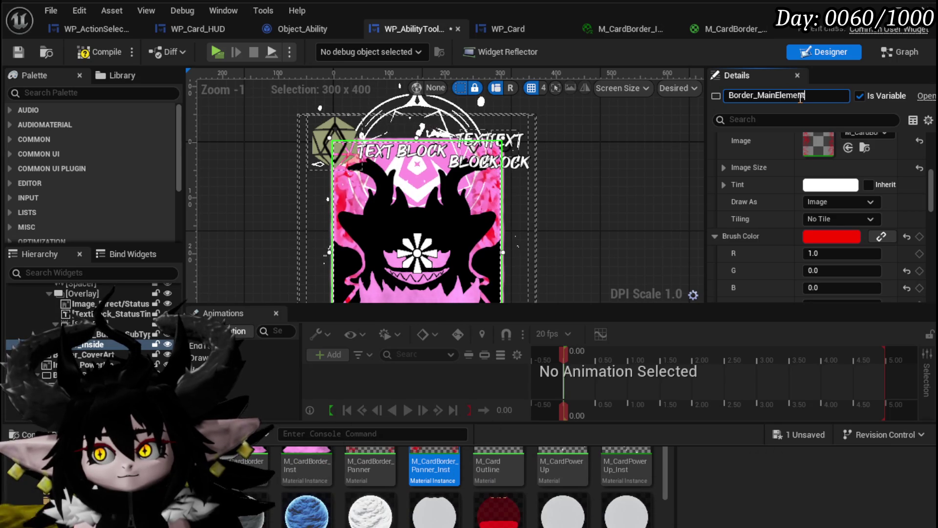
{"action": "key", "text": "Return"}
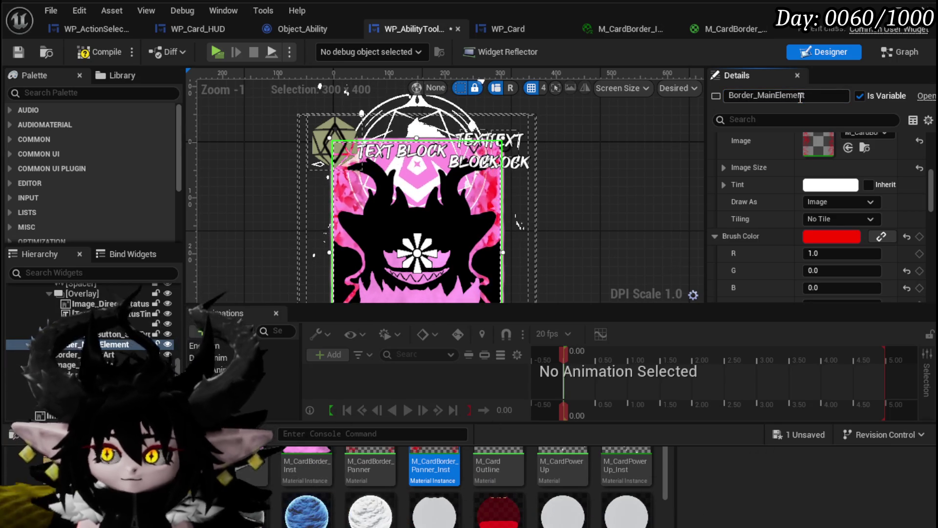
{"action": "left_click", "coordinate": [19, 52]}
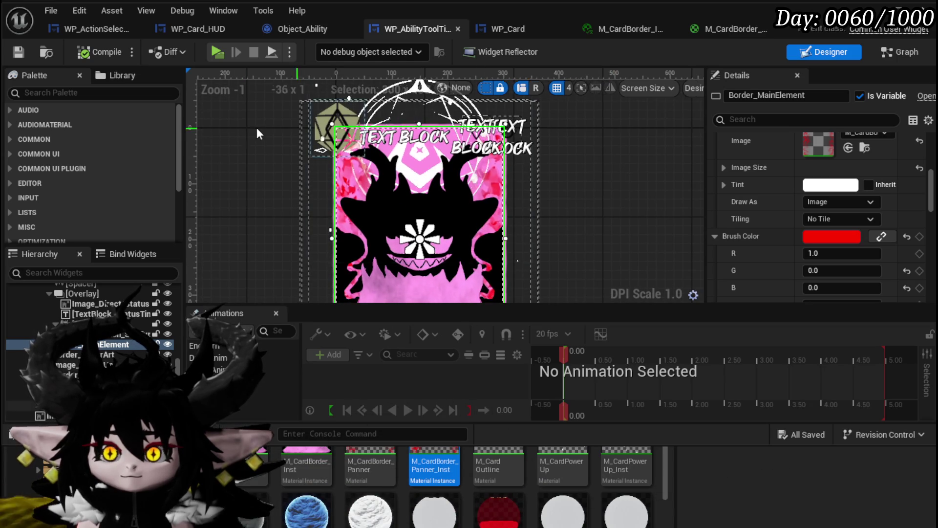
- Select the Image_PowerUp image in the designer
{"action": "left_click", "coordinate": [113, 355]}
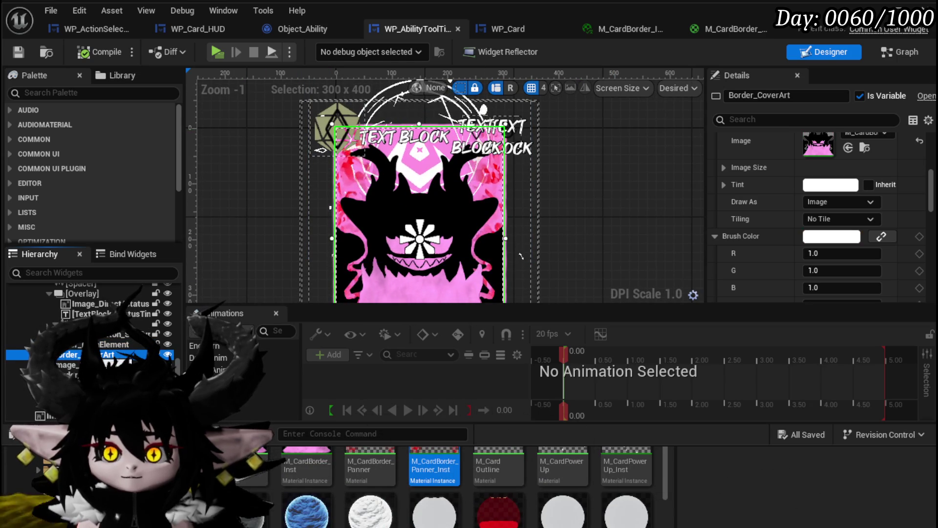
{"action": "left_click", "coordinate": [337, 123]}
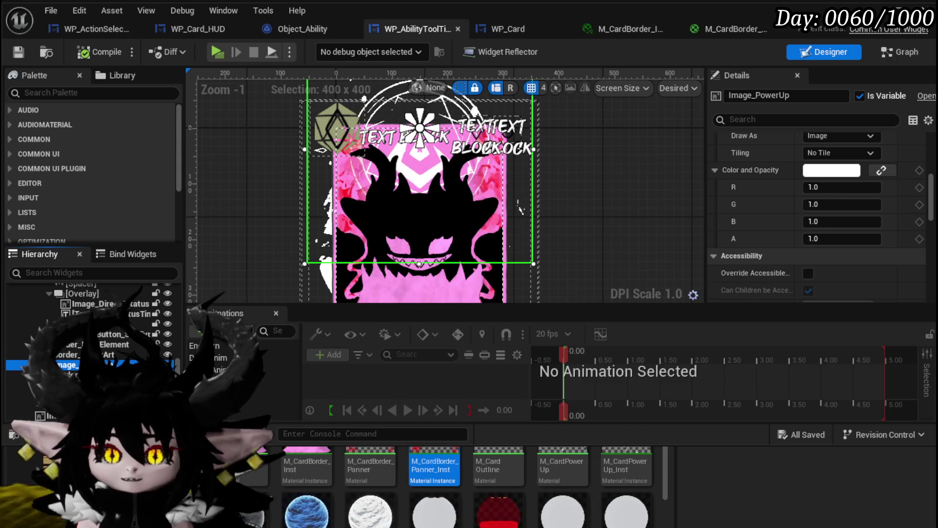
{"action": "scroll", "coordinate": [821, 220], "scroll_direction": "up", "scroll_amount": 5}
- Set Image_PowerUp's ZOrder to -3 after trying -4 and -2, then compile and save
{"action": "left_click", "coordinate": [821, 243]}
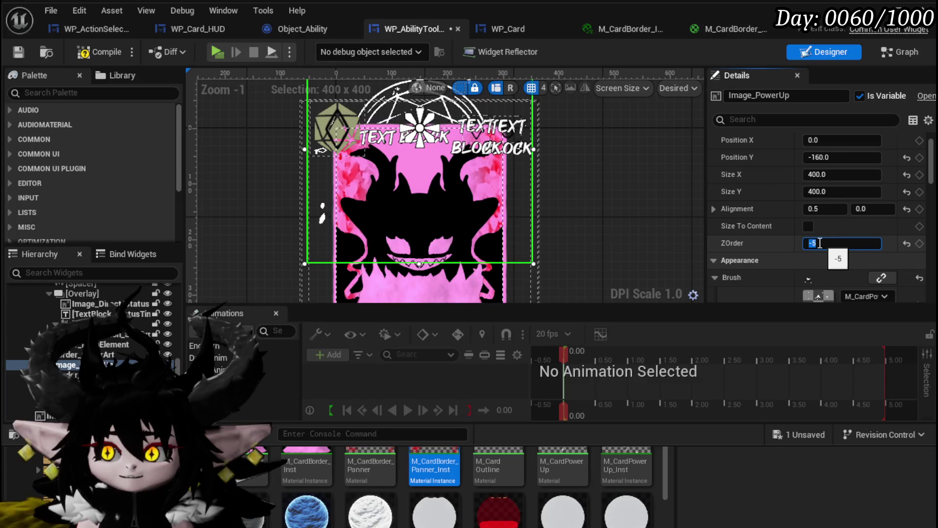
{"action": "type", "text": "-4"}
{"action": "key", "text": "Return"}
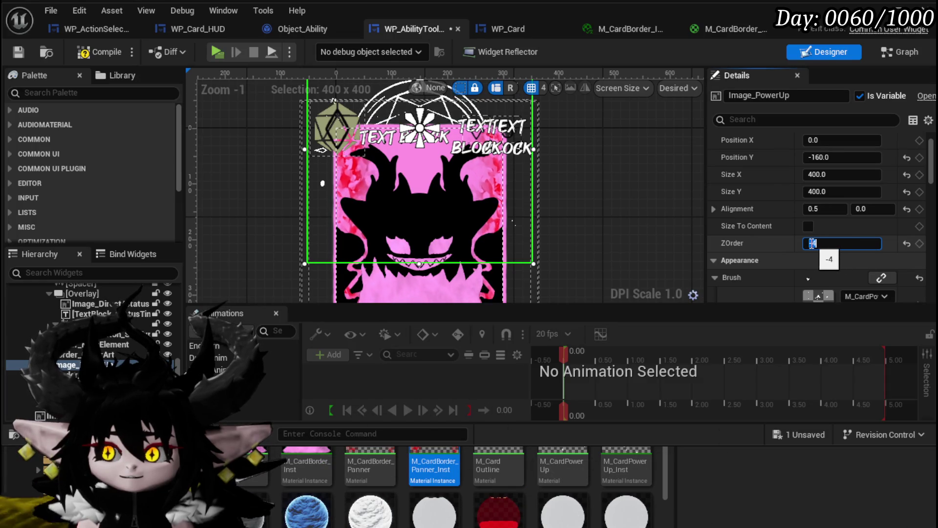
{"action": "type", "text": "3"}
{"action": "key", "text": "Return"}
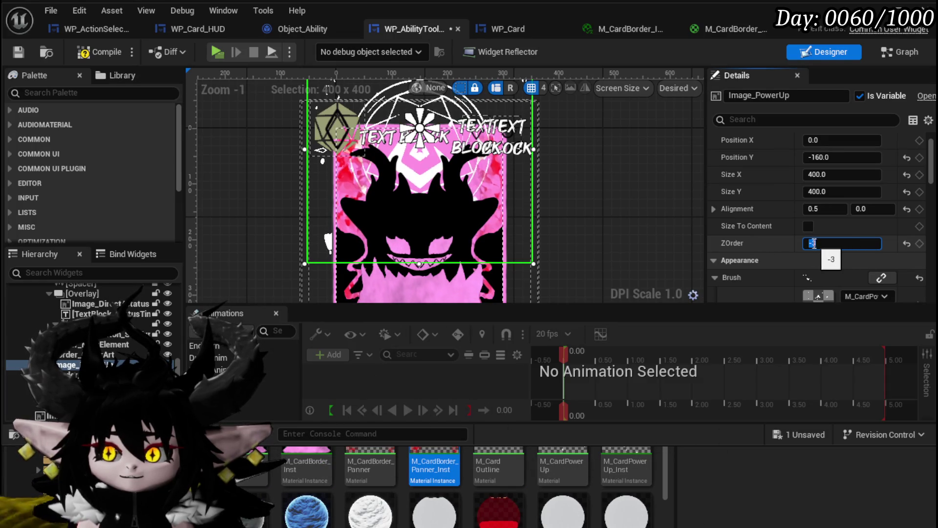
{"action": "type", "text": "2"}
{"action": "key", "text": "Return"}
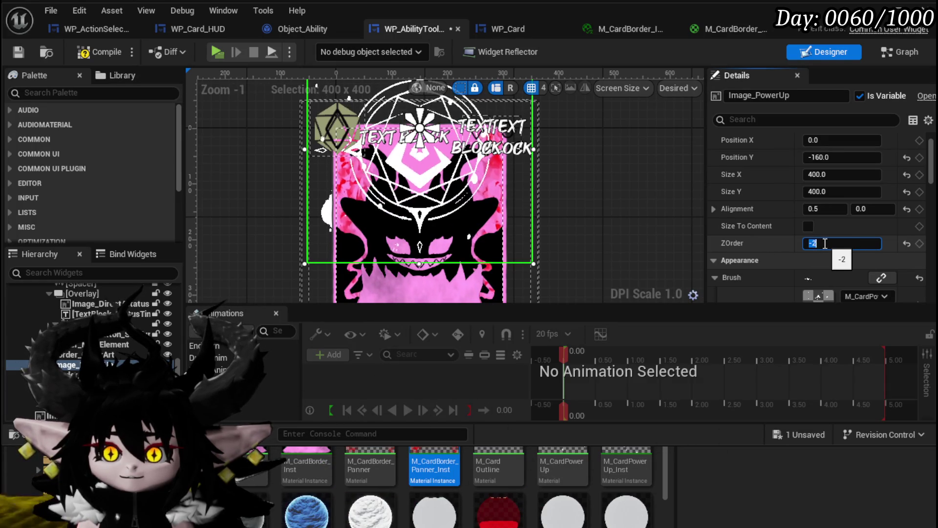
{"action": "type", "text": "3"}
{"action": "key", "text": "Return"}
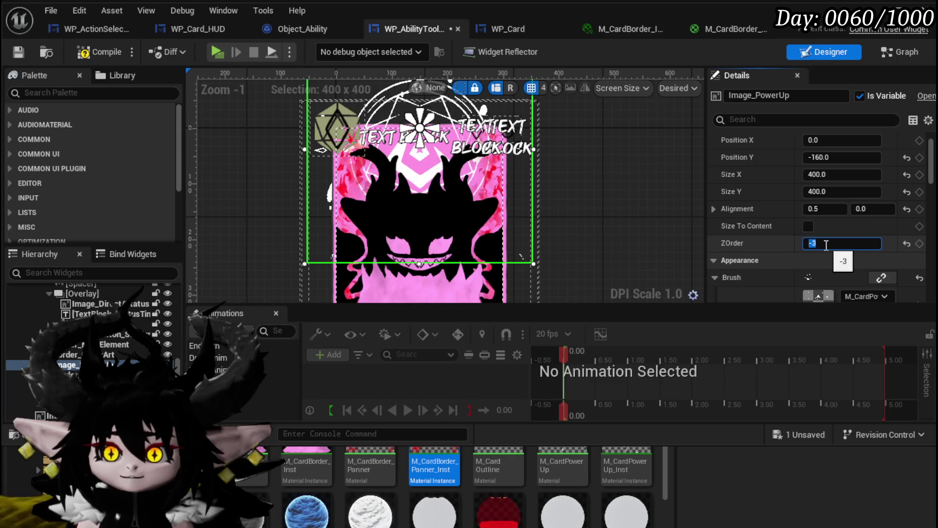
{"action": "left_click", "coordinate": [430, 168]}
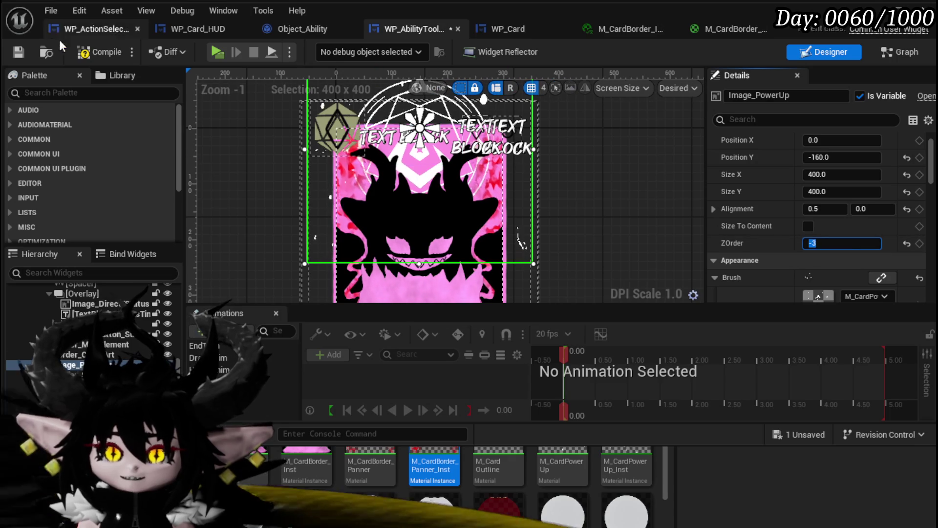
{"action": "left_click", "coordinate": [18, 54]}
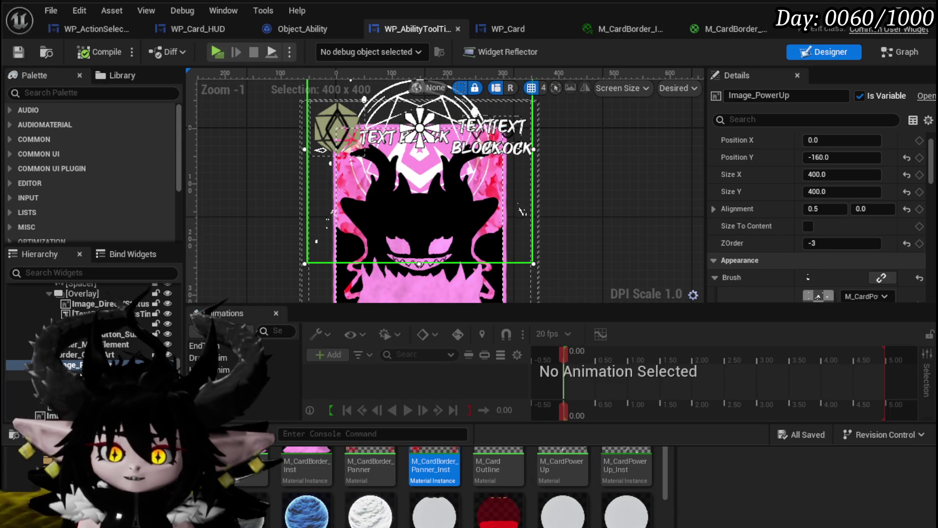
{"action": "left_click", "coordinate": [484, 186]}
- Set Border_Special's Visibility to Collapsed, then compile and save the widget
{"action": "scroll", "coordinate": [291, 253], "scroll_direction": "down", "scroll_amount": 2}
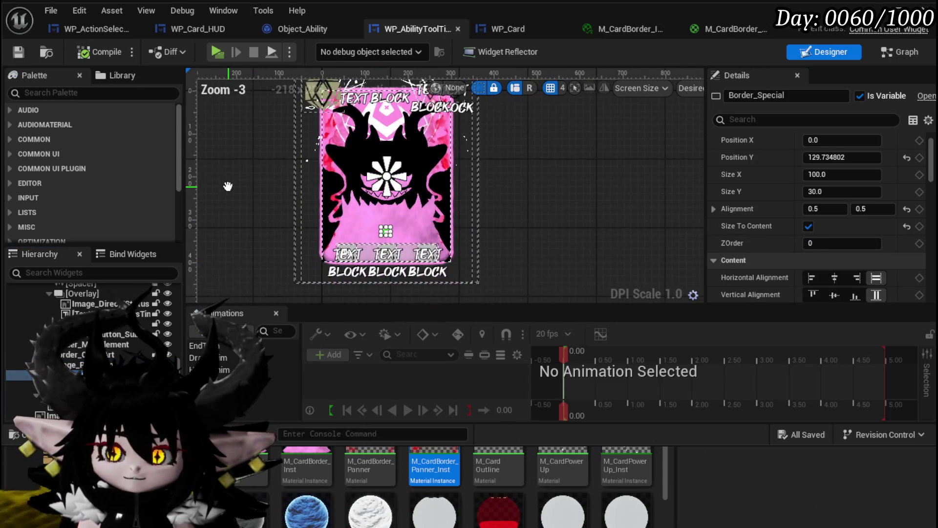
{"action": "scroll", "coordinate": [266, 221], "scroll_direction": "up", "scroll_amount": 3}
{"action": "scroll", "coordinate": [770, 245], "scroll_direction": "down", "scroll_amount": 5}
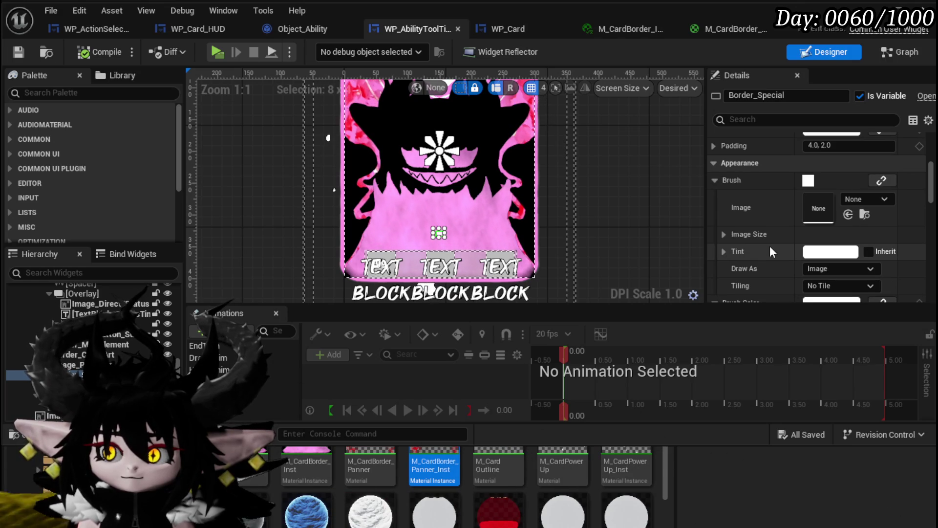
{"action": "scroll", "coordinate": [800, 244], "scroll_direction": "down", "scroll_amount": 8}
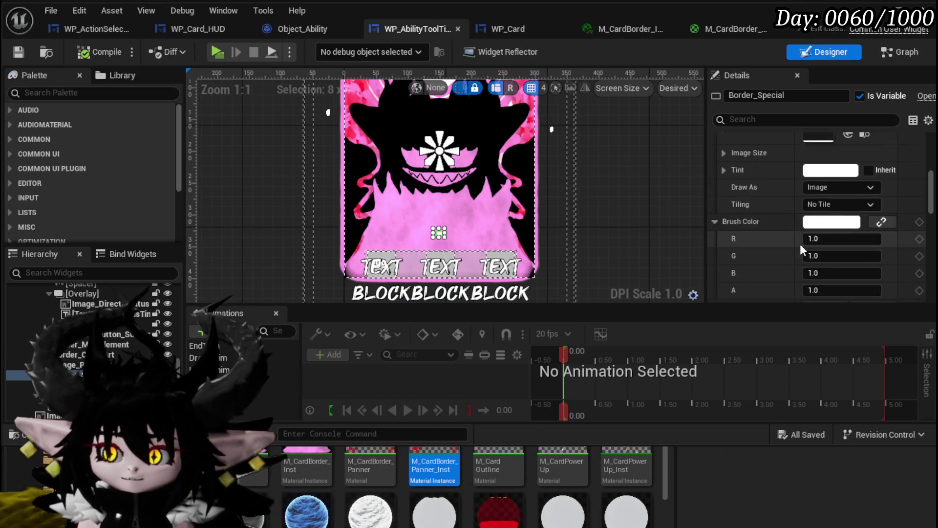
{"action": "left_click", "coordinate": [831, 235]}
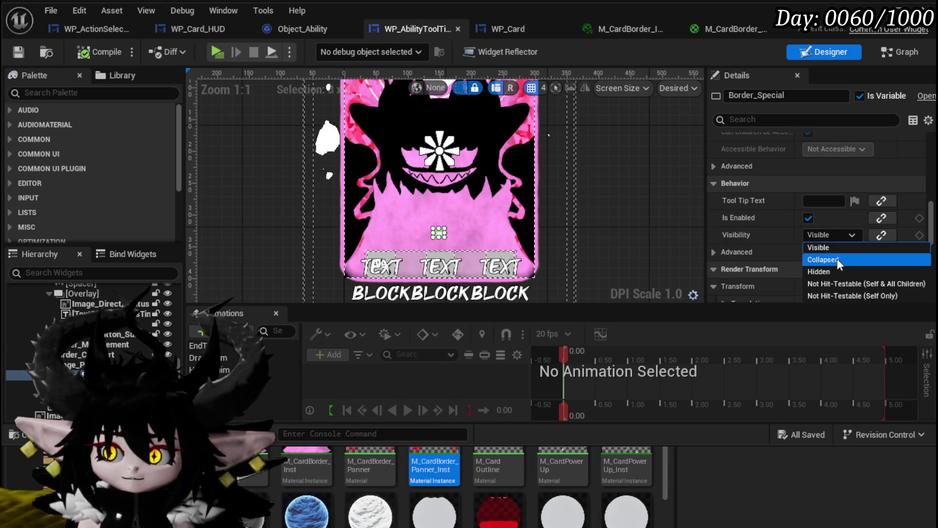
{"action": "left_click", "coordinate": [837, 259]}
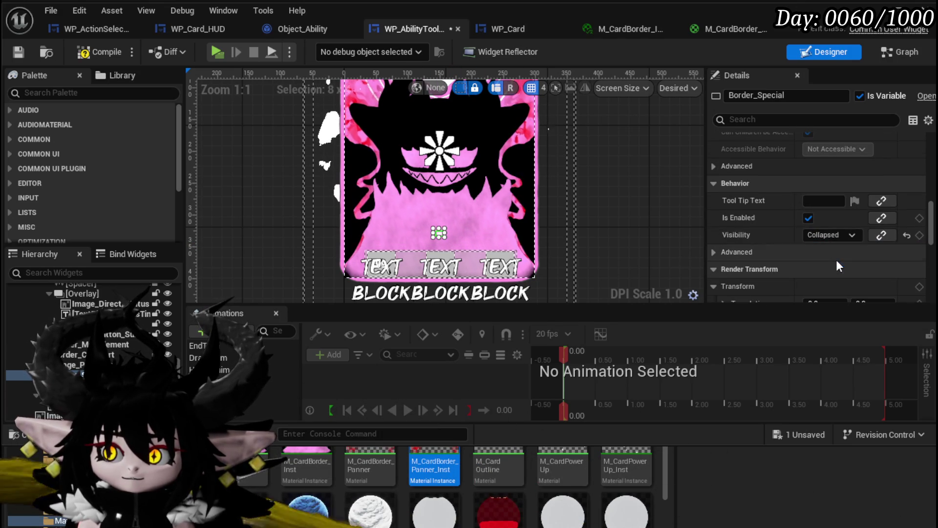
{"action": "left_click", "coordinate": [24, 52]}
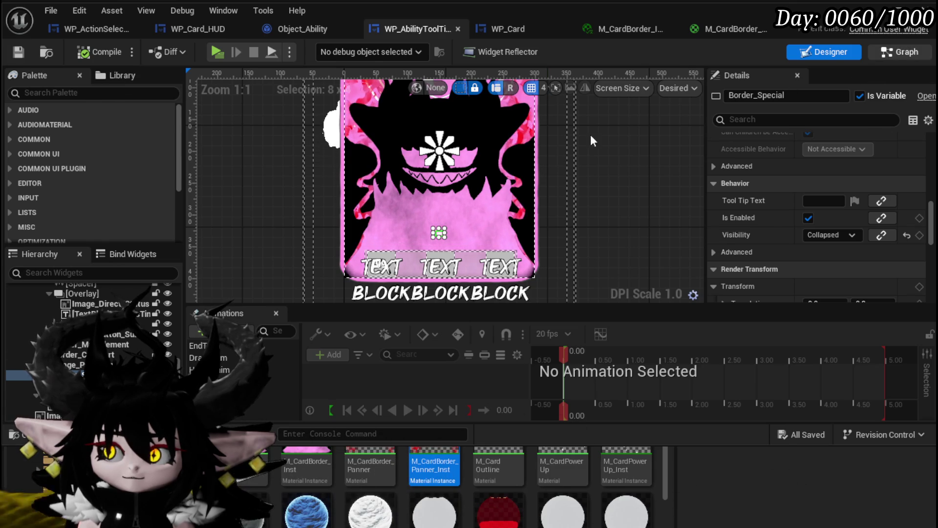
{"action": "left_click", "coordinate": [900, 51]}
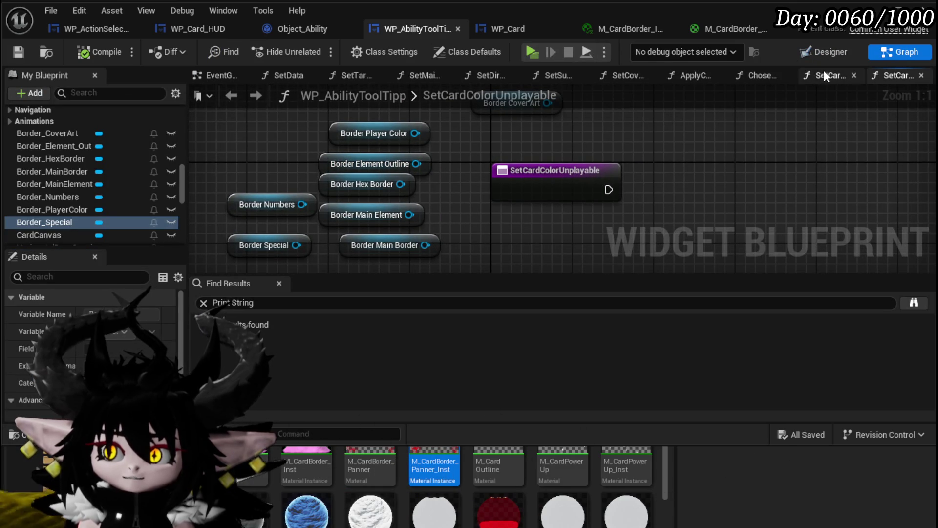
- Open the SetSpecial function graph and delete its Sequence node
{"action": "left_click", "coordinate": [292, 76]}
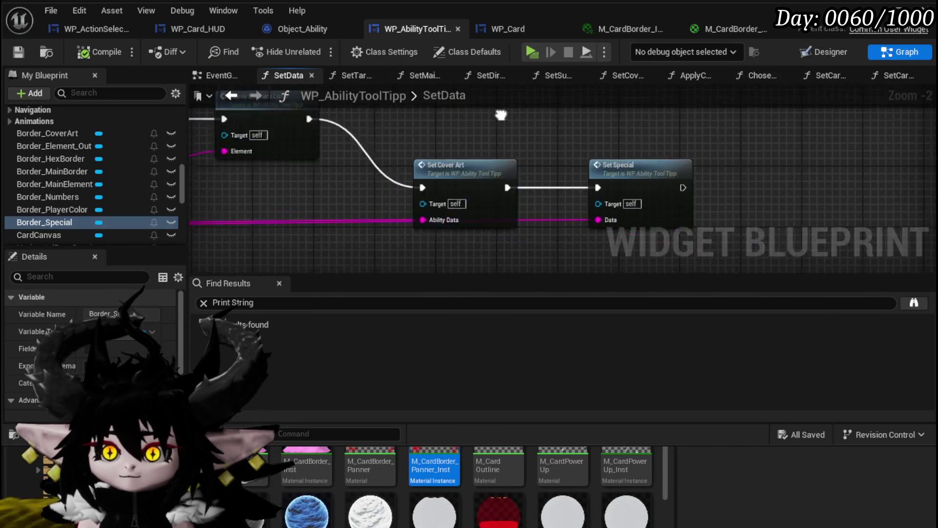
{"action": "double_click", "coordinate": [536, 168]}
{"action": "scroll", "coordinate": [363, 210], "scroll_direction": "up", "scroll_amount": 6}
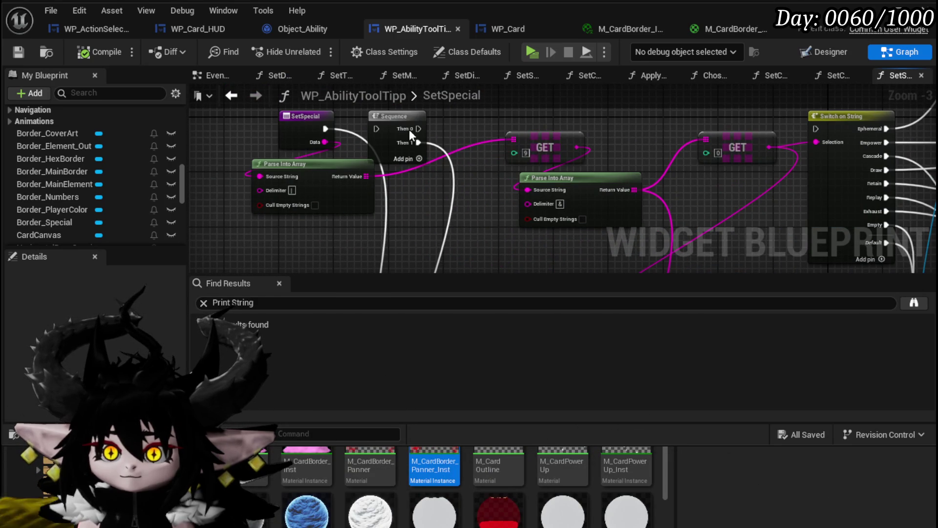
{"action": "key", "text": "Delete"}
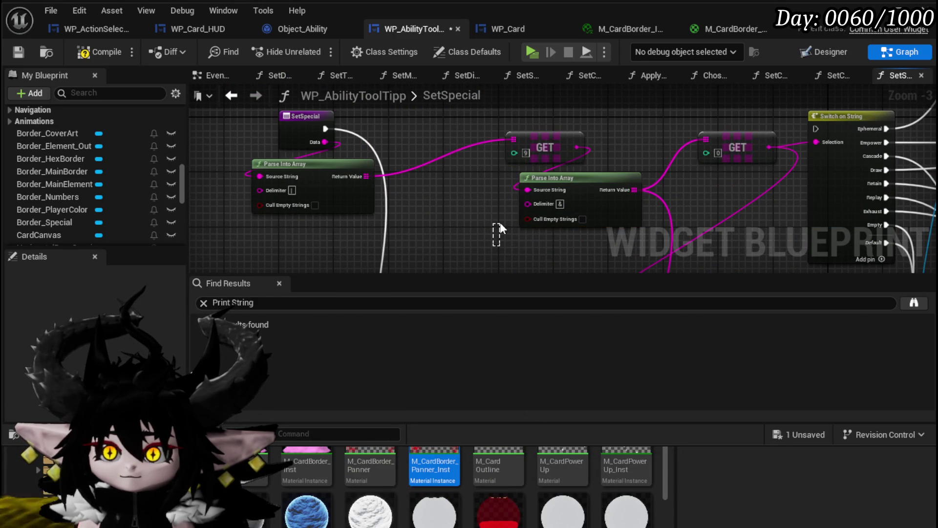
{"action": "scroll", "coordinate": [499, 230], "scroll_direction": "down", "scroll_amount": 1}
- Delete the unwanted For Each and Set nodes from SetSpecial
{"action": "mouse_move", "coordinate": [499, 230]}
{"action": "left_mouse_down"}
{"action": "mouse_move", "coordinate": [465, 249]}
{"action": "mouse_move", "coordinate": [481, 271]}
{"action": "left_mouse_up"}
{"action": "scroll", "coordinate": [380, 262], "scroll_direction": "down", "scroll_amount": 3}
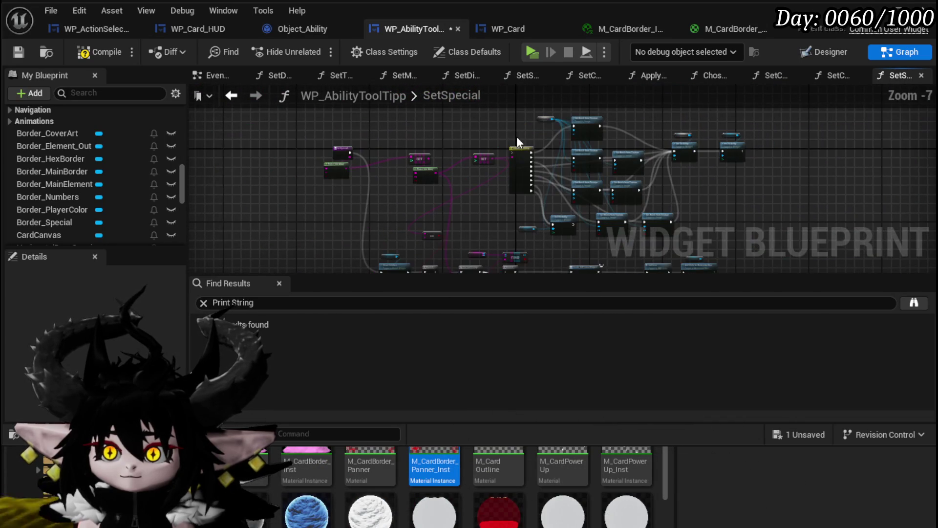
{"action": "mouse_move", "coordinate": [512, 201]}
{"action": "left_mouse_down"}
{"action": "mouse_move", "coordinate": [458, 241]}
{"action": "mouse_move", "coordinate": [625, 175]}
{"action": "left_mouse_up"}
{"action": "left_click_drag", "start_coordinate": [713, 117], "coordinate": [712, 119]}
{"action": "key", "text": "Delete"}
- Move the GET node beside the parse nodes and the Empty check below Clear Children
{"action": "scroll", "coordinate": [401, 186], "scroll_direction": "up", "scroll_amount": 4}
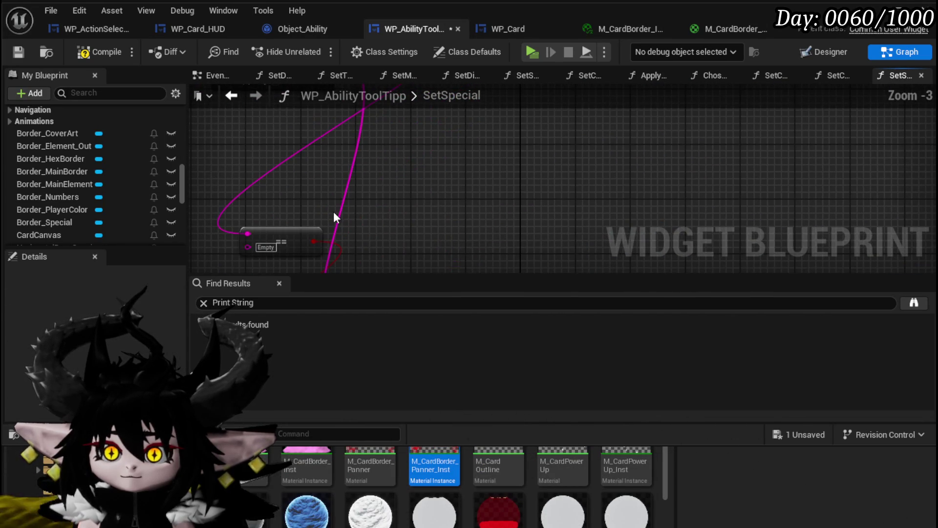
{"action": "scroll", "coordinate": [341, 199], "scroll_direction": "down", "scroll_amount": 4}
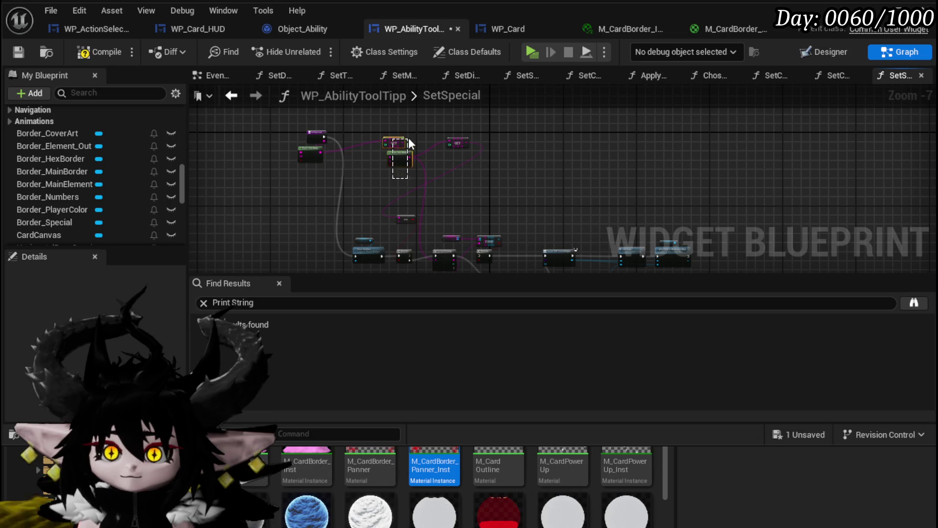
{"action": "left_click_drag", "start_coordinate": [448, 146], "coordinate": [362, 213]}
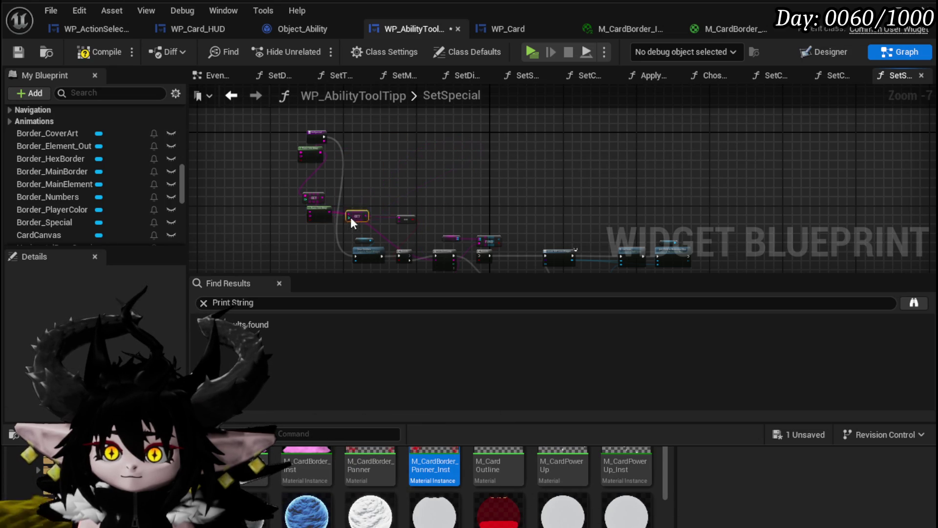
{"action": "scroll", "coordinate": [328, 239], "scroll_direction": "up", "scroll_amount": 3}
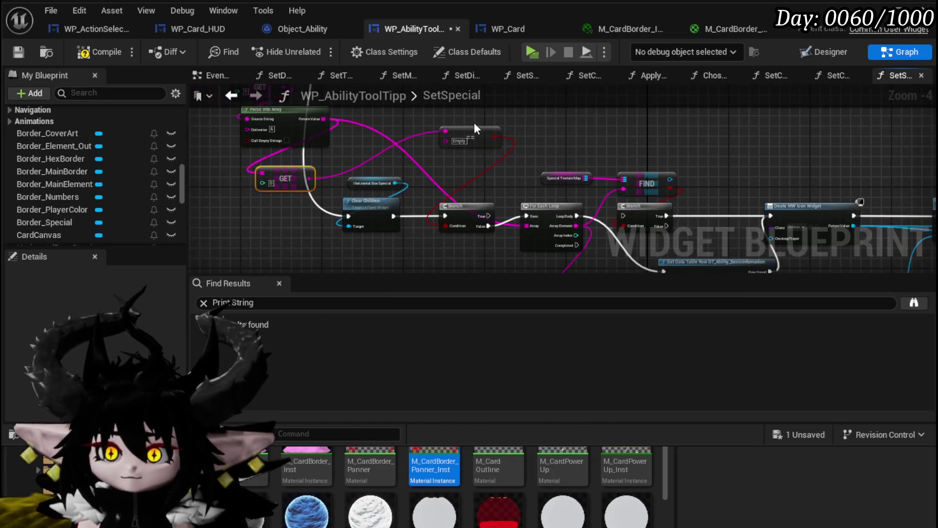
{"action": "left_click_drag", "start_coordinate": [435, 184], "coordinate": [342, 257]}
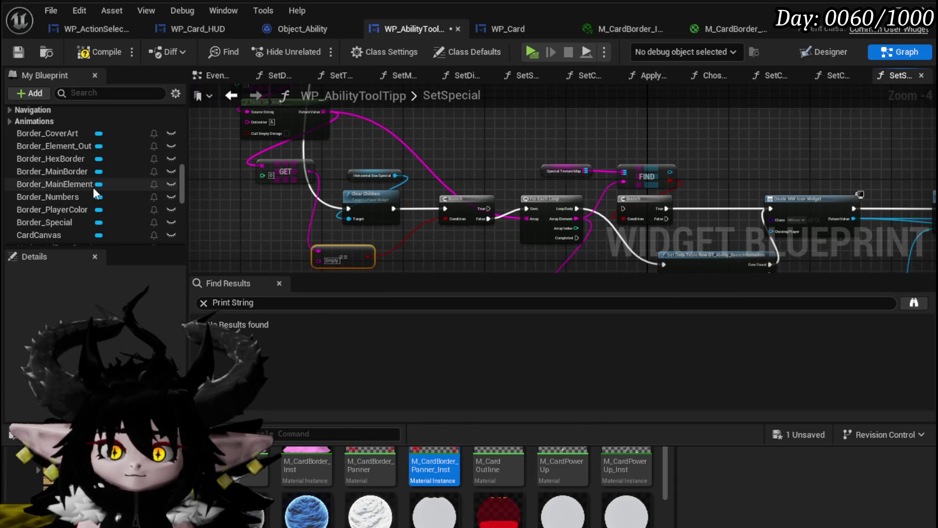
- Add a Border_Special Set Visibility node on the Branch's True pin, set to Collapsed
{"action": "left_click", "coordinate": [116, 92]}
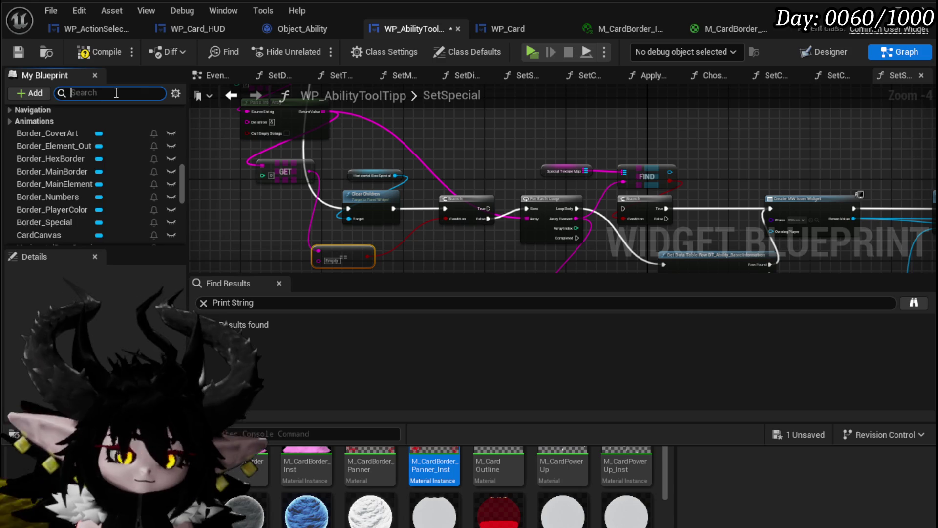
{"action": "type", "text": "Special"}
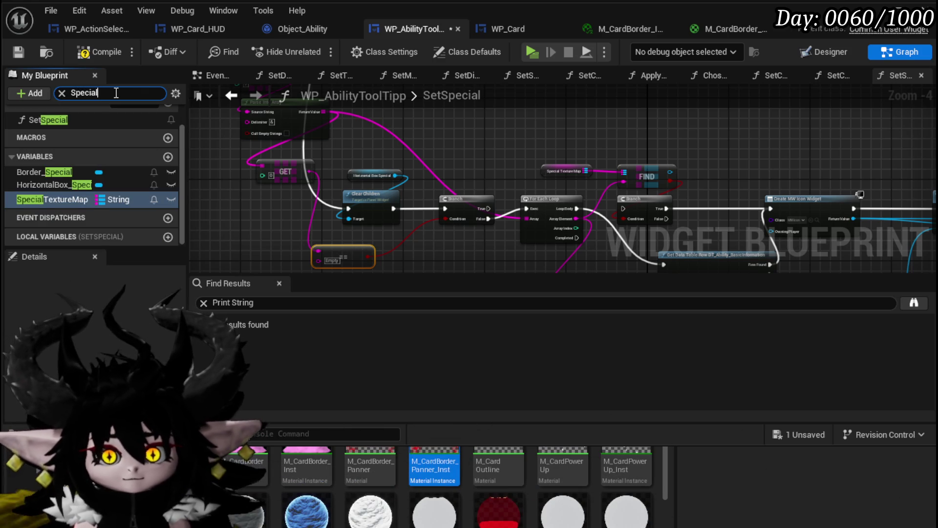
{"action": "mouse_move", "coordinate": [53, 172]}
{"action": "left_mouse_down"}
{"action": "mouse_move", "coordinate": [406, 119]}
{"action": "mouse_move", "coordinate": [467, 141]}
{"action": "left_mouse_up"}
{"action": "left_click", "coordinate": [461, 145]}
{"action": "type", "text": "Set V"}
{"action": "key", "text": "Return"}
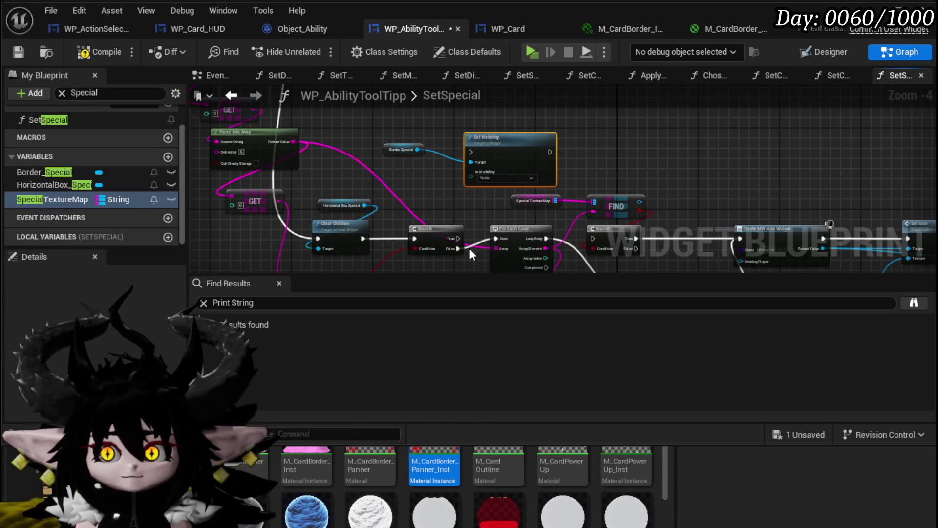
{"action": "mouse_move", "coordinate": [461, 239]}
{"action": "left_mouse_down"}
{"action": "mouse_move", "coordinate": [473, 144]}
{"action": "mouse_move", "coordinate": [519, 139]}
{"action": "mouse_move", "coordinate": [425, 176]}
{"action": "mouse_move", "coordinate": [295, 256]}
{"action": "mouse_move", "coordinate": [775, 101]}
{"action": "mouse_move", "coordinate": [809, 120]}
{"action": "left_mouse_up"}
{"action": "left_click", "coordinate": [519, 139]}
{"action": "left_click", "coordinate": [519, 152]}
- Put Set Visibility before the For Each Loop on Branch False, set to Visible
{"action": "left_click", "coordinate": [399, 207]}
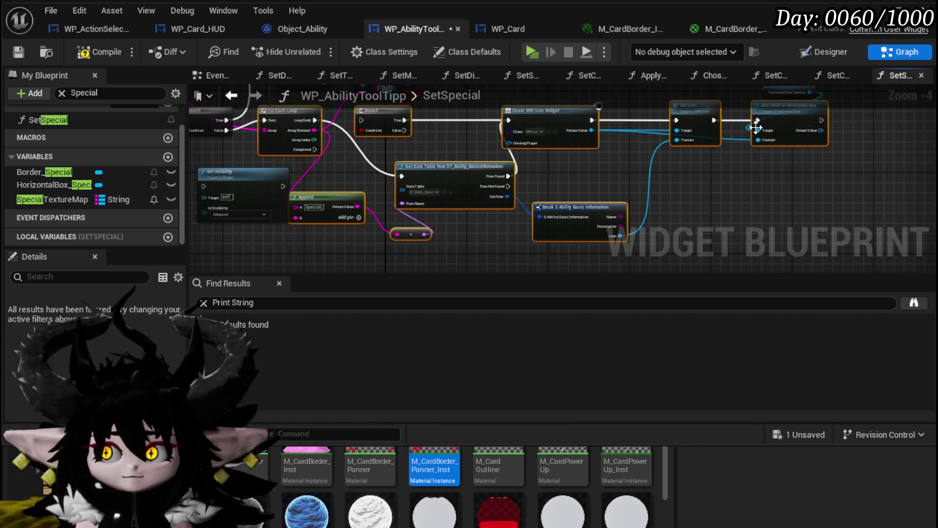
{"action": "mouse_move", "coordinate": [370, 119]}
{"action": "left_mouse_down"}
{"action": "mouse_move", "coordinate": [503, 190]}
{"action": "mouse_move", "coordinate": [549, 179]}
{"action": "left_mouse_up"}
{"action": "left_click_drag", "start_coordinate": [451, 189], "coordinate": [521, 200]}
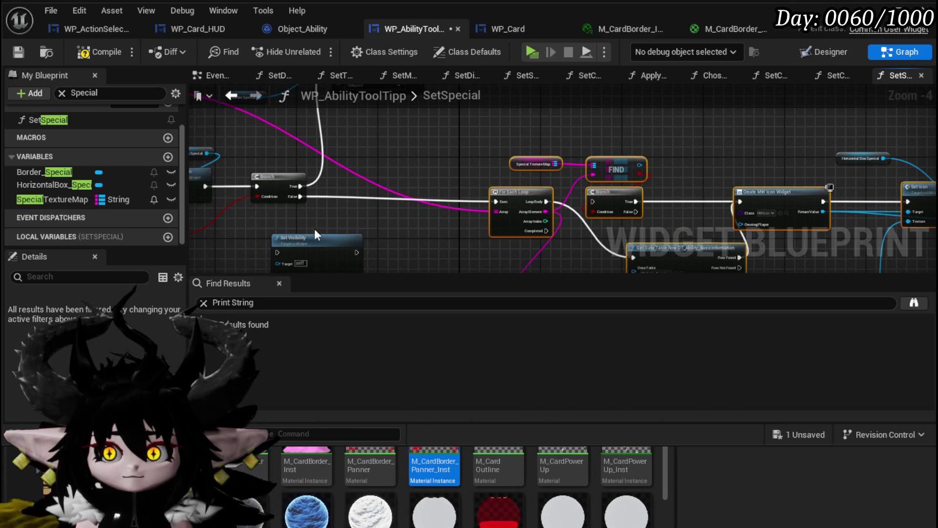
{"action": "left_click_drag", "start_coordinate": [303, 254], "coordinate": [374, 197]}
{"action": "left_click_drag", "start_coordinate": [301, 196], "coordinate": [348, 196]}
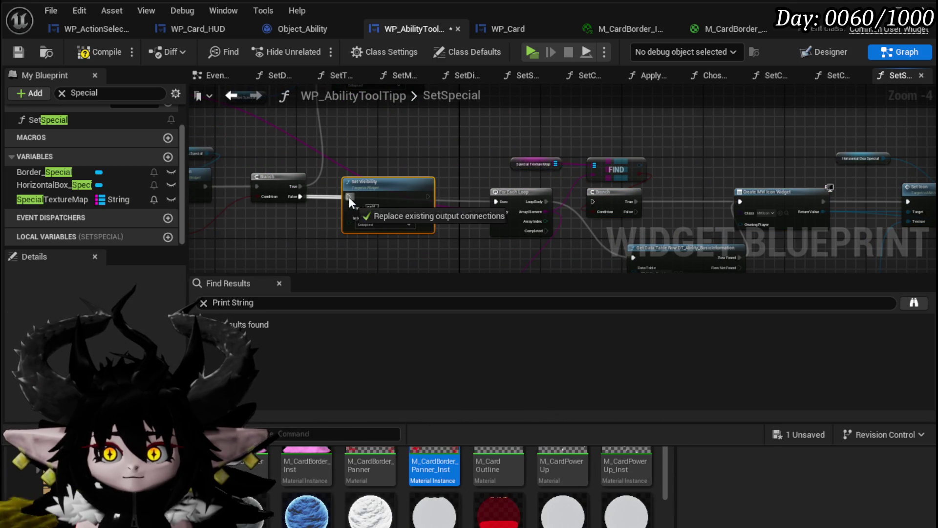
{"action": "left_click", "coordinate": [371, 224]}
{"action": "left_click", "coordinate": [371, 233]}
{"action": "left_click_drag", "start_coordinate": [427, 198], "coordinate": [498, 199]}
- Align the loop and lookup nodes, then compile and save the widget blueprint
{"action": "scroll", "coordinate": [371, 163], "scroll_direction": "down", "scroll_amount": 1}
{"action": "left_click_drag", "start_coordinate": [365, 115], "coordinate": [556, 189]}
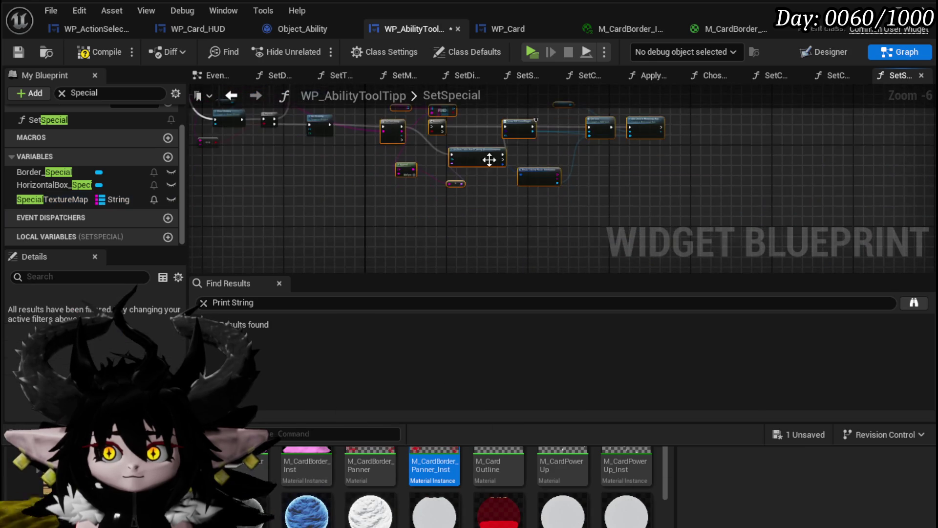
{"action": "scroll", "coordinate": [440, 187], "scroll_direction": "up", "scroll_amount": 2}
{"action": "left_click_drag", "start_coordinate": [440, 187], "coordinate": [426, 180]}
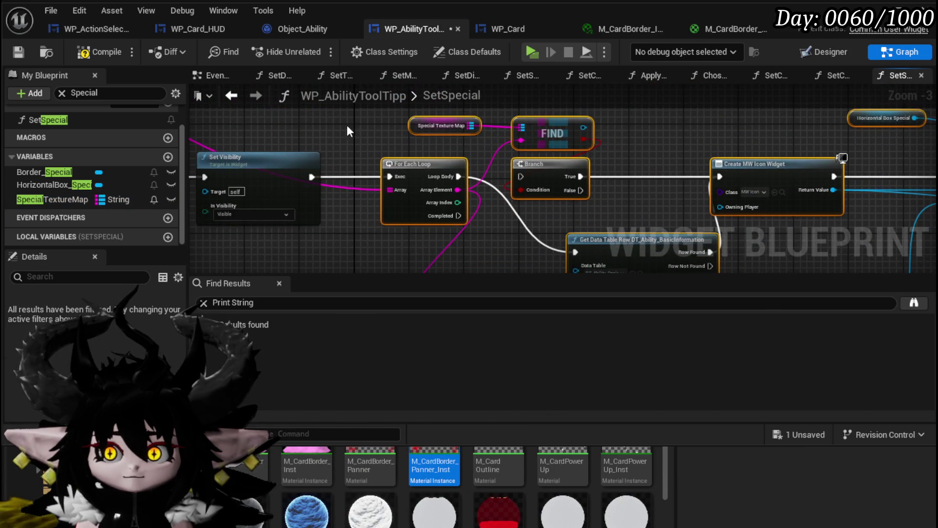
{"action": "left_click", "coordinate": [19, 50]}
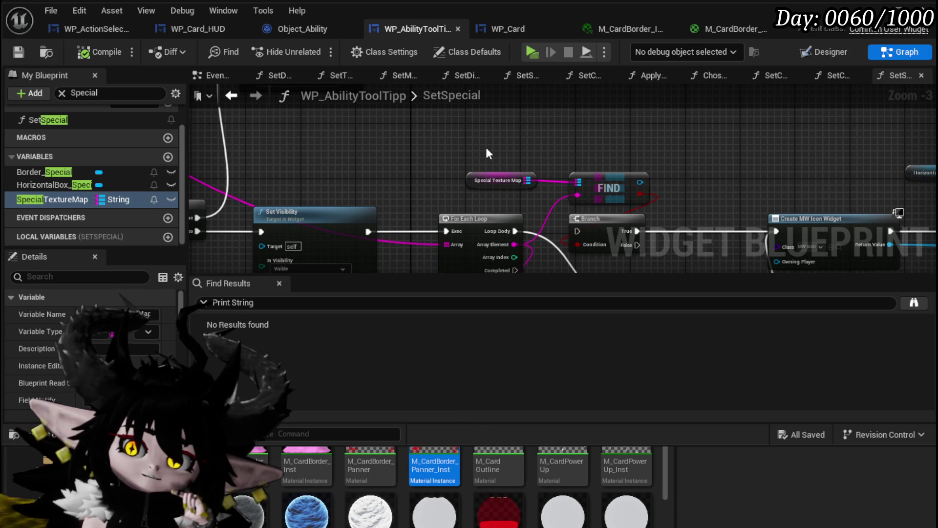
- Clear the 'Special' member filter and open the SetCardColorUnplayable function
{"action": "scroll", "coordinate": [72, 149], "scroll_direction": "up", "scroll_amount": 2}
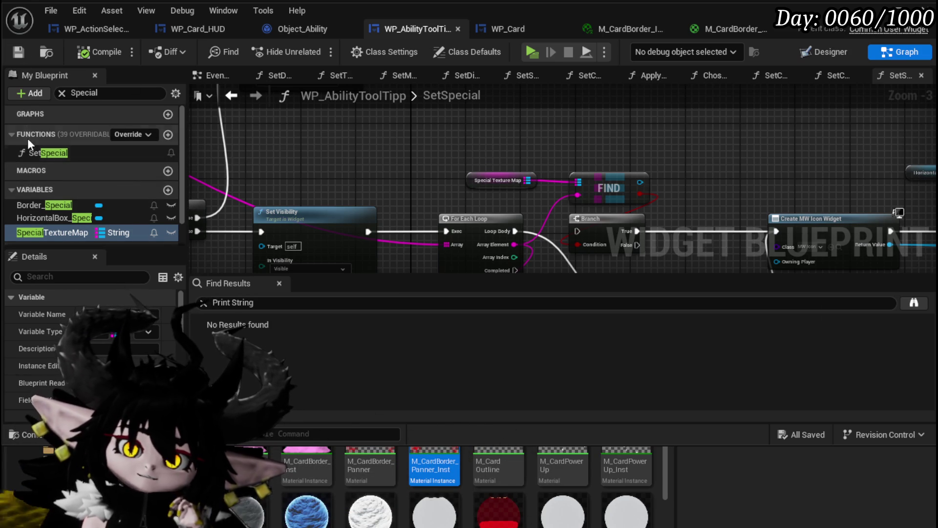
{"action": "left_click", "coordinate": [63, 94]}
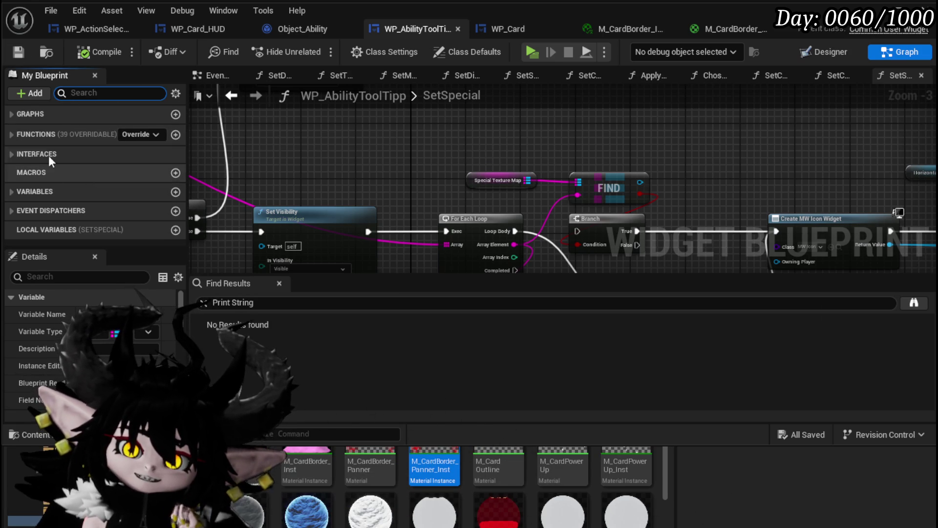
{"action": "left_click", "coordinate": [10, 133]}
{"action": "scroll", "coordinate": [73, 216], "scroll_direction": "down", "scroll_amount": 6}
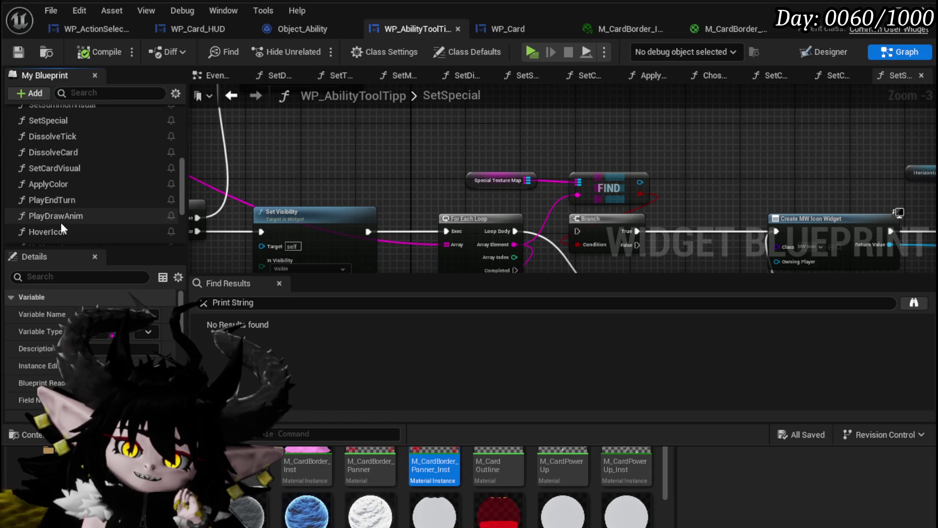
{"action": "scroll", "coordinate": [60, 215], "scroll_direction": "down", "scroll_amount": 3}
{"action": "double_click", "coordinate": [63, 199]}
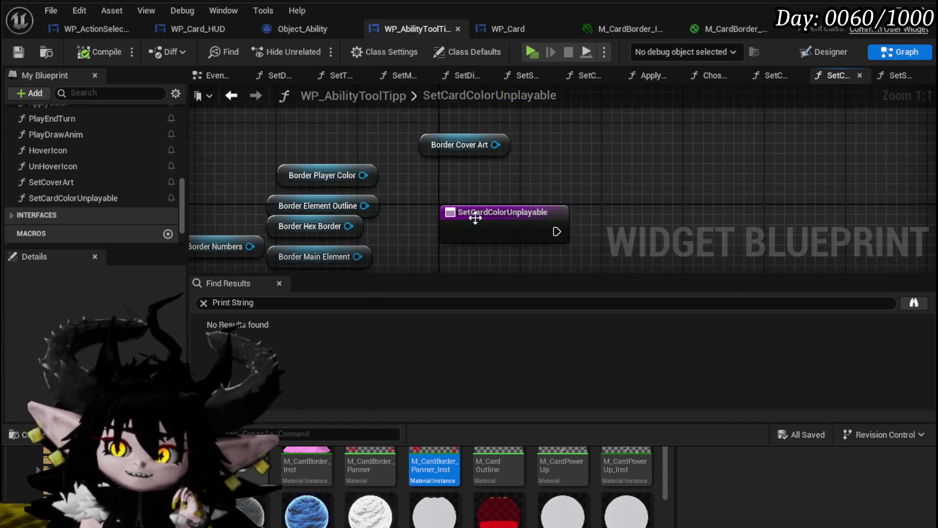
- Regroup Border Main Element, Main Border, Cover Art, Player Color and Hex Border nodes
{"action": "left_click_drag", "start_coordinate": [473, 194], "coordinate": [546, 127]}
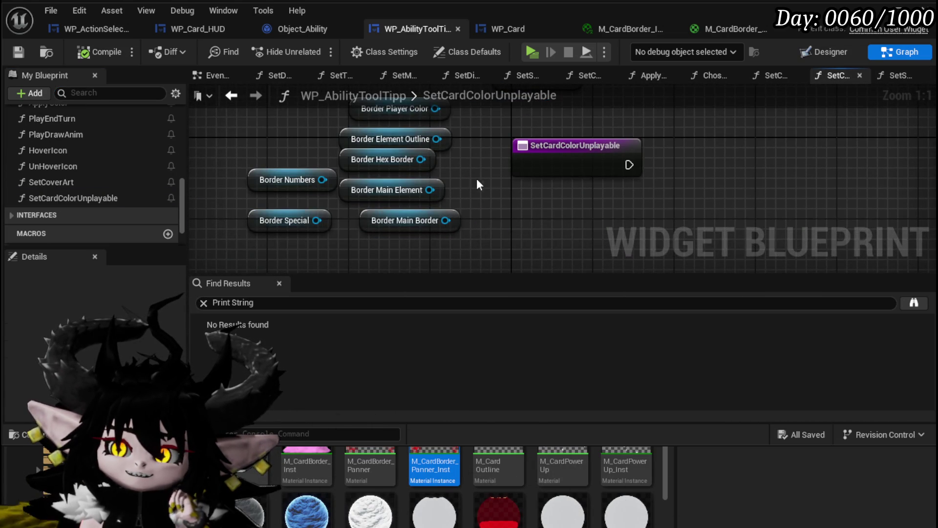
{"action": "scroll", "coordinate": [442, 199], "scroll_direction": "down", "scroll_amount": 1}
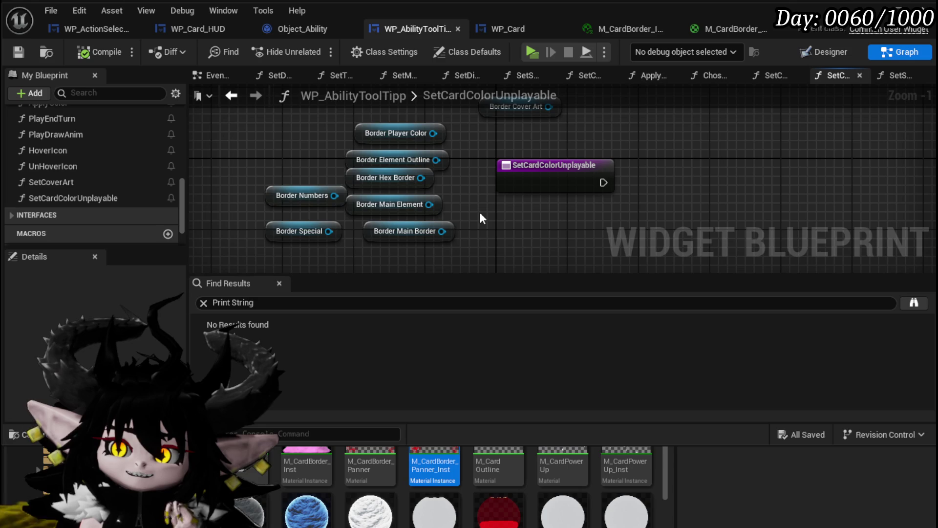
{"action": "left_click_drag", "start_coordinate": [352, 205], "coordinate": [569, 231]}
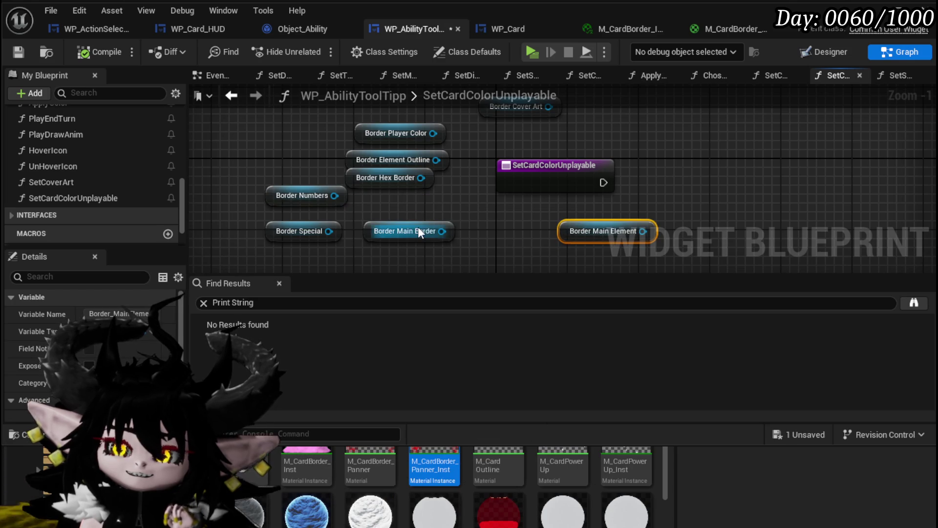
{"action": "mouse_move", "coordinate": [401, 230]}
{"action": "left_mouse_down"}
{"action": "mouse_move", "coordinate": [509, 241]}
{"action": "mouse_move", "coordinate": [462, 256]}
{"action": "mouse_move", "coordinate": [600, 233]}
{"action": "left_mouse_up"}
{"action": "left_click_drag", "start_coordinate": [447, 168], "coordinate": [445, 264]}
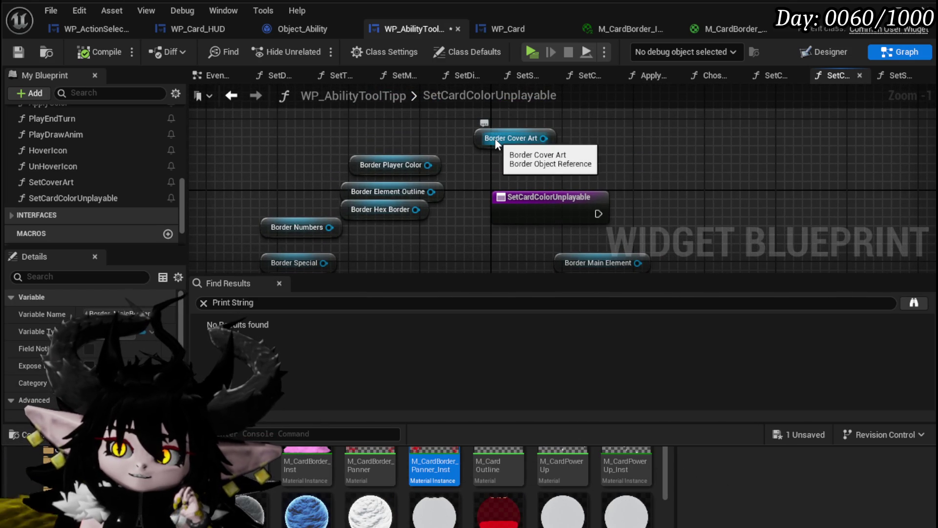
{"action": "left_click_drag", "start_coordinate": [495, 139], "coordinate": [254, 131]}
{"action": "left_click_drag", "start_coordinate": [414, 156], "coordinate": [280, 147]}
{"action": "mouse_move", "coordinate": [392, 172]}
{"action": "left_mouse_down"}
{"action": "mouse_move", "coordinate": [392, 147]}
{"action": "mouse_move", "coordinate": [331, 121]}
{"action": "mouse_move", "coordinate": [419, 150]}
{"action": "left_mouse_up"}
{"action": "mouse_move", "coordinate": [421, 195]}
{"action": "left_mouse_down"}
{"action": "mouse_move", "coordinate": [281, 165]}
{"action": "mouse_move", "coordinate": [436, 196]}
{"action": "mouse_move", "coordinate": [430, 192]}
{"action": "left_mouse_up"}
- Place Border Special and Border Numbers below Border Element Outline, then save
{"action": "left_click_drag", "start_coordinate": [385, 160], "coordinate": [436, 215]}
{"action": "left_click_drag", "start_coordinate": [381, 193], "coordinate": [390, 175]}
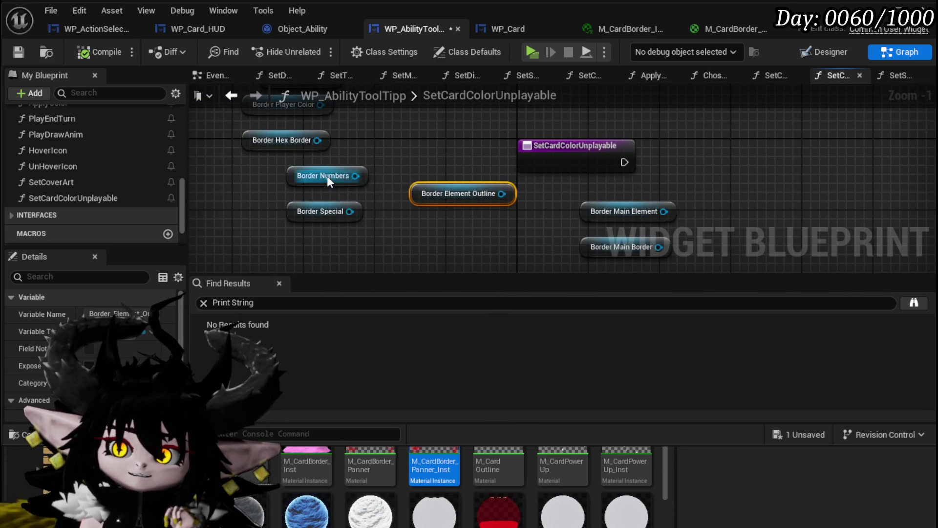
{"action": "left_click_drag", "start_coordinate": [327, 176], "coordinate": [386, 227]}
{"action": "mouse_move", "coordinate": [428, 195]}
{"action": "left_mouse_down"}
{"action": "mouse_move", "coordinate": [490, 205]}
{"action": "mouse_move", "coordinate": [484, 228]}
{"action": "mouse_move", "coordinate": [462, 191]}
{"action": "mouse_move", "coordinate": [476, 196]}
{"action": "left_mouse_up"}
{"action": "mouse_move", "coordinate": [337, 209]}
{"action": "left_mouse_down"}
{"action": "mouse_move", "coordinate": [366, 197]}
{"action": "mouse_move", "coordinate": [398, 200]}
{"action": "mouse_move", "coordinate": [408, 237]}
{"action": "mouse_move", "coordinate": [503, 252]}
{"action": "left_mouse_up"}
{"action": "left_click_drag", "start_coordinate": [455, 227], "coordinate": [321, 180]}
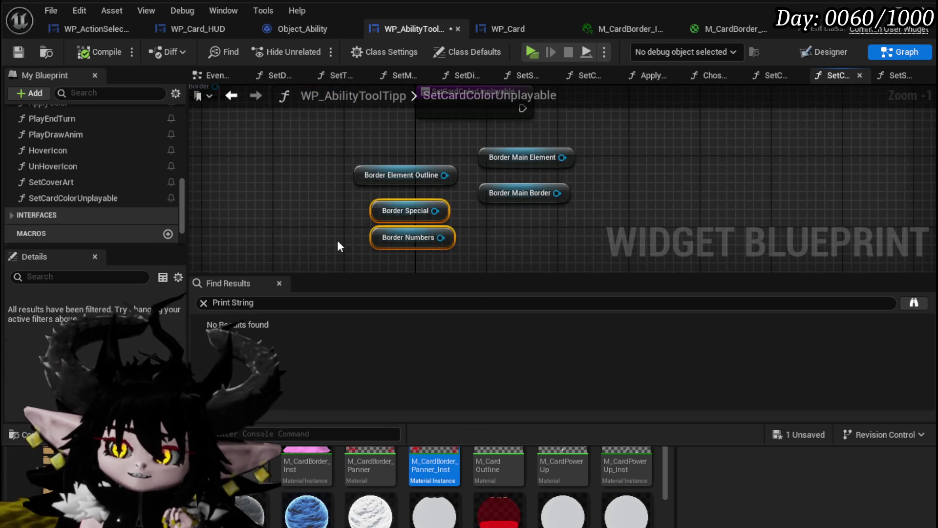
{"action": "left_click_drag", "start_coordinate": [338, 239], "coordinate": [406, 245]}
{"action": "mouse_move", "coordinate": [441, 218]}
{"action": "left_mouse_down"}
{"action": "mouse_move", "coordinate": [213, 136]}
{"action": "mouse_move", "coordinate": [241, 232]}
{"action": "mouse_move", "coordinate": [243, 198]}
{"action": "left_mouse_up"}
{"action": "left_click", "coordinate": [206, 162]}
- Check Border_Special in the Designer, then reselect Border Special and Border Numbers in the graph
{"action": "left_click", "coordinate": [18, 52]}
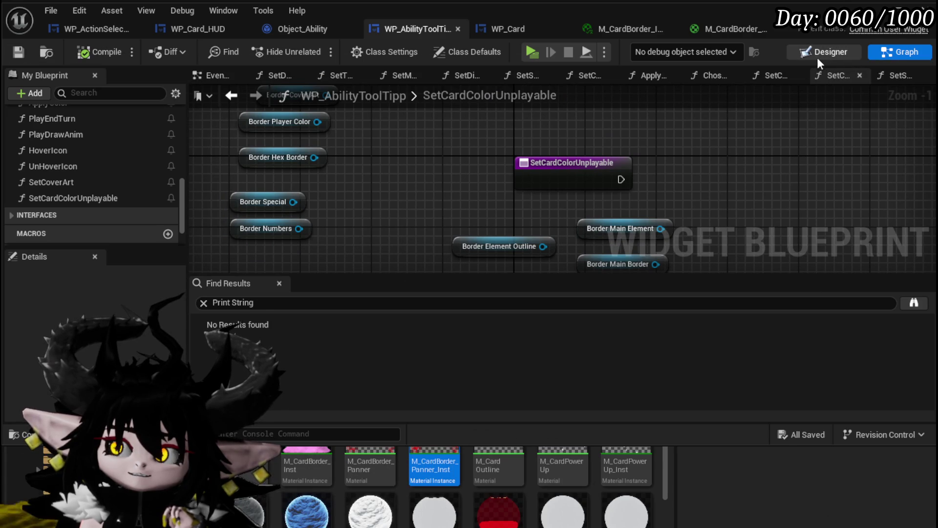
{"action": "left_click", "coordinate": [823, 53]}
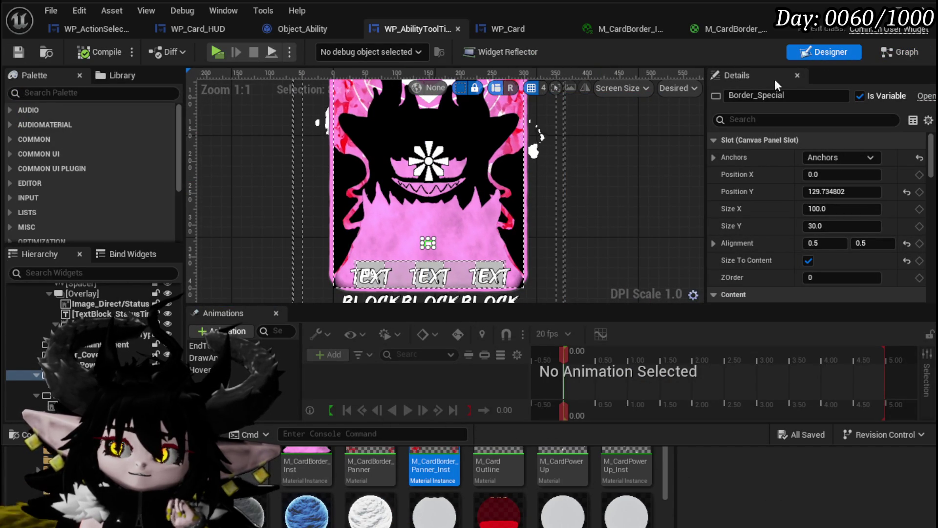
{"action": "left_click", "coordinate": [890, 50]}
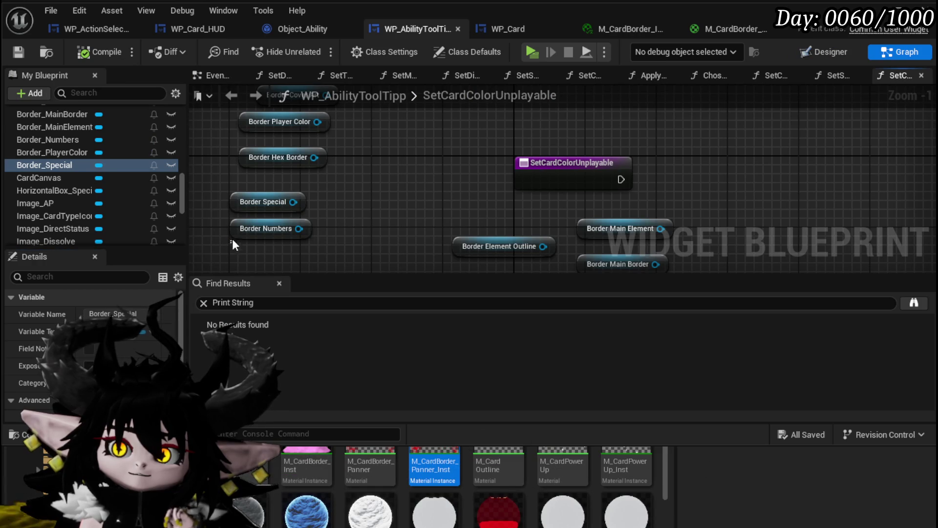
{"action": "left_click_drag", "start_coordinate": [231, 239], "coordinate": [315, 193]}
{"action": "left_click", "coordinate": [233, 196]}
- Regroup Border Special, Numbers, Element Outline and Main Border nodes near the entry
{"action": "mouse_move", "coordinate": [233, 196]}
{"action": "left_mouse_down"}
{"action": "mouse_move", "coordinate": [262, 165]}
{"action": "mouse_move", "coordinate": [456, 253]}
{"action": "mouse_move", "coordinate": [508, 251]}
{"action": "left_mouse_up"}
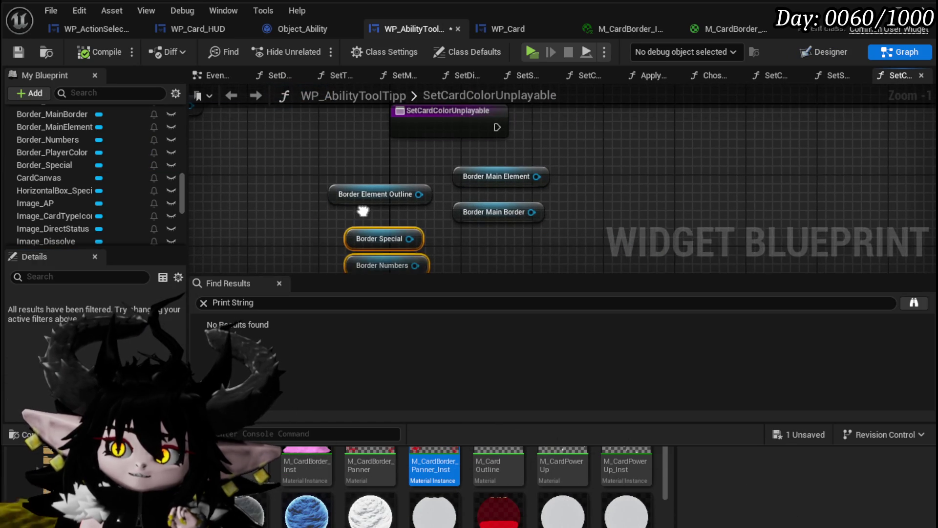
{"action": "mouse_move", "coordinate": [353, 196]}
{"action": "left_mouse_down"}
{"action": "mouse_move", "coordinate": [502, 146]}
{"action": "mouse_move", "coordinate": [481, 156]}
{"action": "left_mouse_up"}
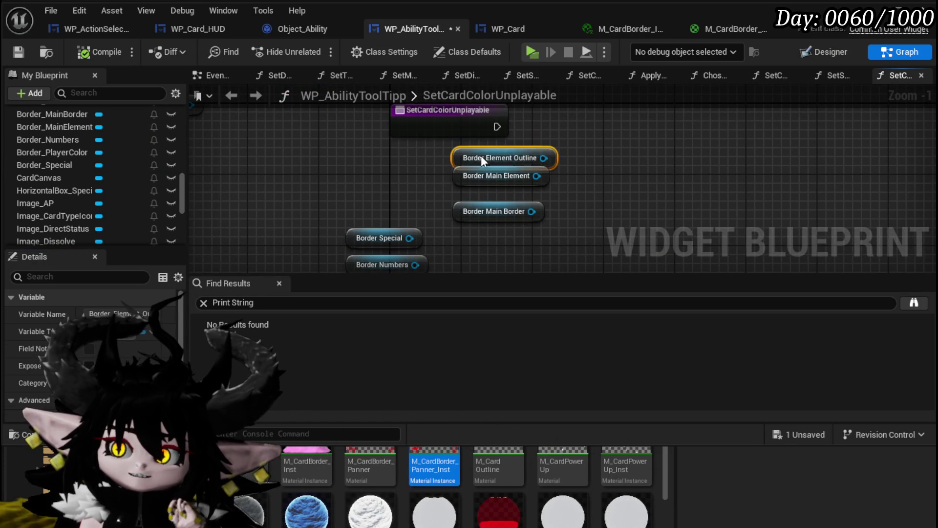
{"action": "left_click_drag", "start_coordinate": [480, 203], "coordinate": [480, 196]}
{"action": "mouse_move", "coordinate": [542, 215]}
{"action": "left_mouse_down"}
{"action": "mouse_move", "coordinate": [469, 156]}
{"action": "mouse_move", "coordinate": [509, 207]}
{"action": "left_mouse_up"}
{"action": "scroll", "coordinate": [395, 197], "scroll_direction": "down", "scroll_amount": 1}
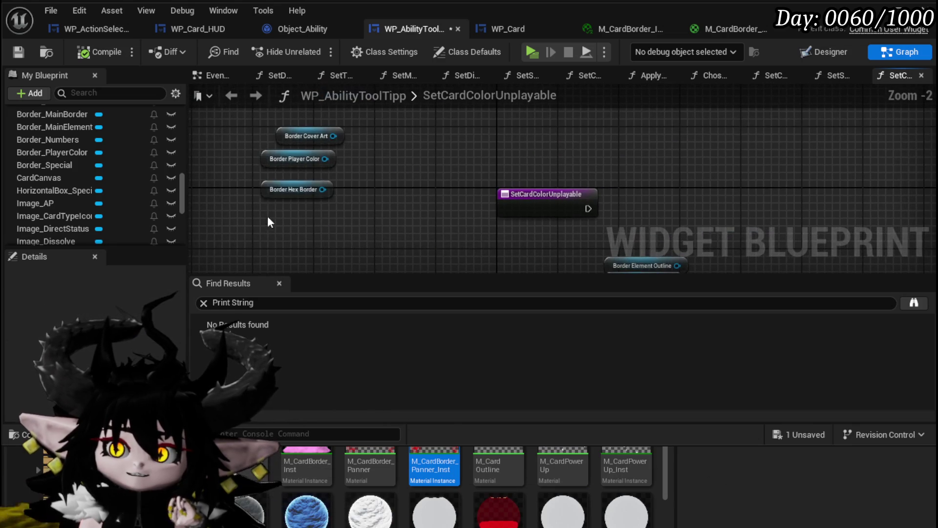
{"action": "left_click", "coordinate": [274, 183]}
- Move the SetCardColorUnplayable entry node left and add a New Param input
{"action": "left_click", "coordinate": [277, 139]}
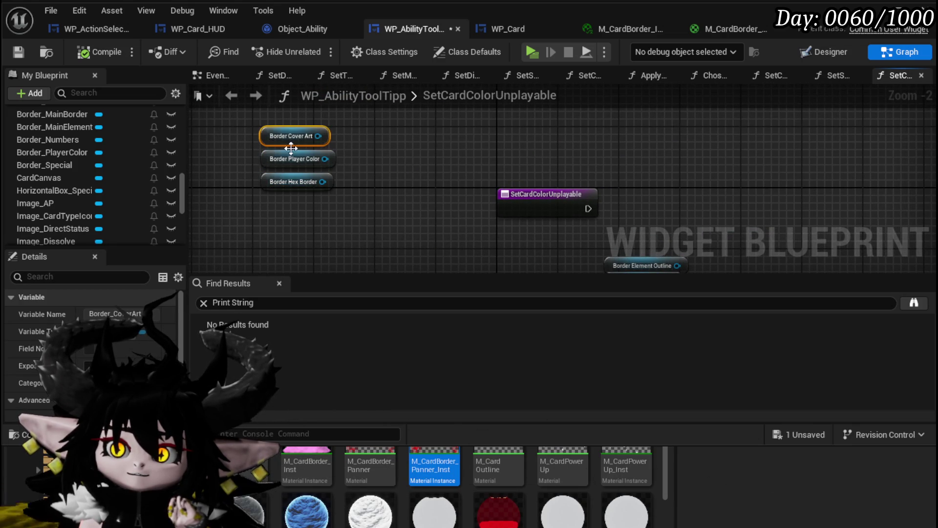
{"action": "left_click_drag", "start_coordinate": [429, 185], "coordinate": [343, 174]}
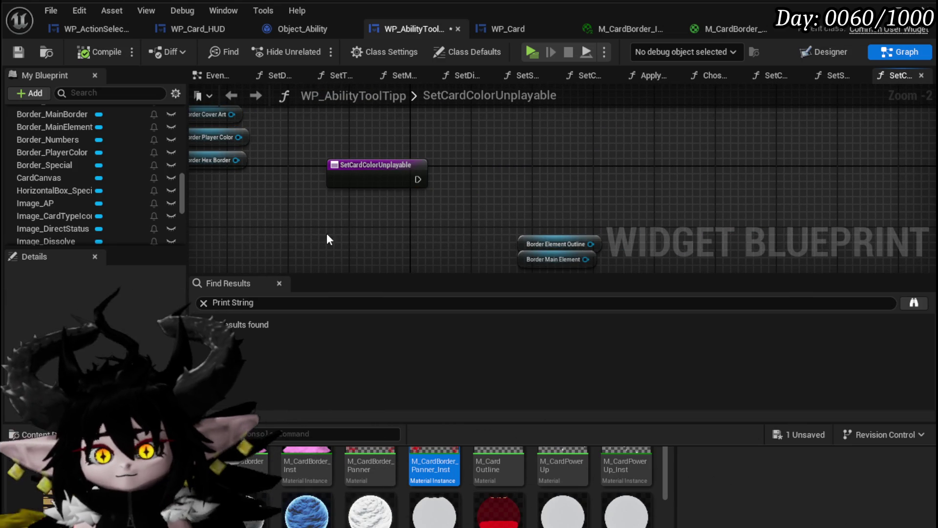
{"action": "scroll", "coordinate": [167, 366], "scroll_direction": "down", "scroll_amount": 5}
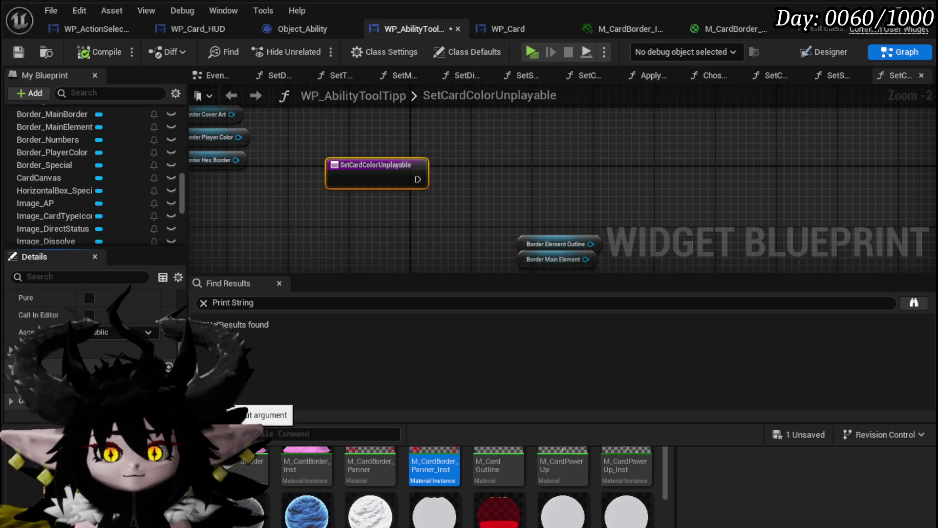
{"action": "left_click", "coordinate": [168, 367]}
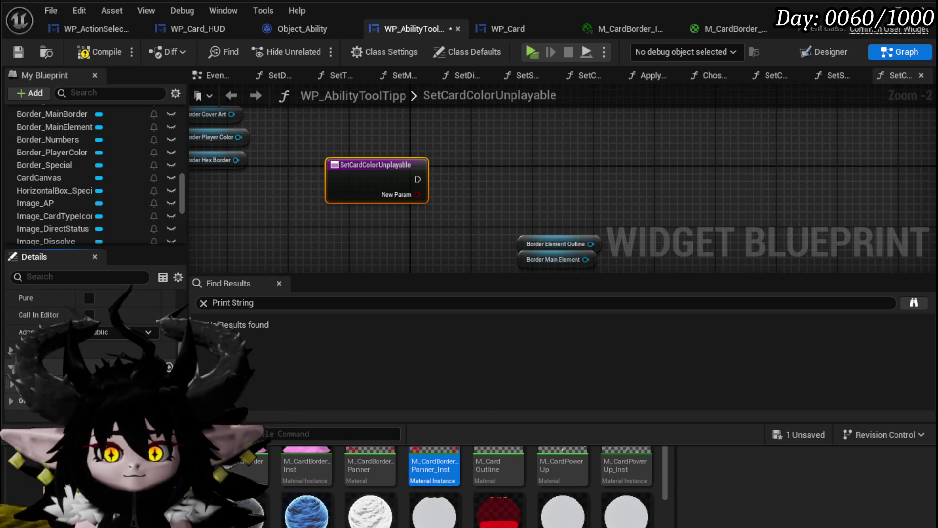
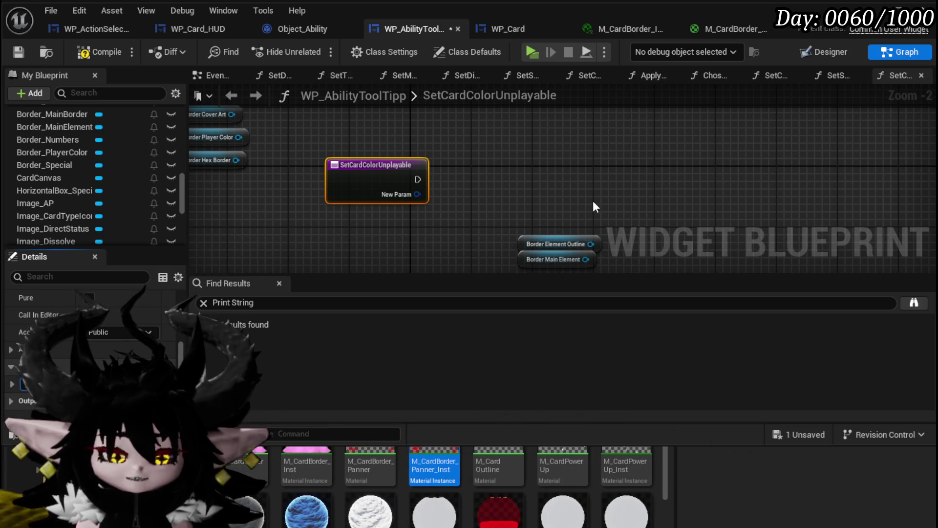
- Name the first function input Player and add a second input named Element
{"action": "key", "text": "Return"}
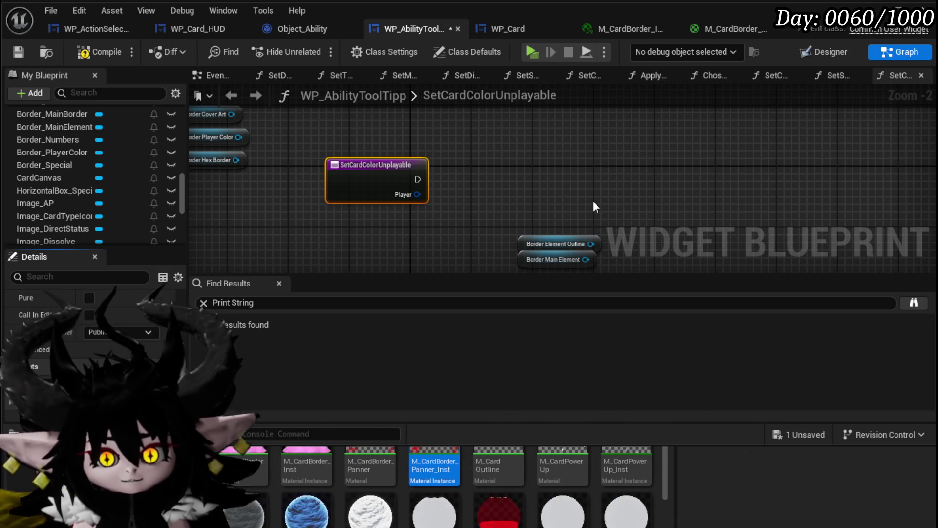
{"action": "left_click", "coordinate": [171, 401]}
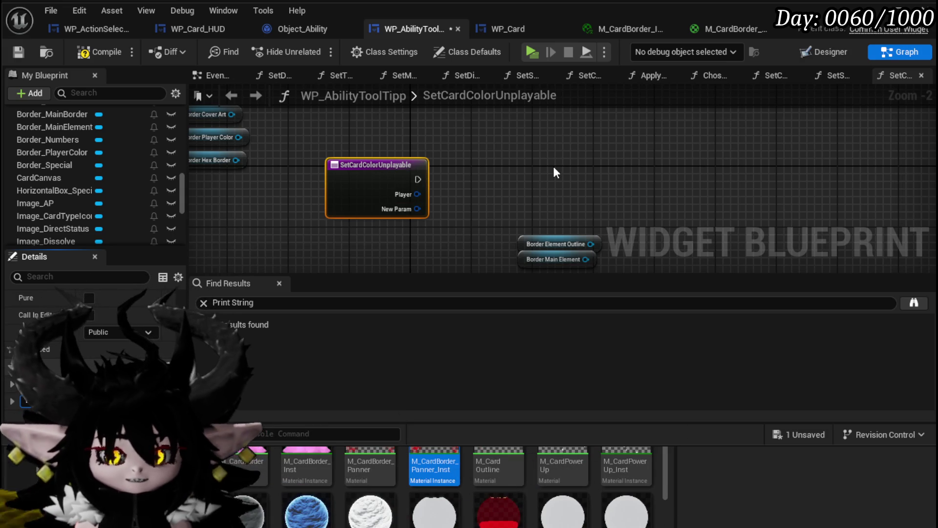
{"action": "key", "text": "Return"}
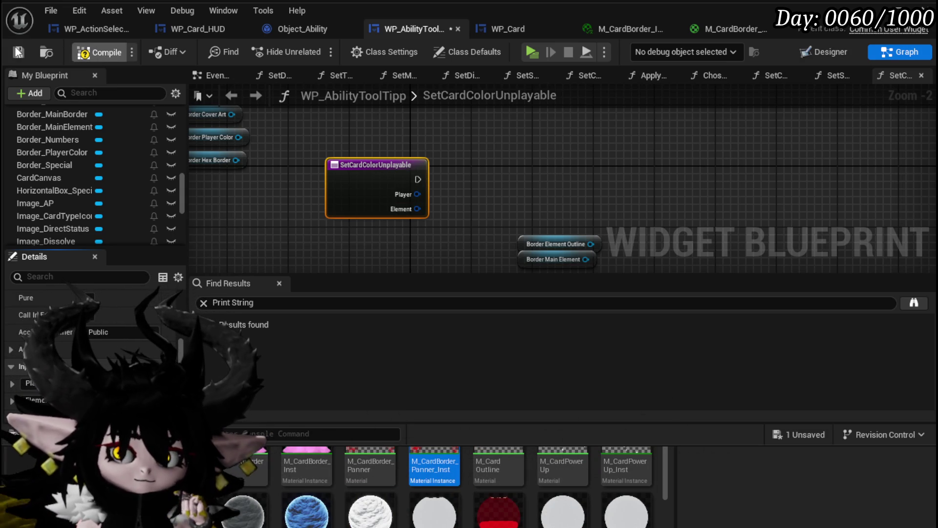
- Reposition the three border variable nodes up and to the right in the graph
{"action": "mouse_move", "coordinate": [301, 215]}
{"action": "left_mouse_down"}
{"action": "mouse_move", "coordinate": [268, 136]}
{"action": "mouse_move", "coordinate": [493, 124]}
{"action": "left_mouse_up"}
{"action": "scroll", "coordinate": [371, 193], "scroll_direction": "up", "scroll_amount": 1}
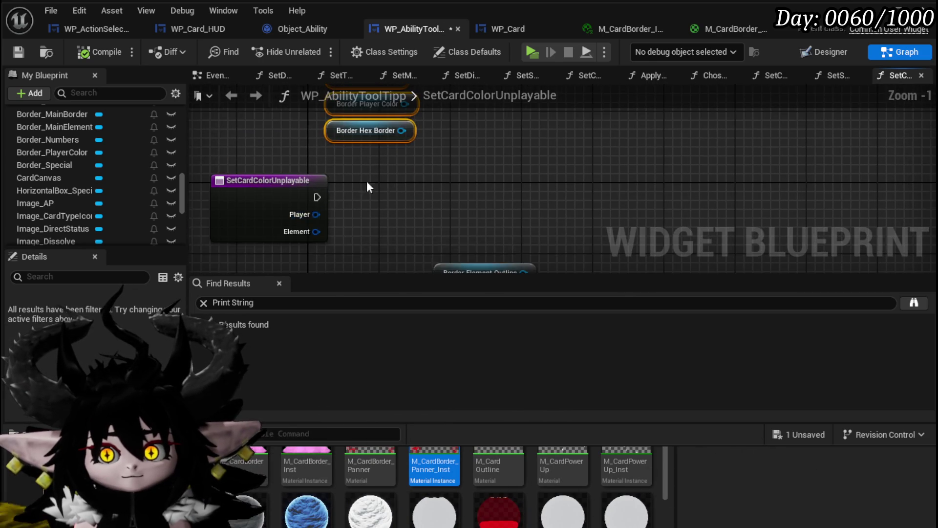
{"action": "mouse_move", "coordinate": [271, 153]}
{"action": "left_mouse_down"}
{"action": "mouse_move", "coordinate": [337, 148]}
{"action": "mouse_move", "coordinate": [318, 137]}
{"action": "mouse_move", "coordinate": [524, 179]}
{"action": "left_mouse_up"}
{"action": "left_click", "coordinate": [420, 168]}
- Add a Get Dynamic Material node fed by Border Cover Art
{"action": "type", "text": "Set Color"}
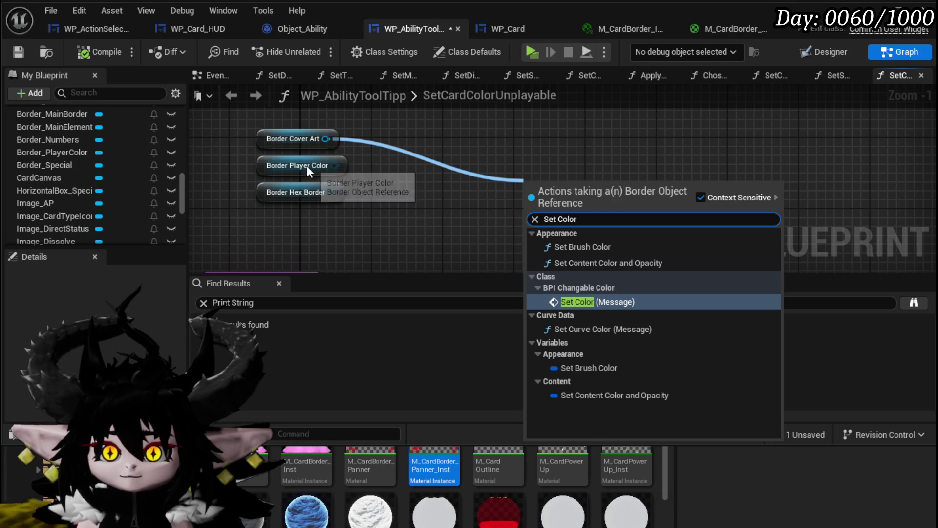
{"action": "left_click_drag", "start_coordinate": [330, 140], "coordinate": [481, 157]}
{"action": "type", "text": "get"}
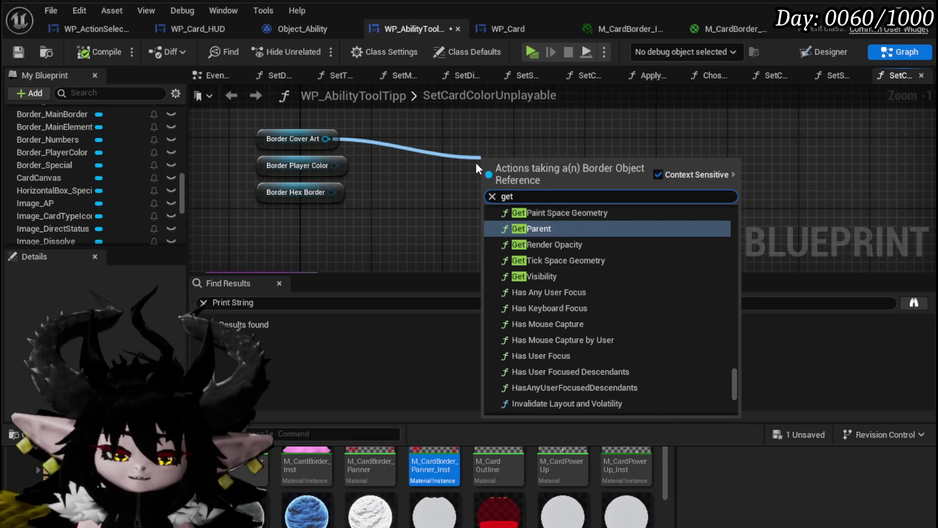
{"action": "type", "text": " mater"}
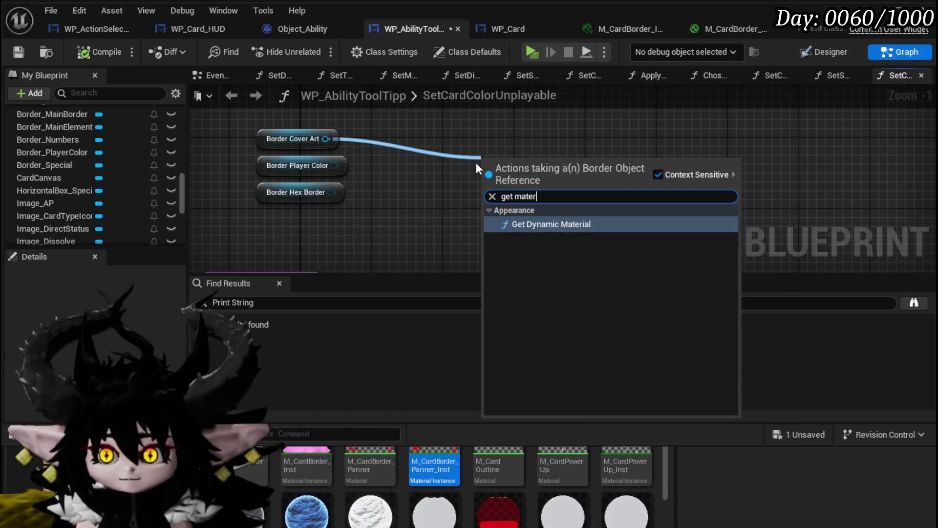
{"action": "left_click", "coordinate": [521, 224]}
- Add a Set Vector Parameter Value node from the dynamic material's Return Value
{"action": "left_click_drag", "start_coordinate": [419, 212], "coordinate": [528, 218]}
{"action": "type", "text": "Set Color"}
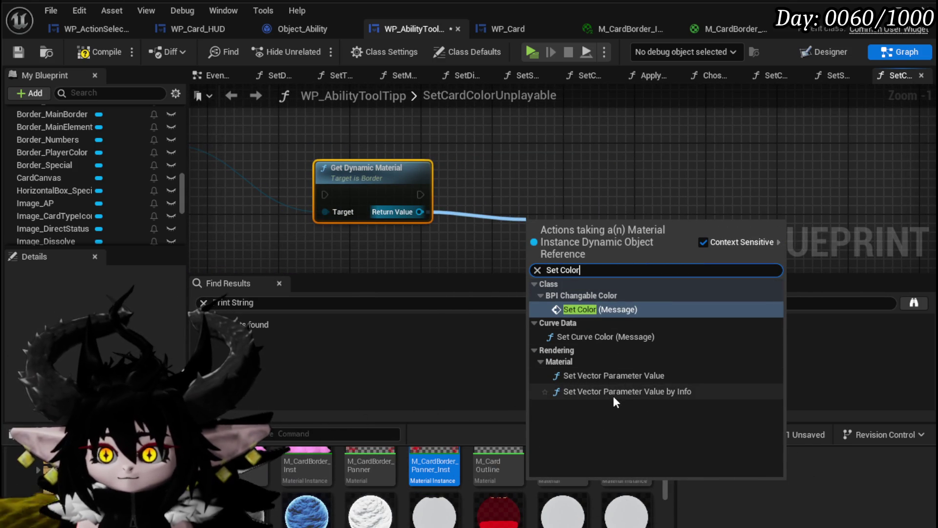
{"action": "left_click", "coordinate": [612, 376]}
{"action": "mouse_move", "coordinate": [567, 235]}
{"action": "left_mouse_down"}
{"action": "mouse_move", "coordinate": [548, 174]}
{"action": "mouse_move", "coordinate": [509, 184]}
{"action": "left_mouse_up"}
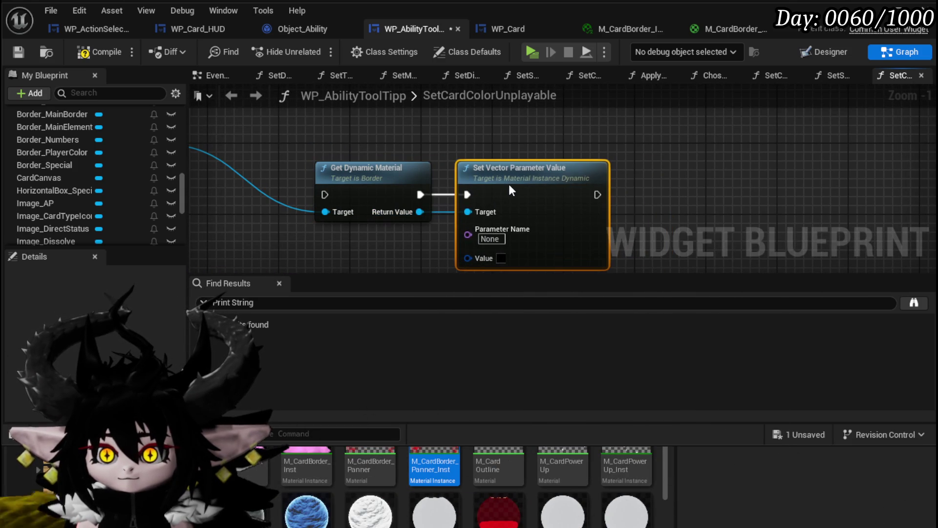
{"action": "left_click", "coordinate": [483, 237]}
- Set the Parameter Name to Color, keeping Border Cover Art wired to the material Target
{"action": "type", "text": "C"}
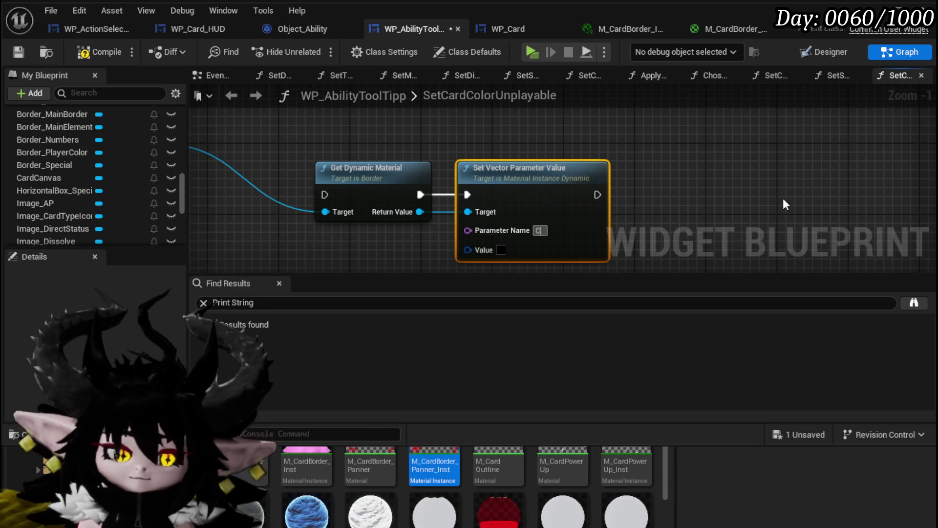
{"action": "type", "text": "olor"}
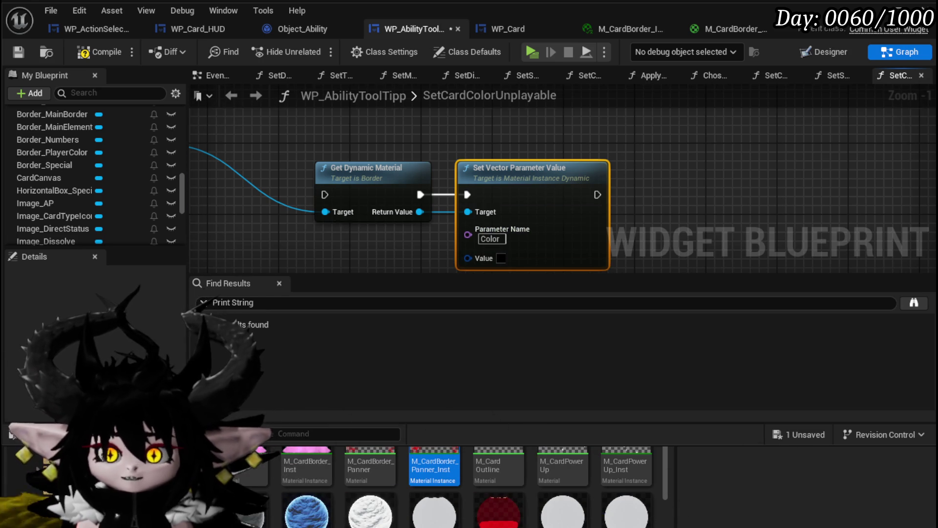
{"action": "left_click_drag", "start_coordinate": [321, 185], "coordinate": [523, 206]}
{"action": "left_click_drag", "start_coordinate": [373, 192], "coordinate": [529, 233]}
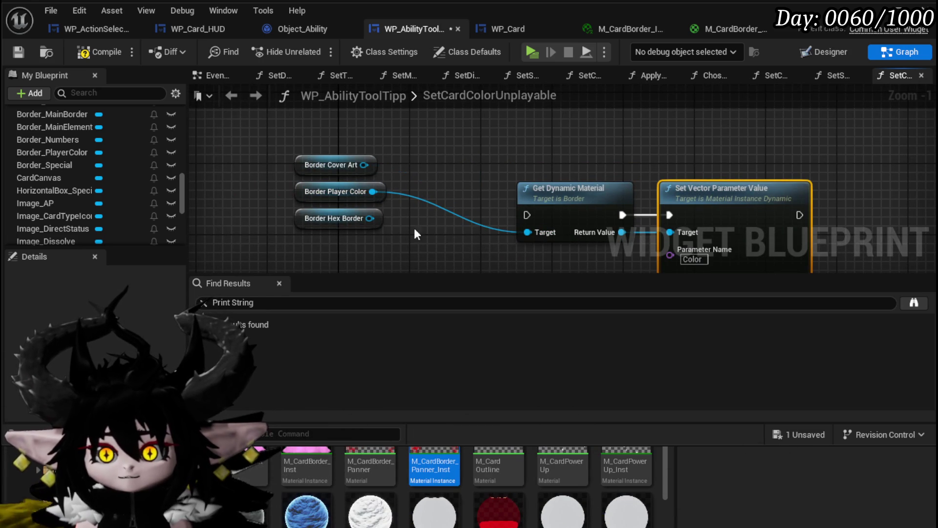
{"action": "mouse_move", "coordinate": [364, 166]}
{"action": "left_mouse_down"}
{"action": "mouse_move", "coordinate": [542, 233]}
{"action": "mouse_move", "coordinate": [369, 230]}
{"action": "left_mouse_up"}
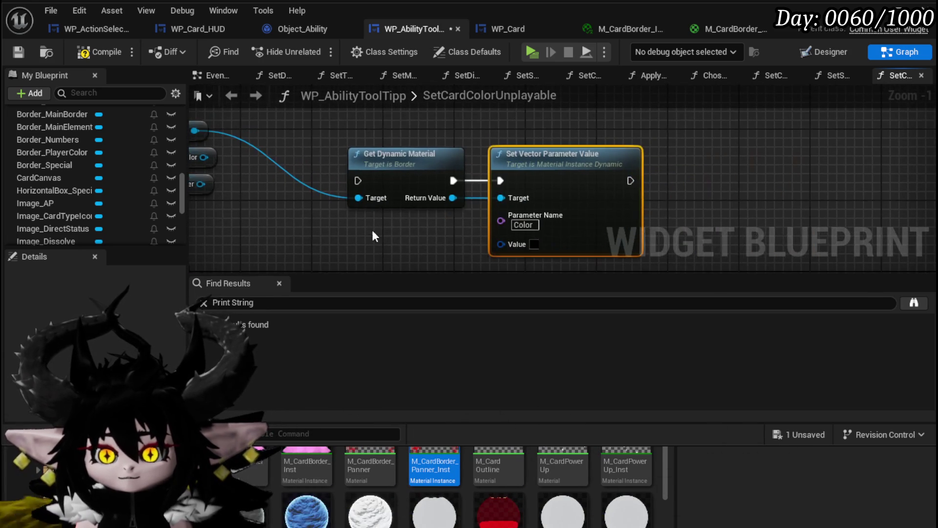
- Duplicate the material node pair and wire Border Player Color into the copy's Target
{"action": "key", "text": "ctrl+c"}
{"action": "key", "text": "ctrl+v"}
{"action": "left_click_drag", "start_coordinate": [431, 171], "coordinate": [561, 174]}
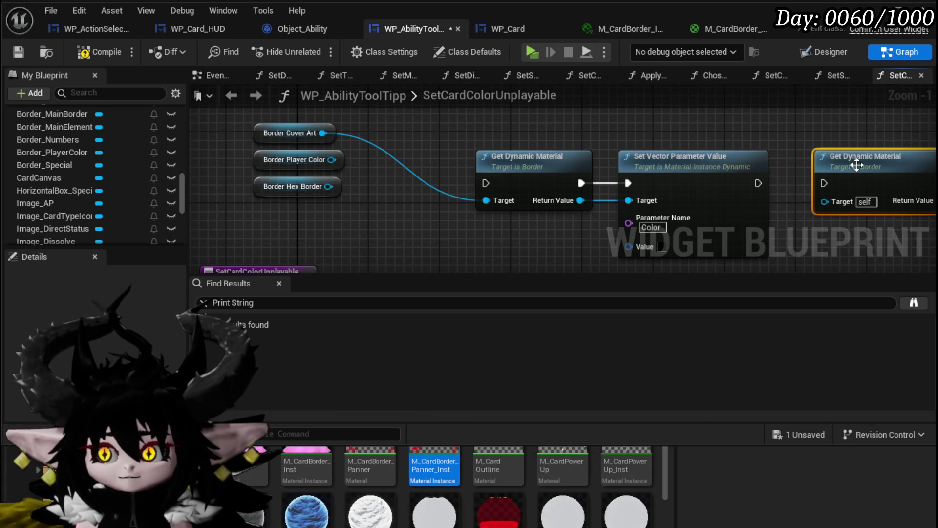
{"action": "mouse_move", "coordinate": [389, 173]}
{"action": "left_mouse_down"}
{"action": "mouse_move", "coordinate": [477, 181]}
{"action": "mouse_move", "coordinate": [430, 181]}
{"action": "left_mouse_up"}
{"action": "left_click_drag", "start_coordinate": [266, 149], "coordinate": [758, 190]}
{"action": "left_click_drag", "start_coordinate": [831, 237], "coordinate": [609, 241]}
- Chain execution from the function entry through the node pairs and wire Player toward Value
{"action": "mouse_move", "coordinate": [745, 143]}
{"action": "left_mouse_down"}
{"action": "mouse_move", "coordinate": [811, 151]}
{"action": "mouse_move", "coordinate": [677, 157]}
{"action": "mouse_move", "coordinate": [896, 152]}
{"action": "left_mouse_up"}
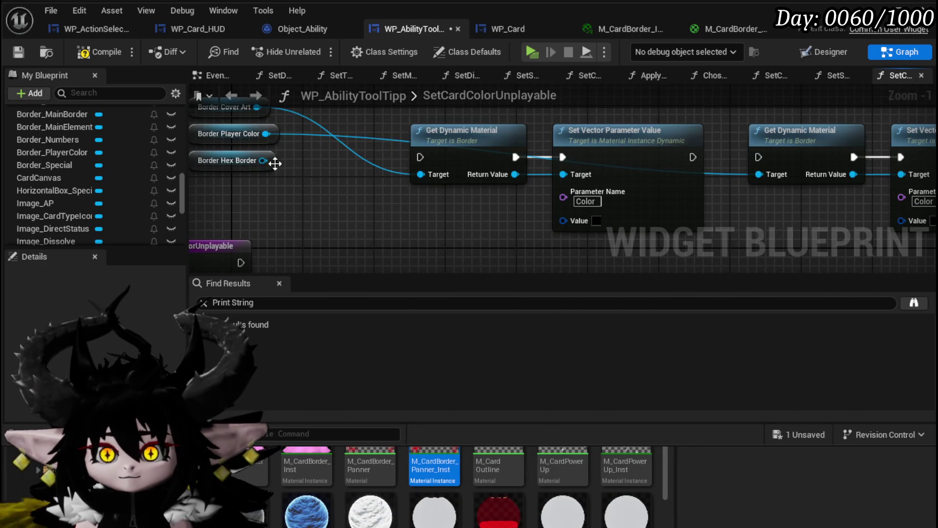
{"action": "mouse_move", "coordinate": [773, 204]}
{"action": "left_mouse_down"}
{"action": "mouse_move", "coordinate": [504, 204]}
{"action": "mouse_move", "coordinate": [668, 192]}
{"action": "left_mouse_up"}
{"action": "scroll", "coordinate": [461, 217], "scroll_direction": "down", "scroll_amount": 2}
{"action": "left_click_drag", "start_coordinate": [309, 243], "coordinate": [460, 165]}
{"action": "mouse_move", "coordinate": [309, 243]}
{"action": "left_mouse_down"}
{"action": "mouse_move", "coordinate": [465, 163]}
{"action": "mouse_move", "coordinate": [450, 160]}
{"action": "left_mouse_up"}
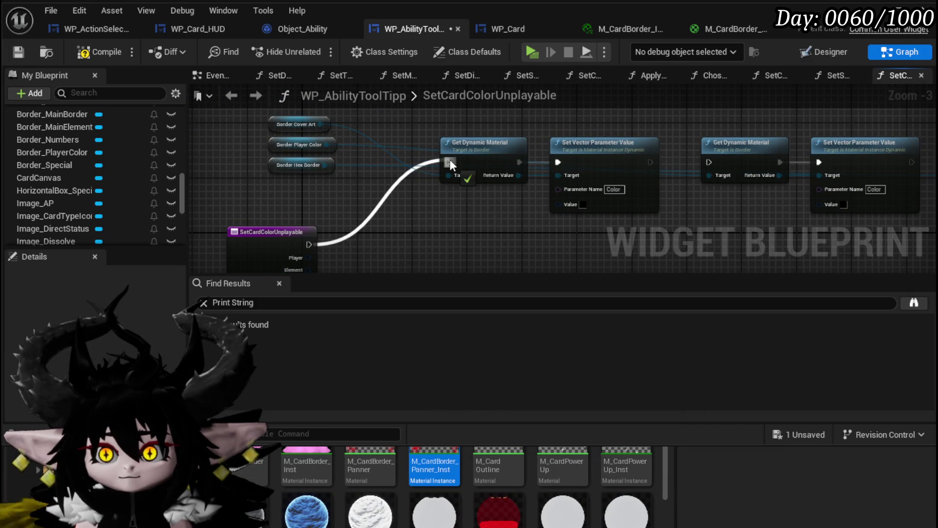
{"action": "left_click_drag", "start_coordinate": [650, 161], "coordinate": [767, 160]}
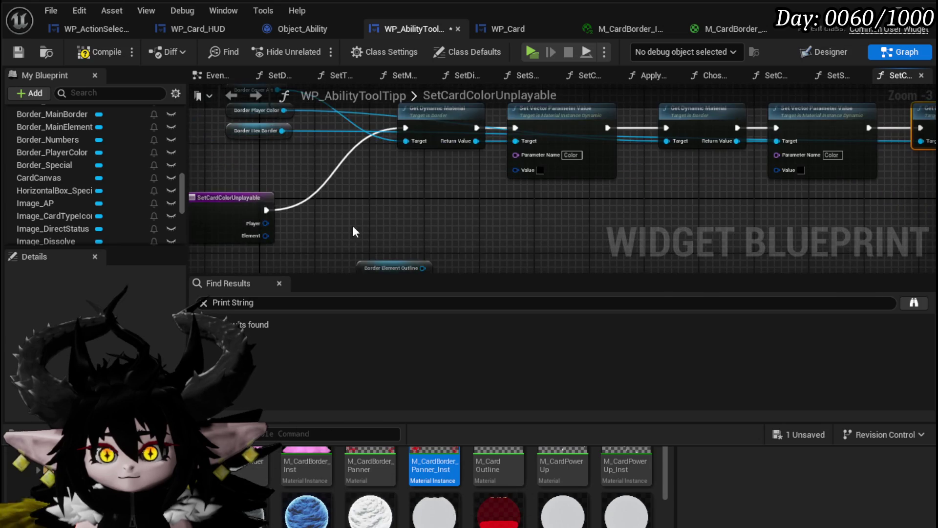
{"action": "mouse_move", "coordinate": [259, 224]}
{"action": "left_mouse_down"}
{"action": "mouse_move", "coordinate": [538, 176]}
{"action": "mouse_move", "coordinate": [351, 187]}
{"action": "mouse_move", "coordinate": [613, 177]}
{"action": "mouse_move", "coordinate": [541, 191]}
{"action": "mouse_move", "coordinate": [489, 179]}
{"action": "mouse_move", "coordinate": [736, 178]}
{"action": "left_mouse_up"}
{"action": "scroll", "coordinate": [662, 186], "scroll_direction": "down", "scroll_amount": 2}
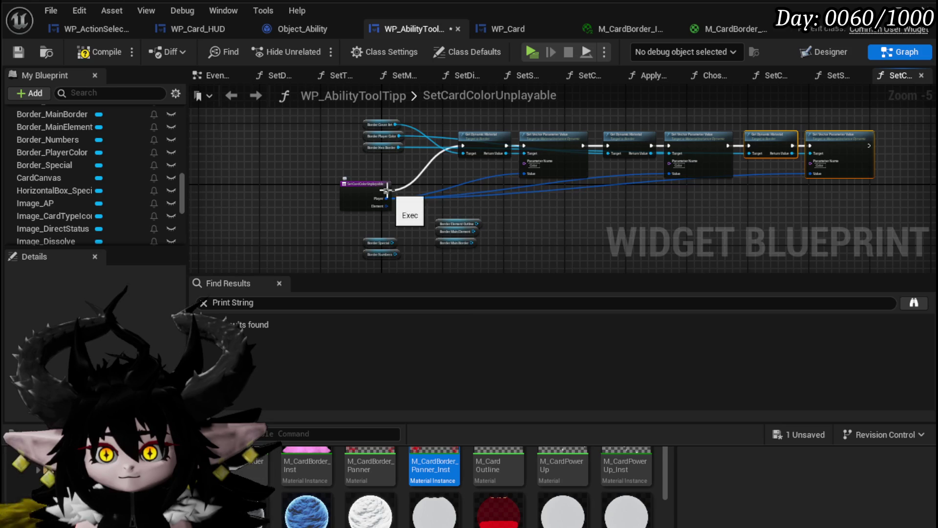
- Add a Sequence node after the function entry
{"action": "left_click_drag", "start_coordinate": [386, 190], "coordinate": [464, 193]}
{"action": "type", "text": "Sequ"}
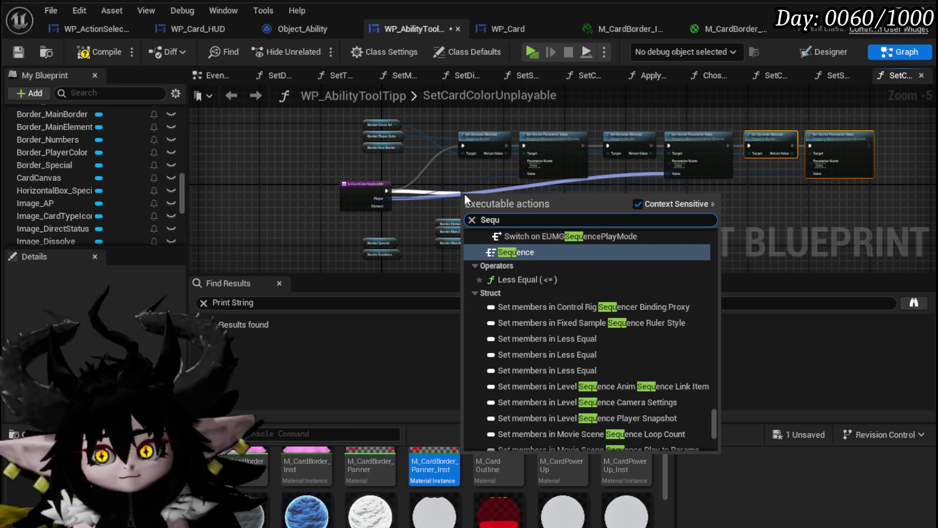
{"action": "type", "text": "ence"}
{"action": "key", "text": "Return"}
{"action": "mouse_move", "coordinate": [478, 198]}
{"action": "left_mouse_down"}
{"action": "mouse_move", "coordinate": [430, 180]}
{"action": "mouse_move", "coordinate": [368, 185]}
{"action": "mouse_move", "coordinate": [341, 211]}
{"action": "mouse_move", "coordinate": [636, 128]}
{"action": "left_mouse_up"}
- Paste a copy of the material node row and wire Sequence Then 1 into it
{"action": "left_click", "coordinate": [371, 196]}
{"action": "key", "text": "ctrl+c"}
{"action": "key", "text": "ctrl+v"}
{"action": "left_click_drag", "start_coordinate": [350, 219], "coordinate": [575, 182]}
{"action": "scroll", "coordinate": [356, 191], "scroll_direction": "up", "scroll_amount": 2}
{"action": "left_click_drag", "start_coordinate": [326, 169], "coordinate": [501, 193]}
{"action": "left_click_drag", "start_coordinate": [408, 189], "coordinate": [441, 149]}
- Move three border variable nodes below Border Numbers and save the blueprint
{"action": "mouse_move", "coordinate": [436, 228]}
{"action": "left_mouse_down"}
{"action": "mouse_move", "coordinate": [485, 166]}
{"action": "mouse_move", "coordinate": [399, 248]}
{"action": "mouse_move", "coordinate": [340, 249]}
{"action": "left_mouse_up"}
{"action": "left_click", "coordinate": [431, 181]}
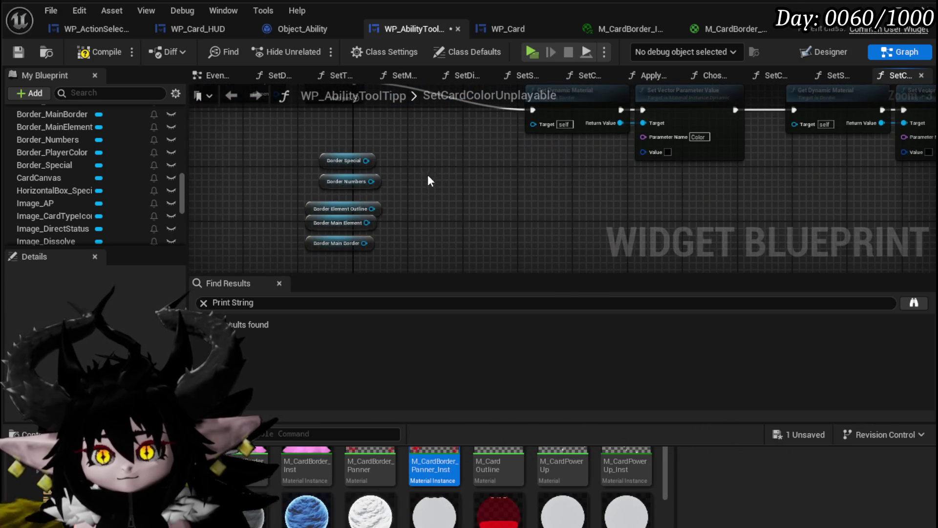
{"action": "left_click", "coordinate": [12, 54]}
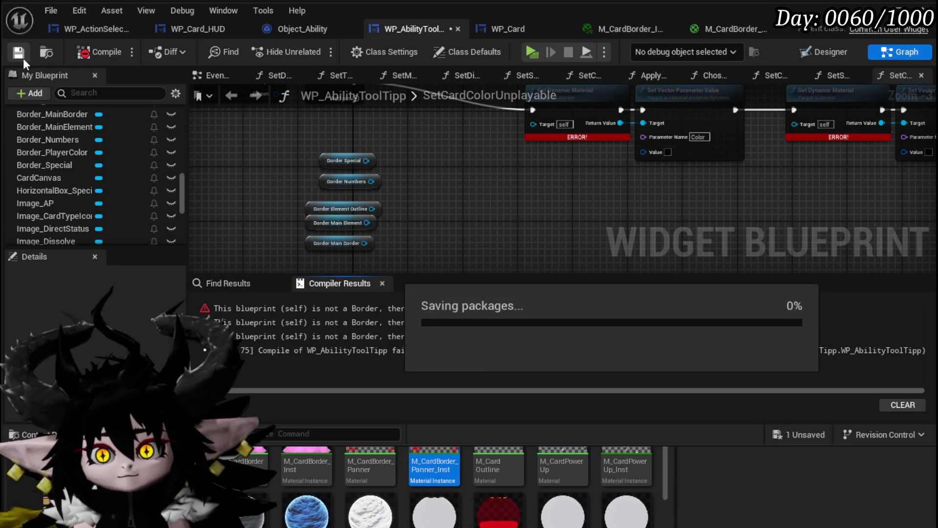
- Wire Border Special and Border Numbers into the copied row's material Targets
{"action": "scroll", "coordinate": [358, 204], "scroll_direction": "up", "scroll_amount": 1}
{"action": "left_click_drag", "start_coordinate": [335, 211], "coordinate": [521, 170]}
{"action": "scroll", "coordinate": [439, 221], "scroll_direction": "down", "scroll_amount": 1}
{"action": "key", "text": "ctrl+a"}
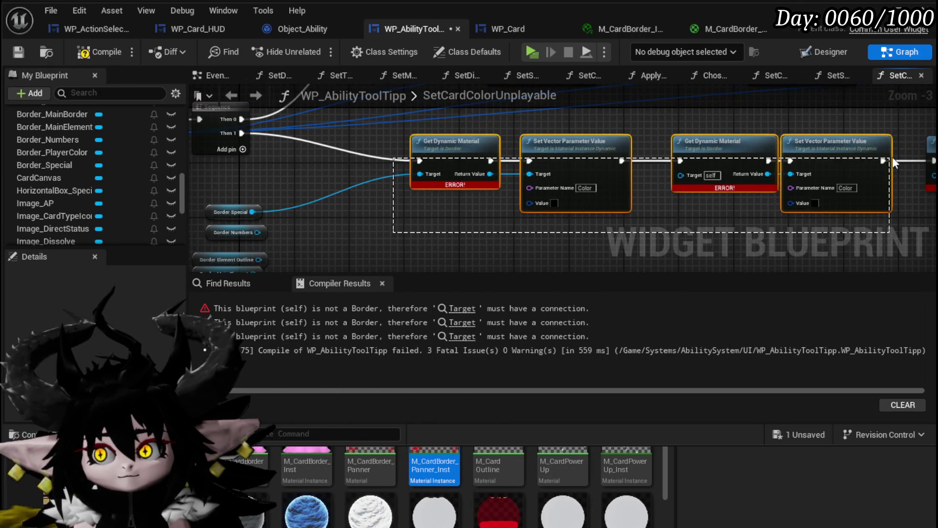
{"action": "left_click_drag", "start_coordinate": [563, 146], "coordinate": [714, 147]}
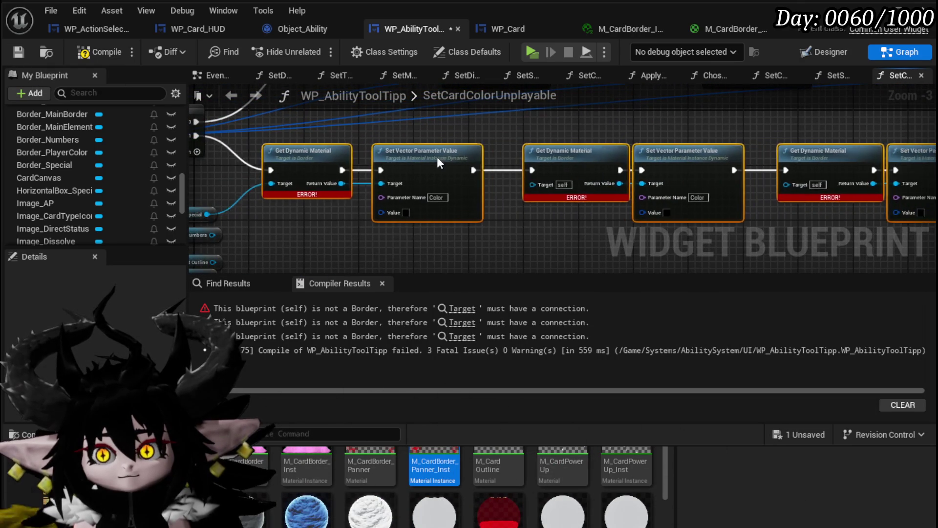
{"action": "left_click_drag", "start_coordinate": [286, 220], "coordinate": [582, 177]}
{"action": "left_click_drag", "start_coordinate": [574, 223], "coordinate": [566, 157]}
- Duplicate the Border Special and Numbers getters and delete the wired originals
{"action": "mouse_move", "coordinate": [230, 220]}
{"action": "left_mouse_down"}
{"action": "mouse_move", "coordinate": [245, 216]}
{"action": "mouse_move", "coordinate": [223, 216]}
{"action": "left_mouse_up"}
{"action": "left_click", "coordinate": [289, 186], "text": "shift"}
{"action": "key", "text": "ctrl+c"}
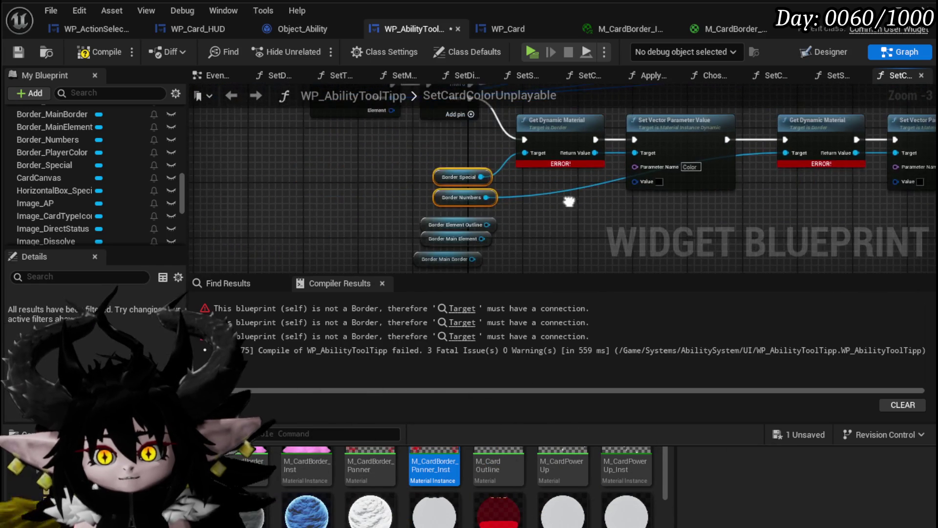
{"action": "key", "text": "ctrl+v"}
{"action": "left_click_drag", "start_coordinate": [445, 154], "coordinate": [485, 209]}
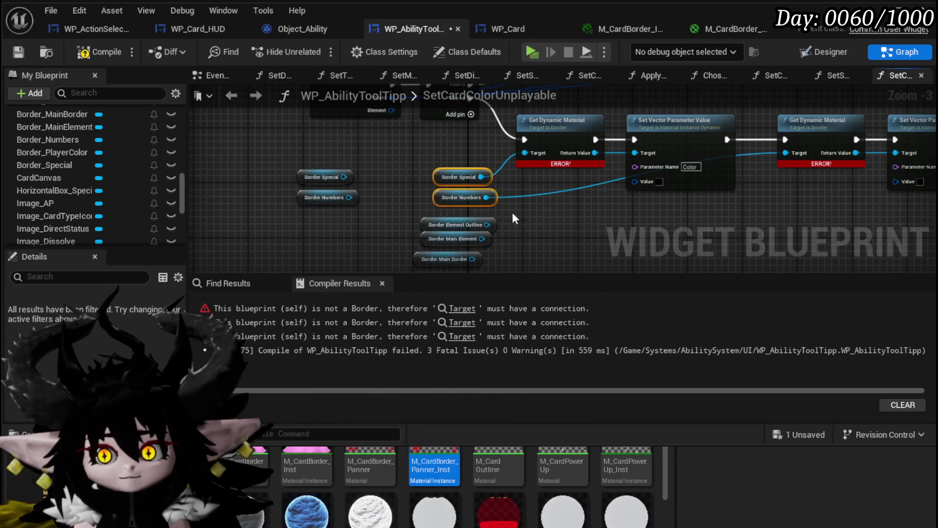
{"action": "key", "text": "Delete"}
- Connect Border Element Outline and Border Main Border to the Targets, then compile and save
{"action": "mouse_move", "coordinate": [413, 228]}
{"action": "left_mouse_down"}
{"action": "mouse_move", "coordinate": [432, 177]}
{"action": "mouse_move", "coordinate": [470, 154]}
{"action": "mouse_move", "coordinate": [574, 160]}
{"action": "mouse_move", "coordinate": [570, 173]}
{"action": "mouse_move", "coordinate": [599, 174]}
{"action": "mouse_move", "coordinate": [728, 162]}
{"action": "left_mouse_up"}
{"action": "mouse_move", "coordinate": [353, 231]}
{"action": "left_mouse_down"}
{"action": "mouse_move", "coordinate": [770, 233]}
{"action": "mouse_move", "coordinate": [755, 134]}
{"action": "mouse_move", "coordinate": [718, 139]}
{"action": "left_mouse_up"}
{"action": "scroll", "coordinate": [662, 208], "scroll_direction": "down", "scroll_amount": 1}
{"action": "left_click", "coordinate": [92, 52]}
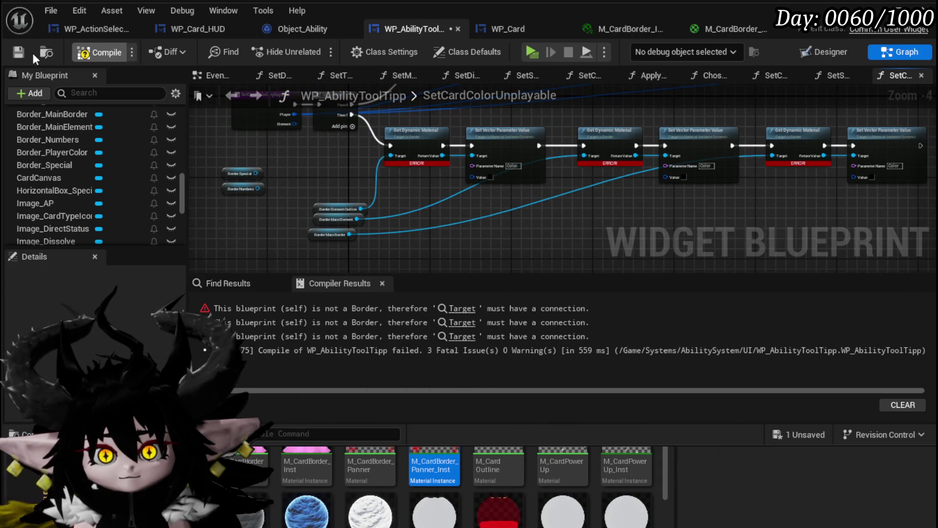
{"action": "left_click", "coordinate": [18, 51]}
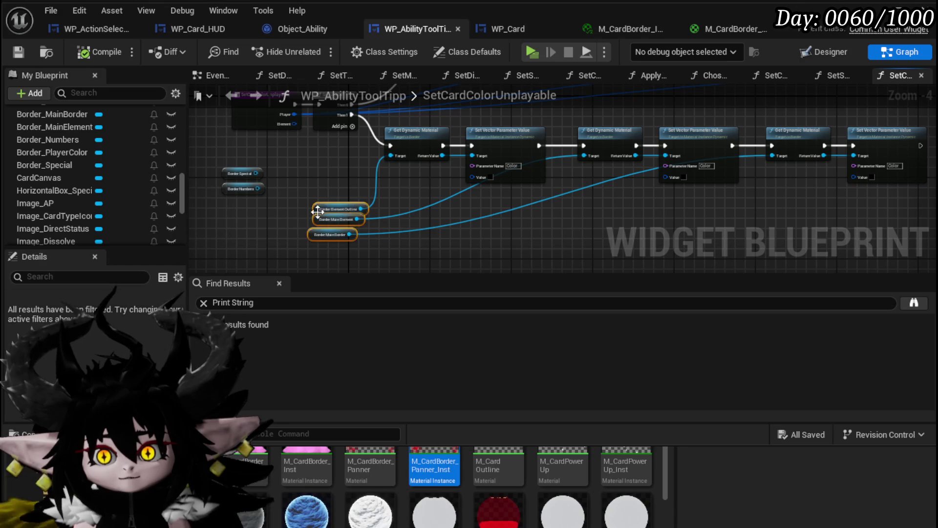
{"action": "scroll", "coordinate": [366, 183], "scroll_direction": "up", "scroll_amount": 3}
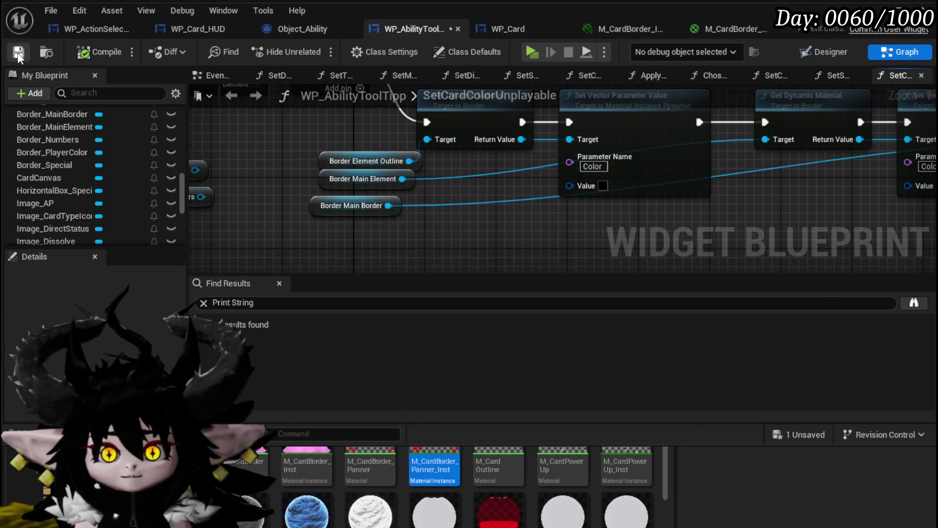
- In Designer, inspect the MainBorder, PlayerColor, MainElement, CoverArt and HexBorder widgets, then return to Graph
{"action": "left_click", "coordinate": [802, 52]}
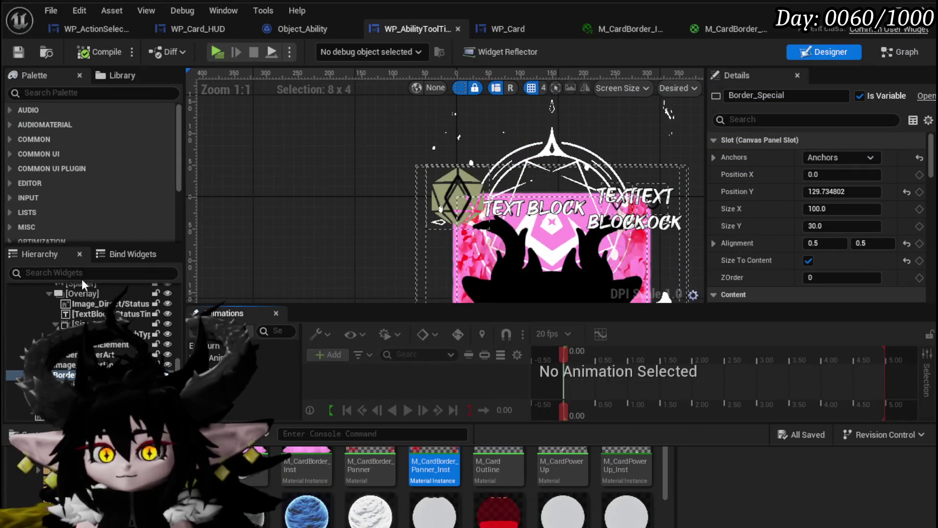
{"action": "scroll", "coordinate": [849, 172], "scroll_direction": "down", "scroll_amount": 3}
{"action": "scroll", "coordinate": [100, 352], "scroll_direction": "up", "scroll_amount": 1}
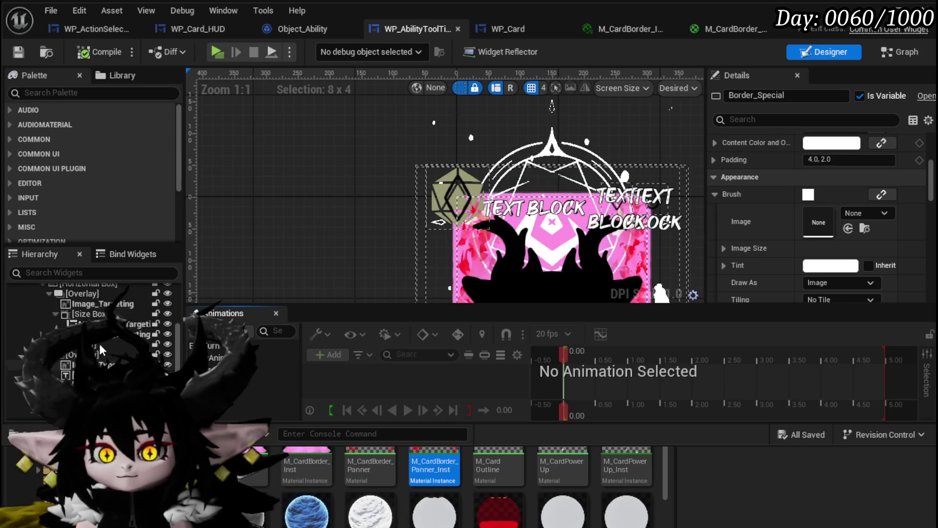
{"action": "left_click", "coordinate": [83, 328]}
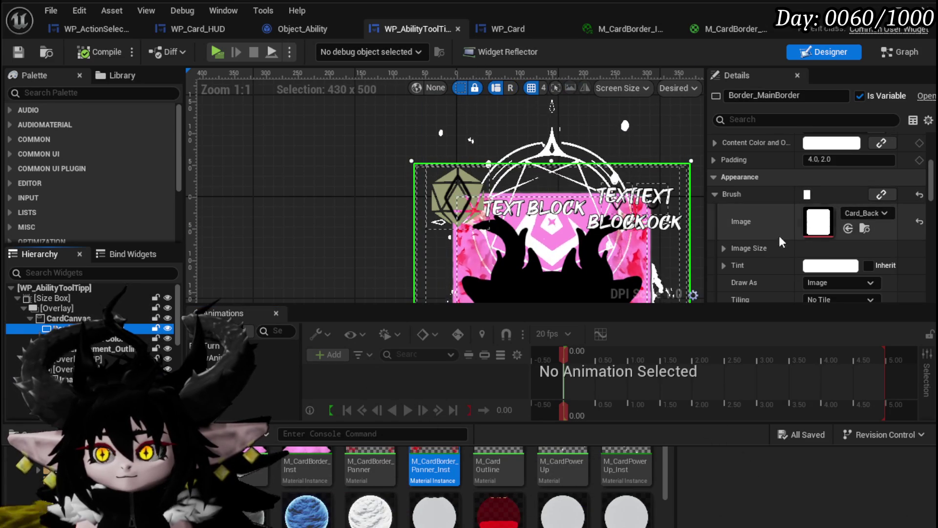
{"action": "left_click", "coordinate": [110, 341]}
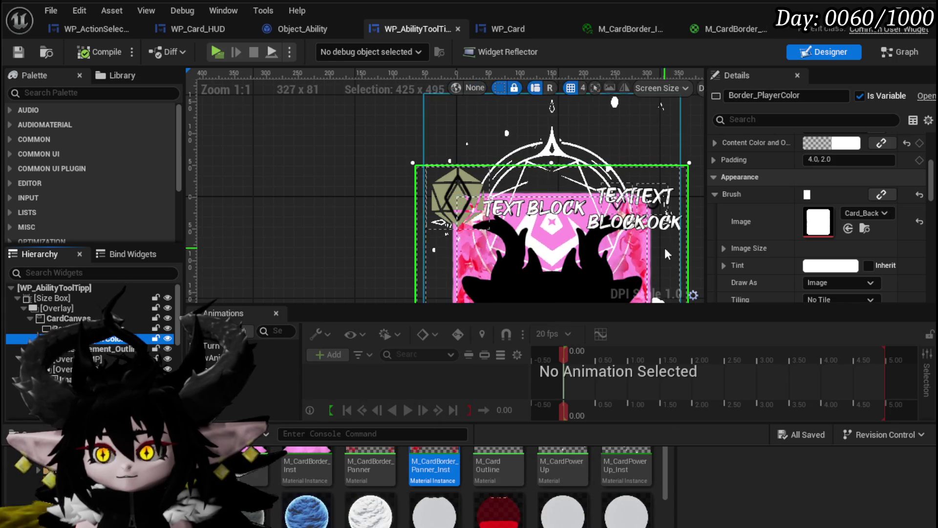
{"action": "scroll", "coordinate": [385, 263], "scroll_direction": "down", "scroll_amount": 1}
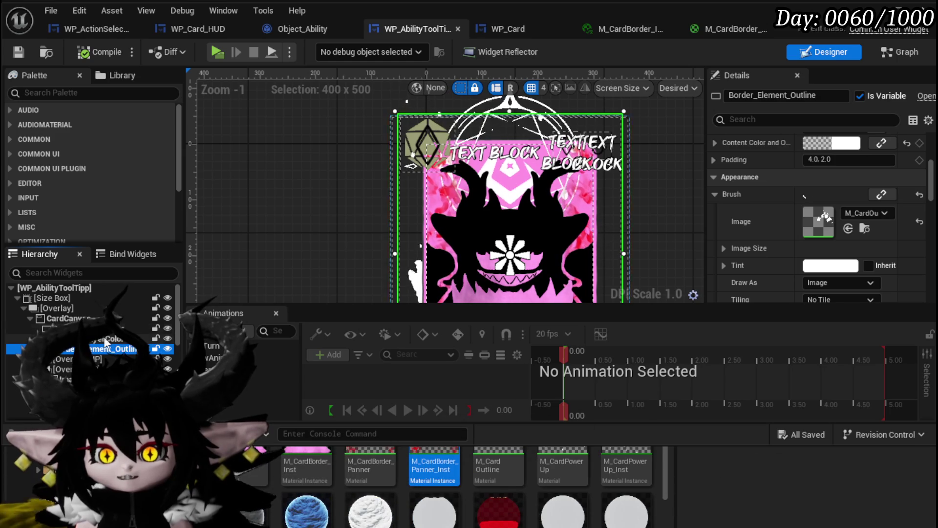
{"action": "scroll", "coordinate": [104, 339], "scroll_direction": "down", "scroll_amount": 5}
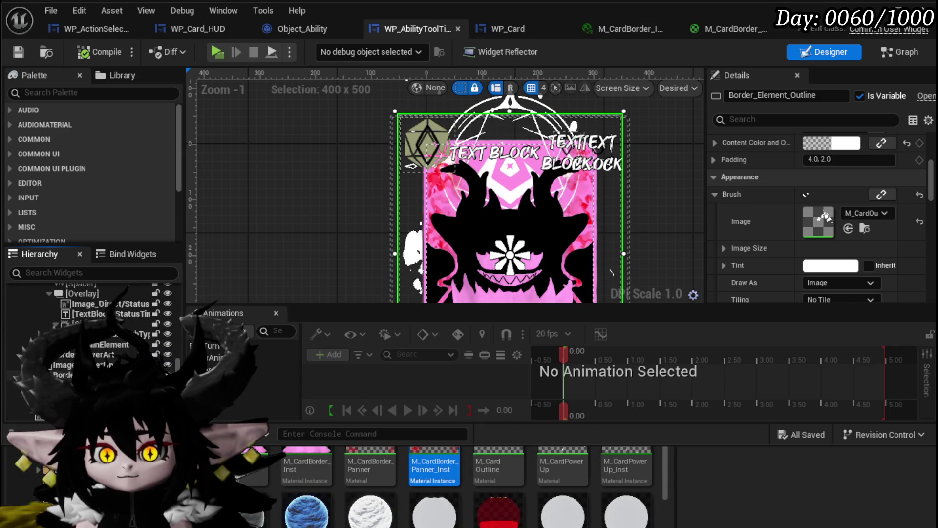
{"action": "left_click", "coordinate": [101, 346]}
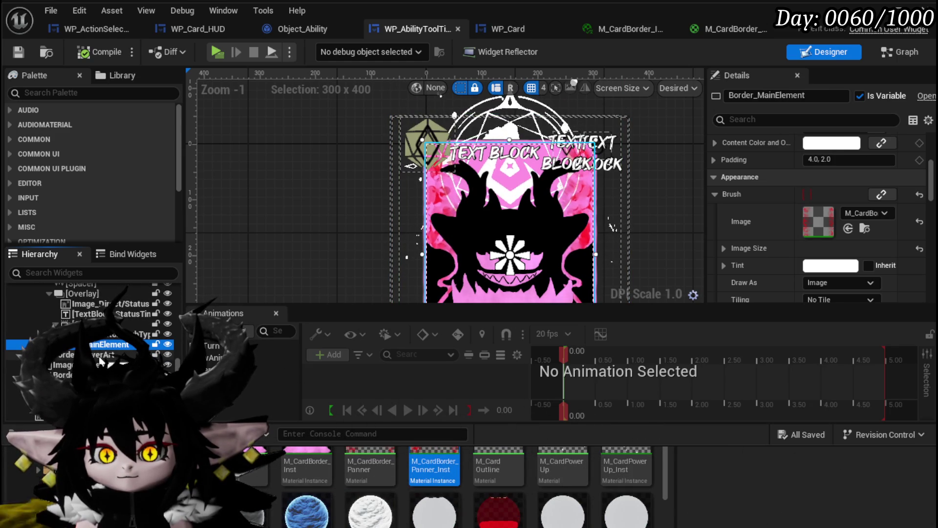
{"action": "left_click", "coordinate": [99, 356]}
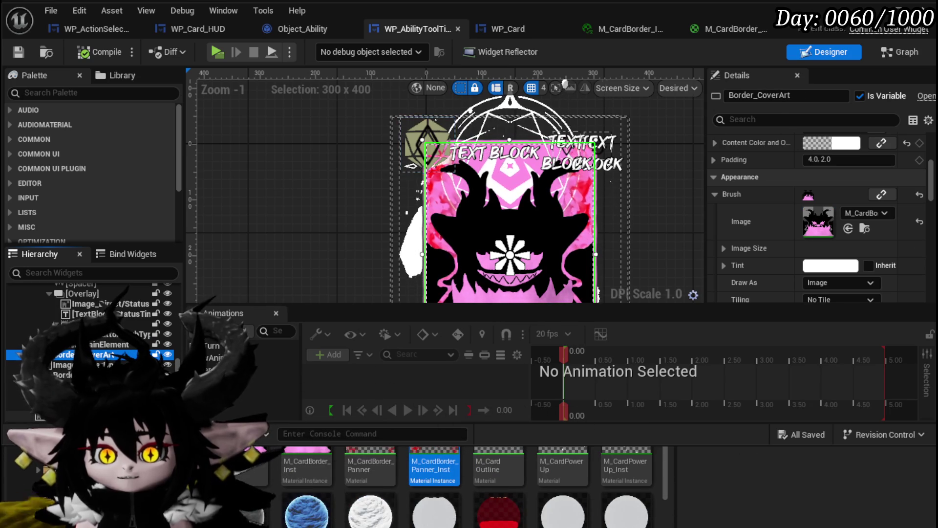
{"action": "left_click", "coordinate": [428, 144]}
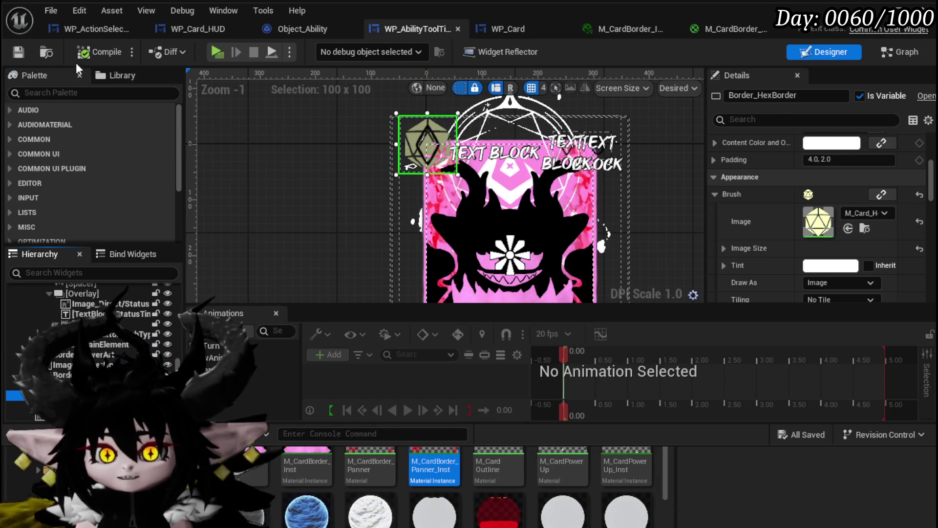
{"action": "left_click", "coordinate": [901, 53]}
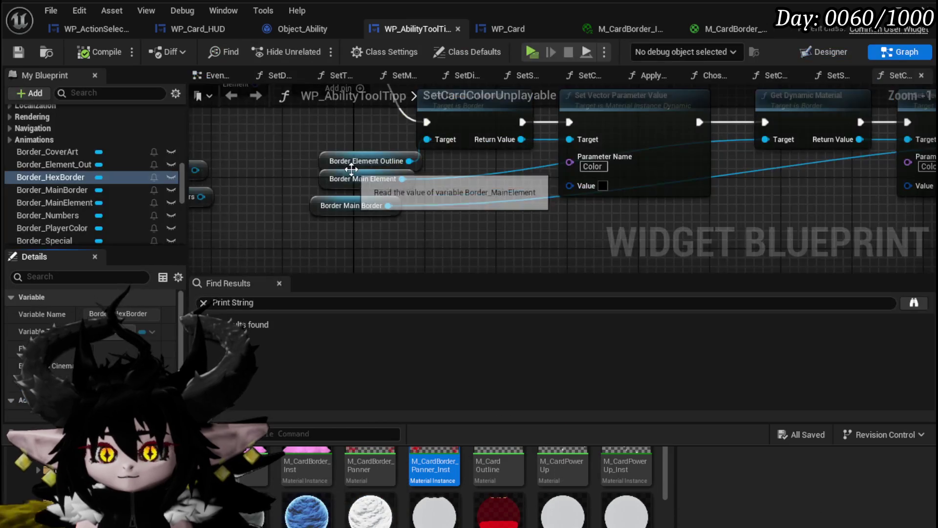
- Add a Set Brush Color node targeting Border Player Color
{"action": "mouse_move", "coordinate": [272, 251]}
{"action": "left_mouse_down"}
{"action": "mouse_move", "coordinate": [411, 183]}
{"action": "mouse_move", "coordinate": [436, 218]}
{"action": "left_mouse_up"}
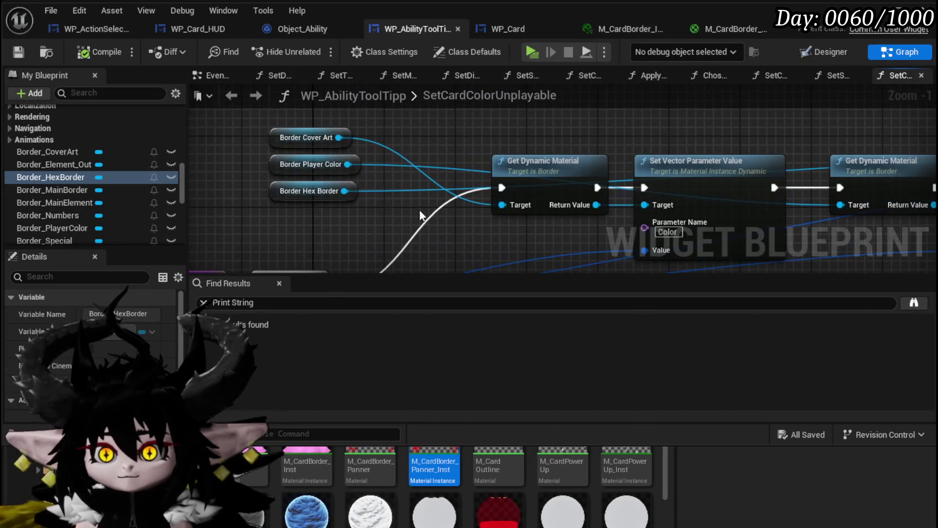
{"action": "left_click_drag", "start_coordinate": [374, 194], "coordinate": [338, 245]}
{"action": "left_click_drag", "start_coordinate": [314, 215], "coordinate": [479, 163]}
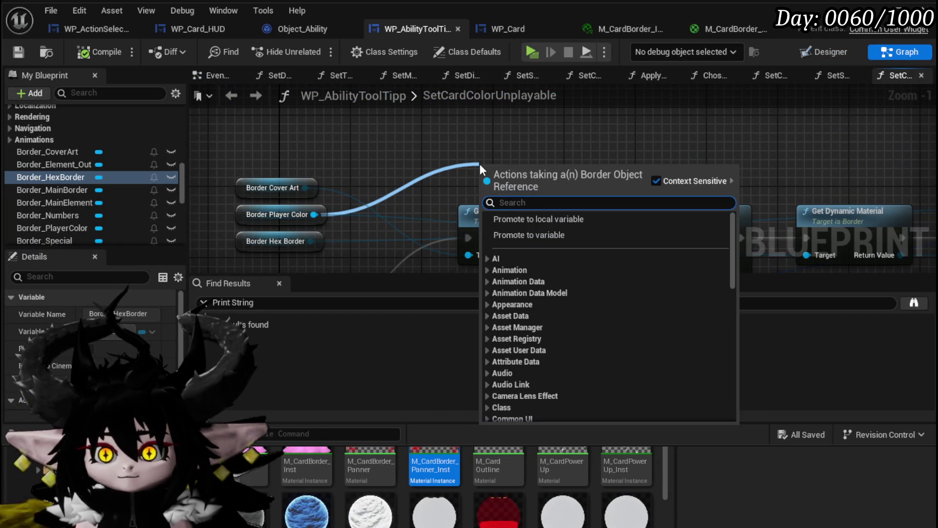
{"action": "type", "text": "Set Bru"}
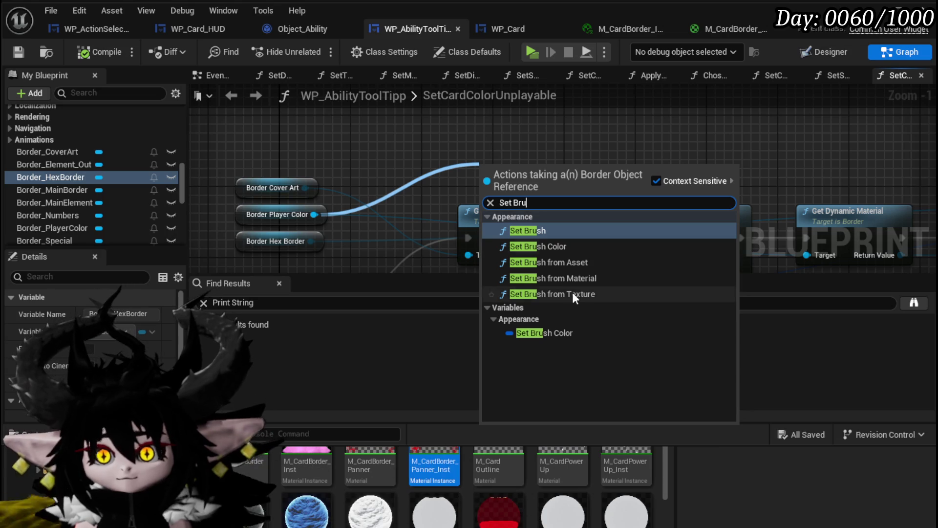
{"action": "left_click", "coordinate": [563, 247]}
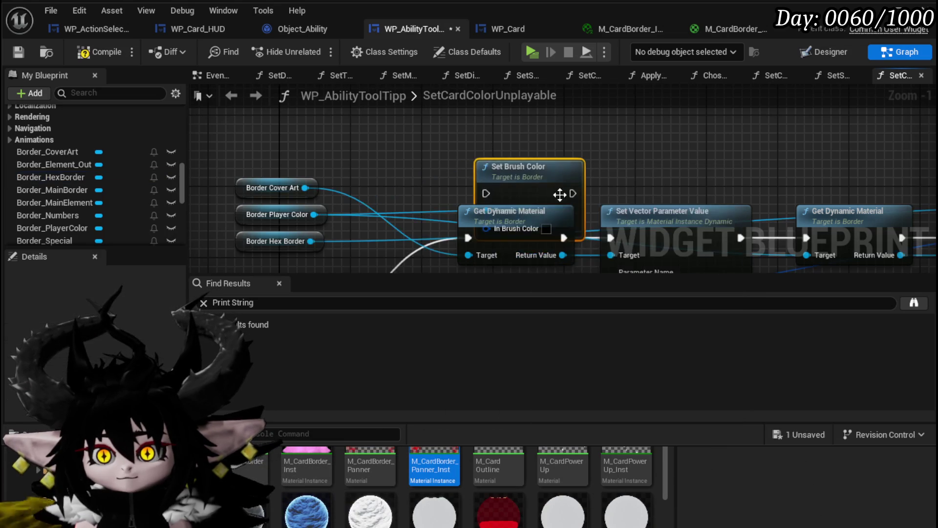
{"action": "mouse_move", "coordinate": [579, 192]}
{"action": "left_mouse_down"}
{"action": "mouse_move", "coordinate": [681, 168]}
{"action": "mouse_move", "coordinate": [685, 137]}
{"action": "left_mouse_up"}
- Delete the redundant middle material nodes and place Set Brush Color at the chain's end
{"action": "mouse_move", "coordinate": [386, 217]}
{"action": "left_mouse_down"}
{"action": "mouse_move", "coordinate": [301, 184]}
{"action": "mouse_move", "coordinate": [401, 169]}
{"action": "mouse_move", "coordinate": [310, 173]}
{"action": "mouse_move", "coordinate": [602, 192]}
{"action": "left_mouse_up"}
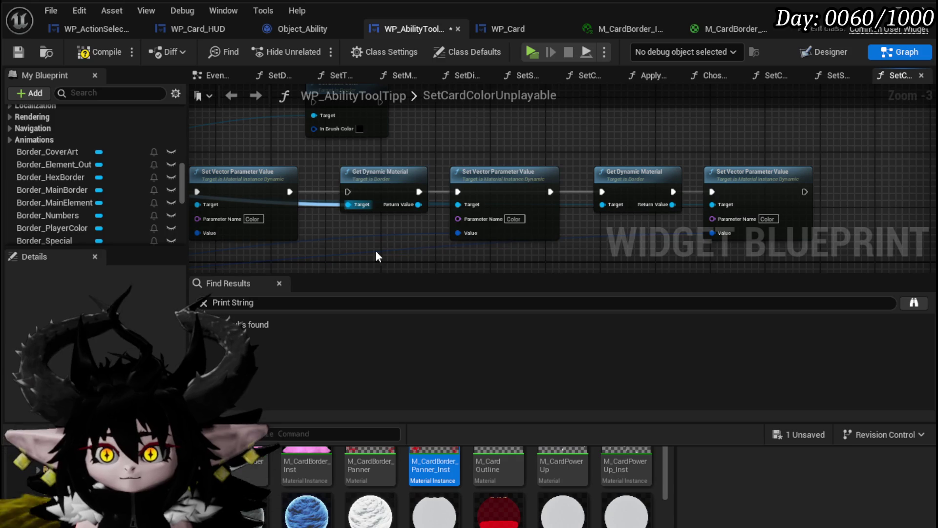
{"action": "left_click_drag", "start_coordinate": [386, 256], "coordinate": [561, 166]}
{"action": "key", "text": "Delete"}
{"action": "left_click_drag", "start_coordinate": [669, 181], "coordinate": [379, 182]}
{"action": "left_click", "coordinate": [471, 188]}
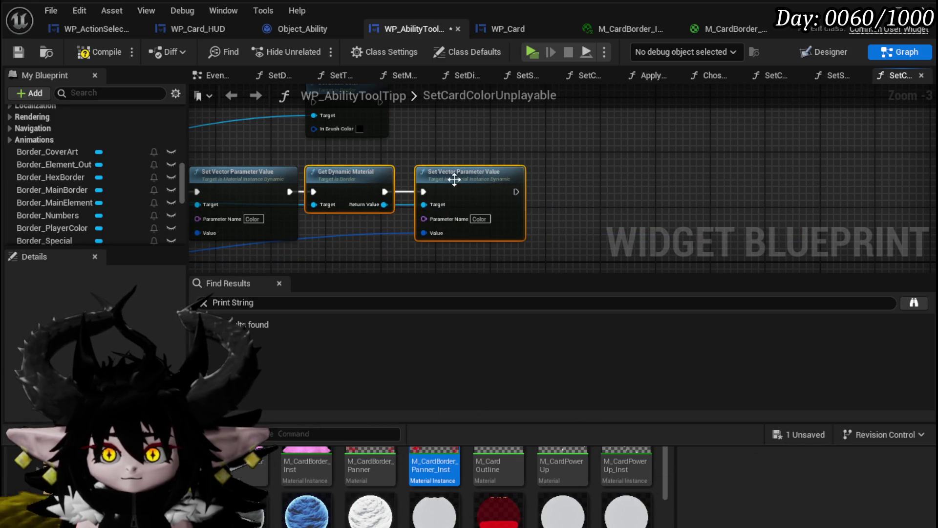
{"action": "left_click_drag", "start_coordinate": [470, 189], "coordinate": [555, 201]}
{"action": "mouse_move", "coordinate": [441, 132]}
{"action": "left_mouse_down"}
{"action": "mouse_move", "coordinate": [762, 233]}
{"action": "mouse_move", "coordinate": [685, 225]}
{"action": "left_mouse_up"}
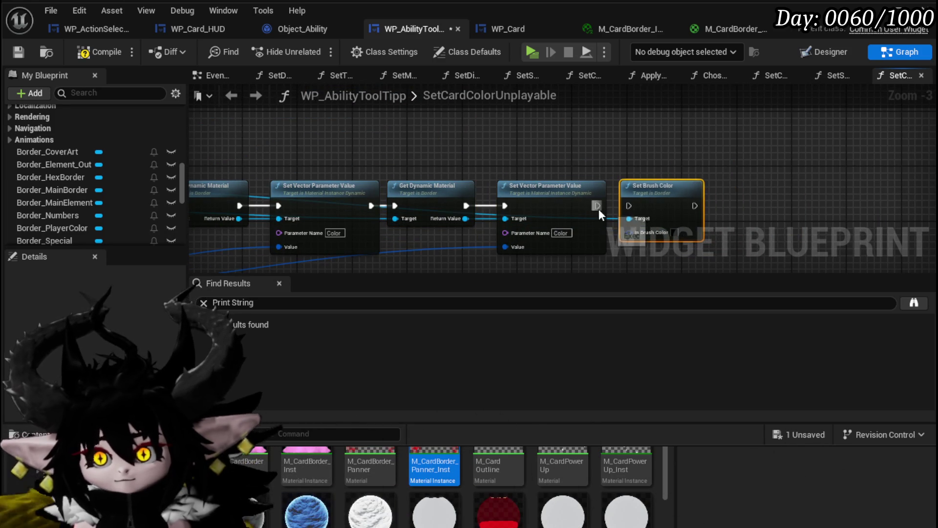
{"action": "mouse_move", "coordinate": [519, 205]}
{"action": "left_mouse_down"}
{"action": "mouse_move", "coordinate": [878, 174]}
{"action": "mouse_move", "coordinate": [895, 154]}
{"action": "mouse_move", "coordinate": [600, 201]}
{"action": "left_mouse_up"}
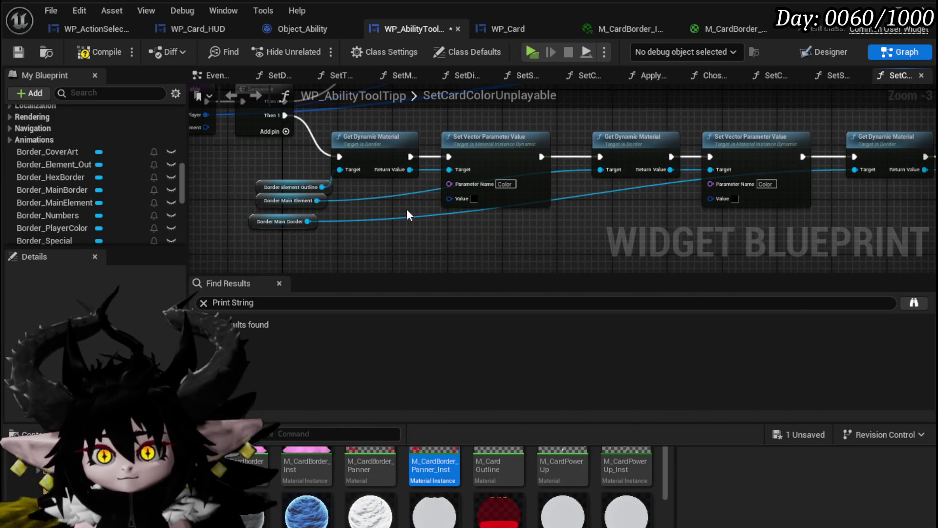
- Add a Set Brush Color node targeting Border Main Border
{"action": "scroll", "coordinate": [357, 211], "scroll_direction": "up", "scroll_amount": 2}
{"action": "left_click_drag", "start_coordinate": [358, 213], "coordinate": [404, 202]}
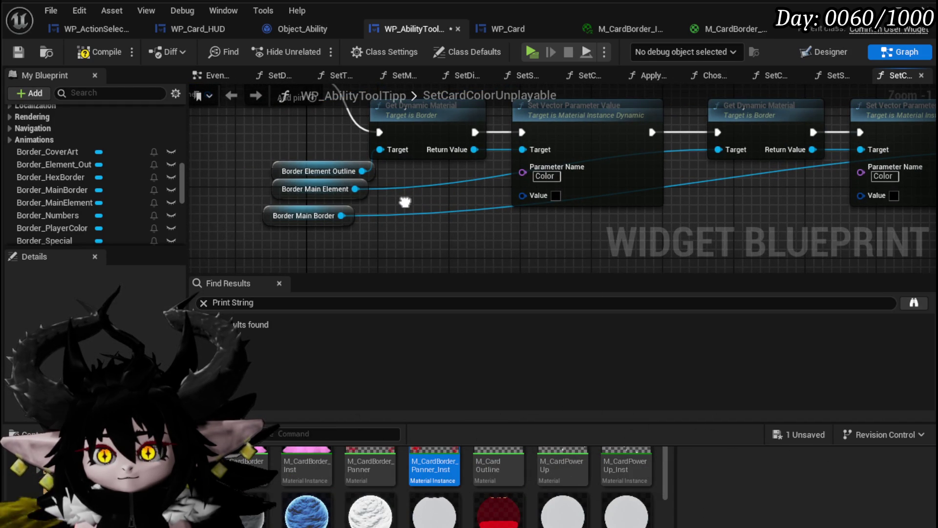
{"action": "scroll", "coordinate": [405, 206], "scroll_direction": "down", "scroll_amount": 1}
{"action": "mouse_move", "coordinate": [347, 214]}
{"action": "left_mouse_down"}
{"action": "mouse_move", "coordinate": [747, 233]}
{"action": "mouse_move", "coordinate": [689, 226]}
{"action": "left_mouse_up"}
{"action": "type", "text": "Set Brush"}
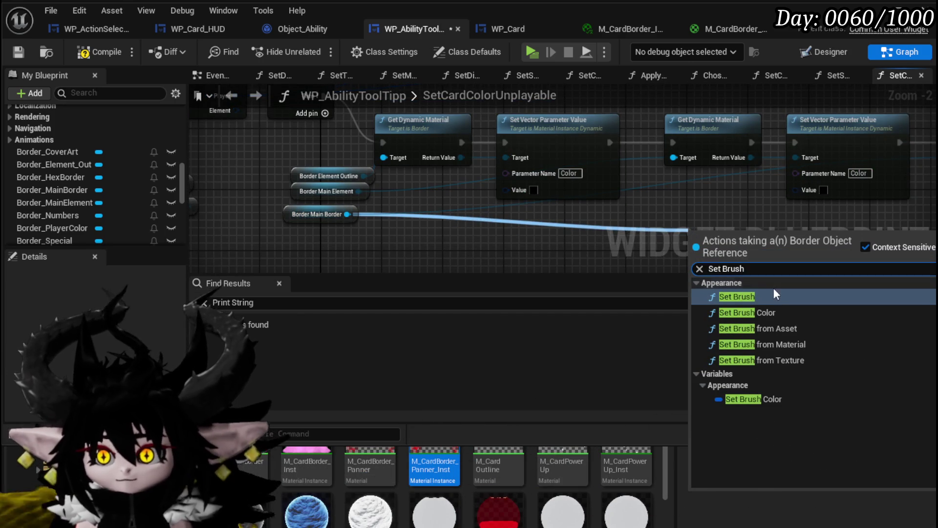
{"action": "left_click", "coordinate": [762, 312]}
- Delete the last material node pair and chain Set Brush Color after Set Vector
{"action": "left_click_drag", "start_coordinate": [678, 217], "coordinate": [415, 210]}
{"action": "left_click_drag", "start_coordinate": [644, 204], "coordinate": [870, 105]}
{"action": "key", "text": "Delete"}
{"action": "mouse_move", "coordinate": [406, 231]}
{"action": "left_mouse_down"}
{"action": "mouse_move", "coordinate": [684, 124]}
{"action": "mouse_move", "coordinate": [639, 130]}
{"action": "left_mouse_up"}
{"action": "left_click_drag", "start_coordinate": [570, 139], "coordinate": [591, 156]}
{"action": "left_click_drag", "start_coordinate": [396, 161], "coordinate": [465, 161]}
- Feed the Element colour into Set Vector's Value and split it with a Break Color node
{"action": "left_click_drag", "start_coordinate": [259, 182], "coordinate": [360, 183]}
{"action": "left_click_drag", "start_coordinate": [292, 186], "coordinate": [576, 238]}
{"action": "mouse_move", "coordinate": [359, 158]}
{"action": "left_mouse_down"}
{"action": "mouse_move", "coordinate": [737, 247]}
{"action": "mouse_move", "coordinate": [650, 248]}
{"action": "mouse_move", "coordinate": [631, 238]}
{"action": "left_mouse_up"}
{"action": "mouse_move", "coordinate": [606, 218]}
{"action": "left_mouse_down"}
{"action": "mouse_move", "coordinate": [277, 178]}
{"action": "mouse_move", "coordinate": [521, 198]}
{"action": "mouse_move", "coordinate": [741, 181]}
{"action": "mouse_move", "coordinate": [412, 184]}
{"action": "mouse_move", "coordinate": [504, 179]}
{"action": "mouse_move", "coordinate": [425, 176]}
{"action": "mouse_move", "coordinate": [308, 232]}
{"action": "left_mouse_up"}
{"action": "type", "text": "break"}
{"action": "left_click", "coordinate": [392, 305]}
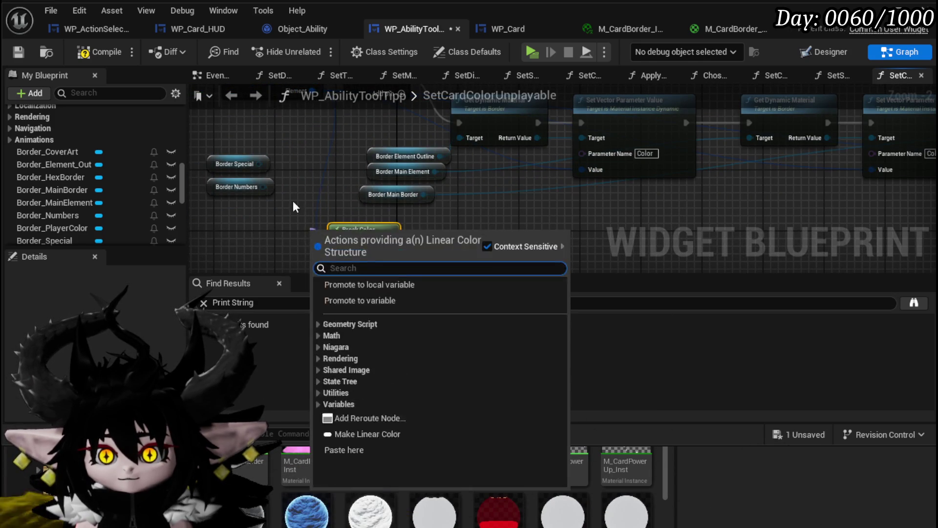
{"action": "mouse_move", "coordinate": [356, 162]}
{"action": "left_mouse_down"}
{"action": "mouse_move", "coordinate": [252, 177]}
{"action": "mouse_move", "coordinate": [294, 180]}
{"action": "left_mouse_up"}
- Connect the border references to the Set Brush Color Target pins
{"action": "left_click", "coordinate": [260, 188]}
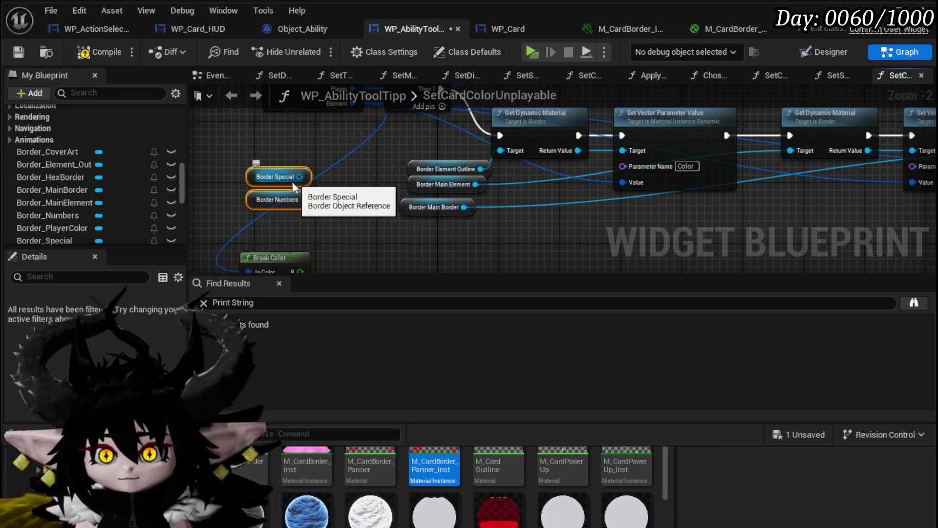
{"action": "mouse_move", "coordinate": [430, 184]}
{"action": "left_mouse_down"}
{"action": "mouse_move", "coordinate": [676, 188]}
{"action": "mouse_move", "coordinate": [587, 181]}
{"action": "left_mouse_up"}
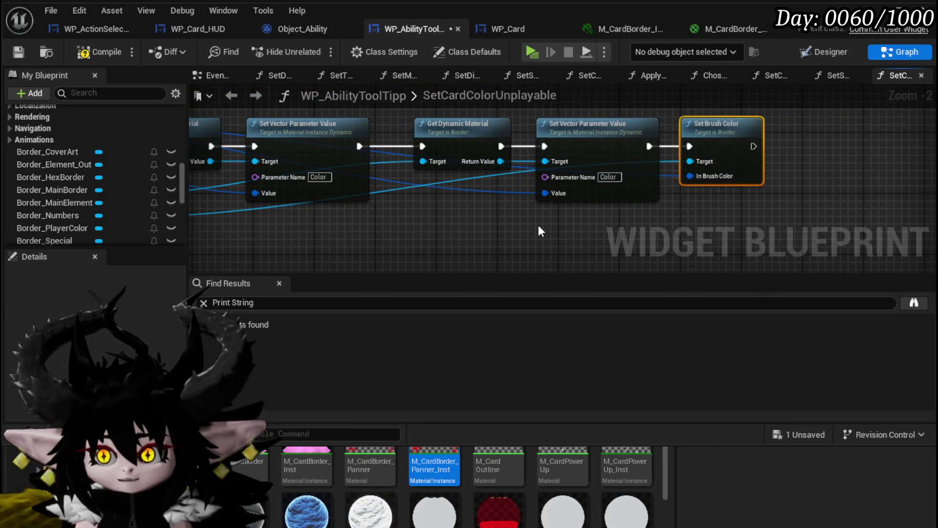
{"action": "left_click_drag", "start_coordinate": [579, 224], "coordinate": [468, 180]}
{"action": "mouse_move", "coordinate": [388, 176]}
{"action": "left_mouse_down"}
{"action": "mouse_move", "coordinate": [412, 167]}
{"action": "mouse_move", "coordinate": [452, 297]}
{"action": "mouse_move", "coordinate": [564, 139]}
{"action": "left_mouse_up"}
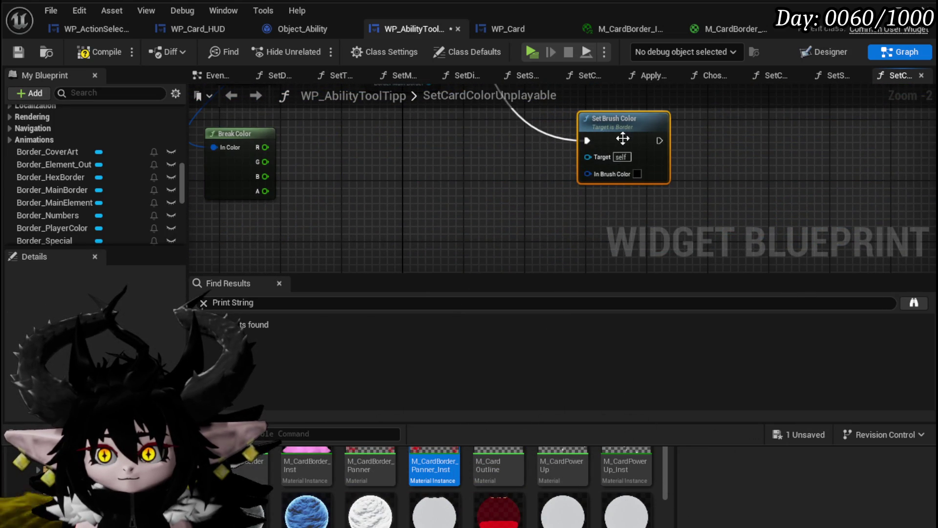
{"action": "left_click_drag", "start_coordinate": [370, 154], "coordinate": [480, 244]}
{"action": "mouse_move", "coordinate": [421, 151]}
{"action": "left_mouse_down"}
{"action": "mouse_move", "coordinate": [593, 173]}
{"action": "mouse_move", "coordinate": [411, 140]}
{"action": "mouse_move", "coordinate": [624, 247]}
{"action": "mouse_move", "coordinate": [603, 213]}
{"action": "mouse_move", "coordinate": [554, 228]}
{"action": "left_mouse_up"}
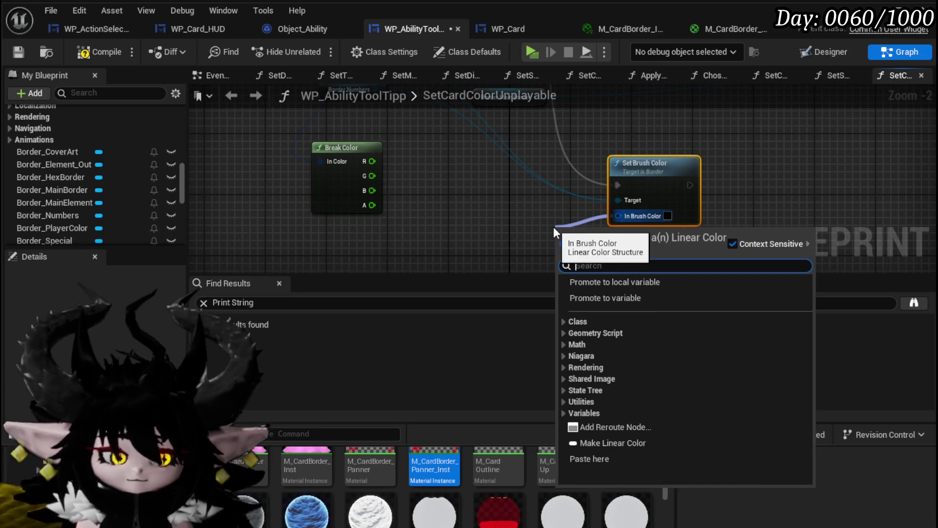
- Add a Make Color node taking Break Color's R, G, B with alpha 0.5
{"action": "type", "text": "make"}
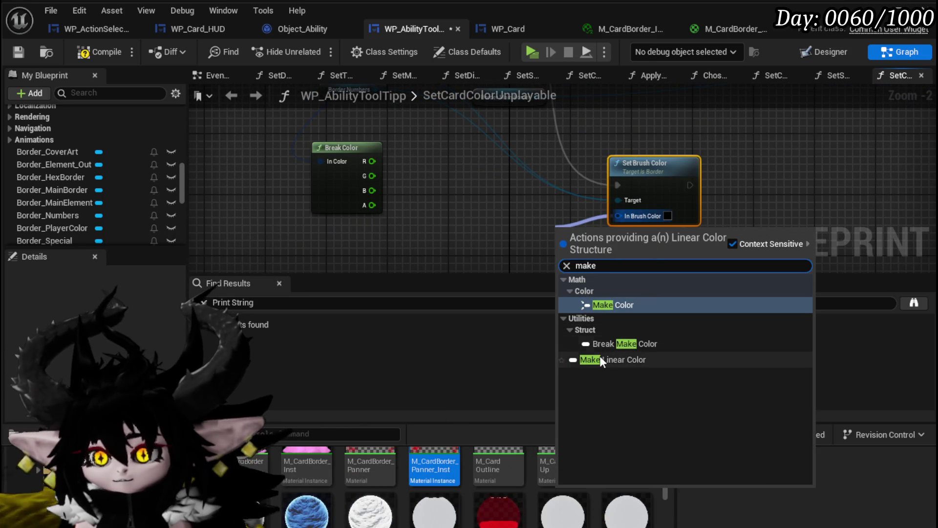
{"action": "left_click", "coordinate": [606, 305]}
{"action": "left_click_drag", "start_coordinate": [573, 227], "coordinate": [474, 161]}
{"action": "left_click_drag", "start_coordinate": [372, 161], "coordinate": [443, 178]}
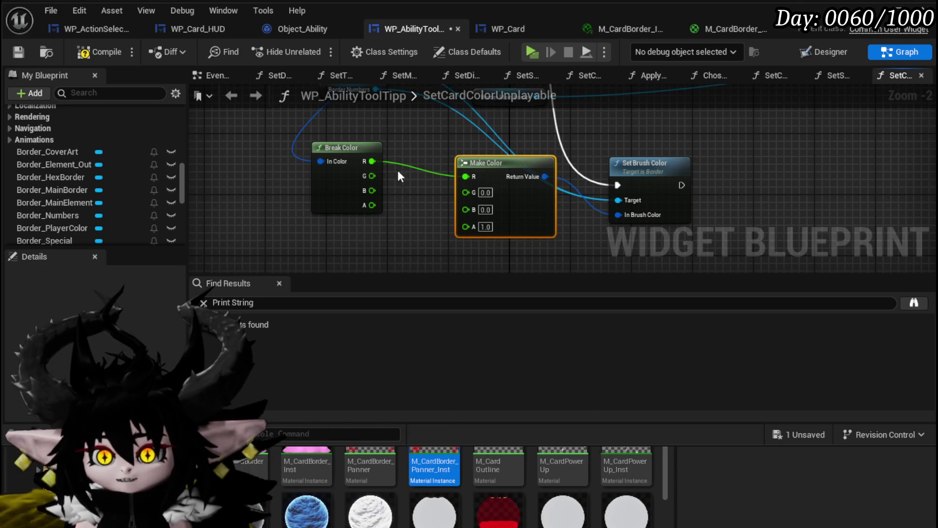
{"action": "left_click_drag", "start_coordinate": [362, 175], "coordinate": [371, 195]}
{"action": "left_click_drag", "start_coordinate": [471, 195], "coordinate": [468, 192]}
{"action": "left_click_drag", "start_coordinate": [380, 206], "coordinate": [465, 210]}
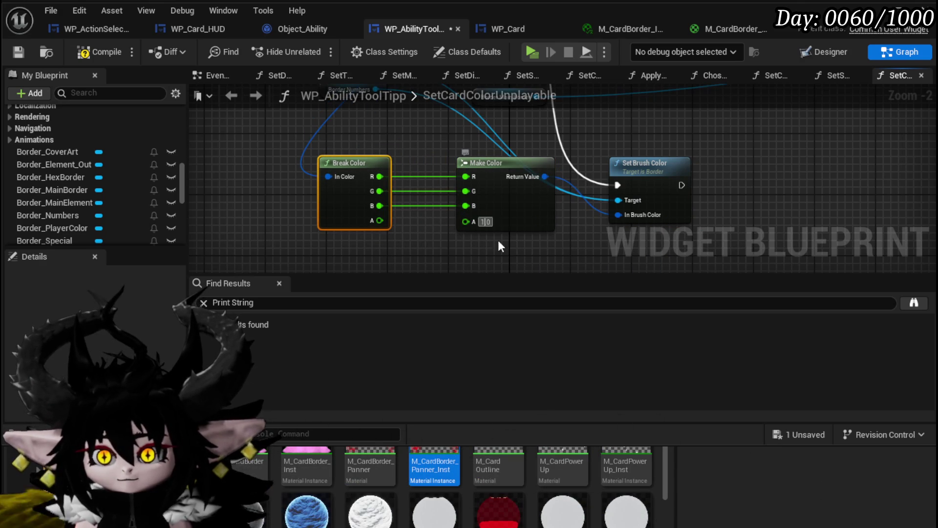
{"action": "type", "text": "0.5"}
{"action": "key", "text": "Return"}
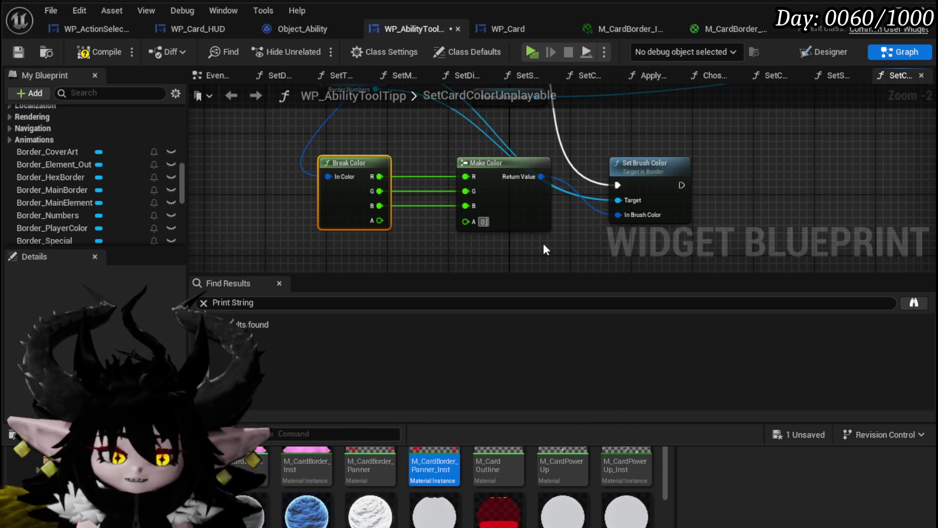
{"action": "left_click", "coordinate": [543, 246]}
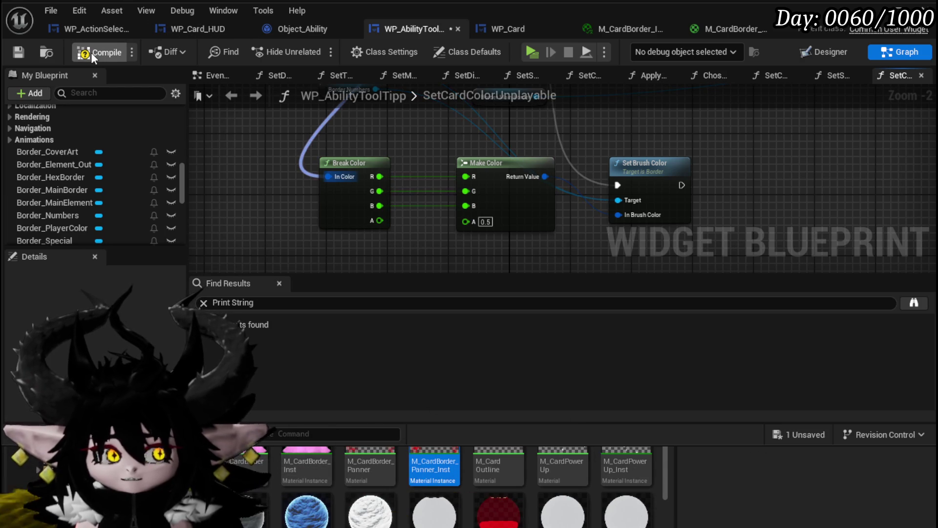
- Compile the blueprint and shift the entry and Sequence nodes left to tidy the graph
{"action": "left_click", "coordinate": [91, 52]}
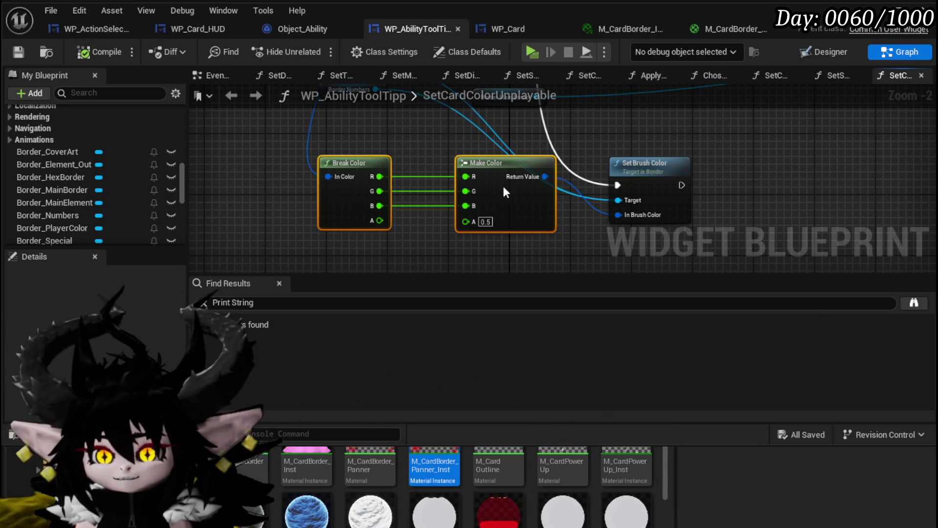
{"action": "left_click_drag", "start_coordinate": [505, 182], "coordinate": [504, 244]}
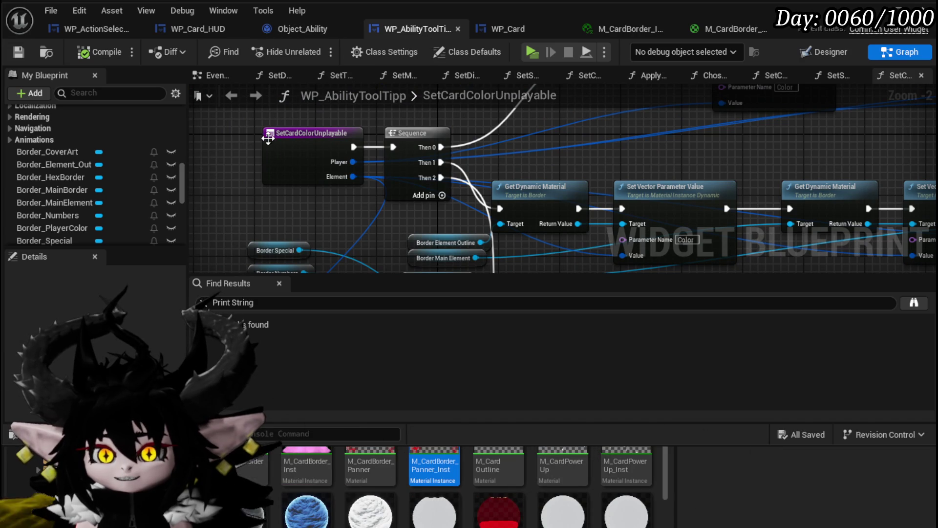
{"action": "left_click", "coordinate": [276, 155]}
{"action": "left_click_drag", "start_coordinate": [210, 120], "coordinate": [247, 162]}
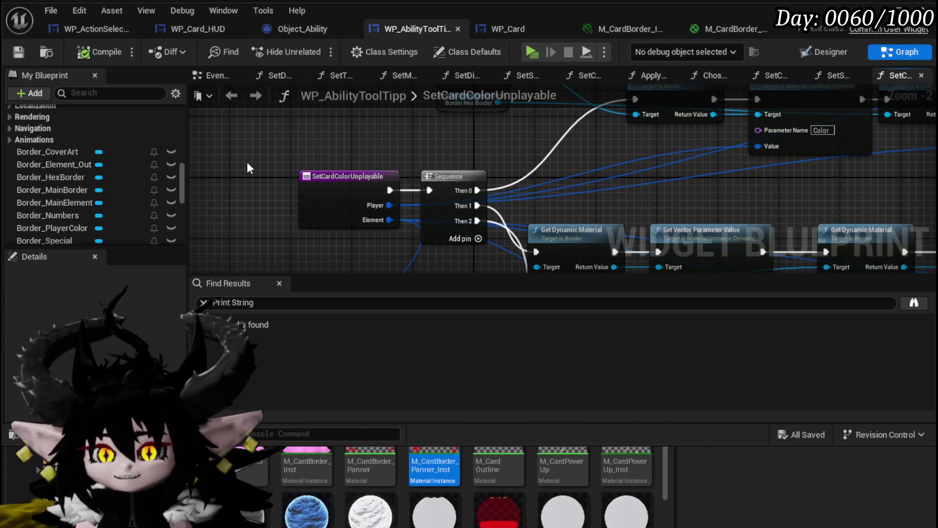
{"action": "left_click_drag", "start_coordinate": [342, 179], "coordinate": [312, 180]}
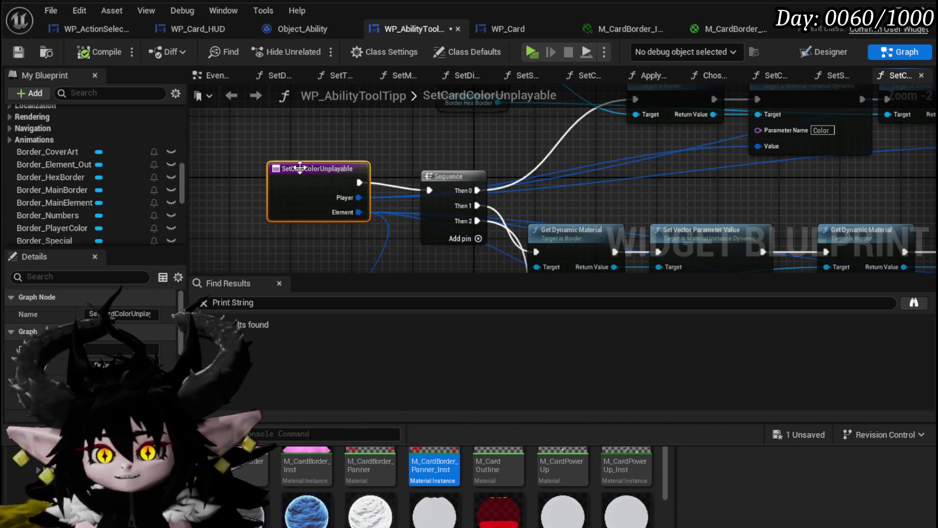
{"action": "left_click_drag", "start_coordinate": [430, 176], "coordinate": [398, 177]}
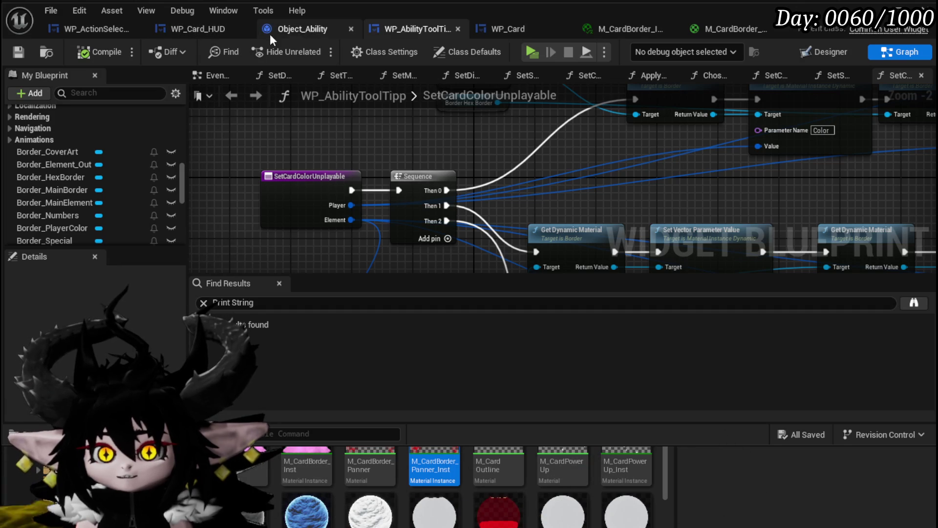
- Inspect the SetData graph and ChoseElementColor's element switch with its Set Card Visual calls
{"action": "left_click", "coordinate": [272, 78]}
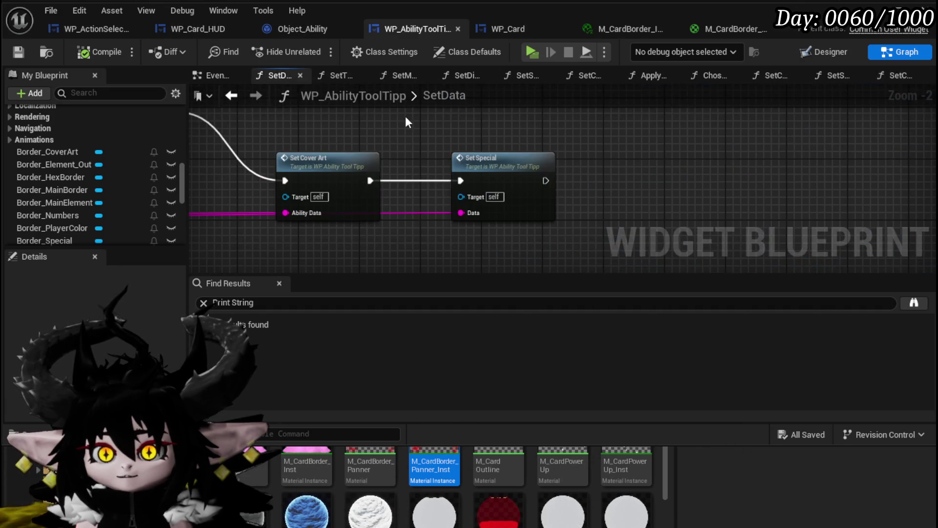
{"action": "scroll", "coordinate": [627, 156], "scroll_direction": "down", "scroll_amount": 5}
{"action": "mouse_move", "coordinate": [627, 156]}
{"action": "left_mouse_down"}
{"action": "mouse_move", "coordinate": [647, 143]}
{"action": "mouse_move", "coordinate": [776, 124]}
{"action": "left_mouse_up"}
{"action": "scroll", "coordinate": [442, 190], "scroll_direction": "up", "scroll_amount": 3}
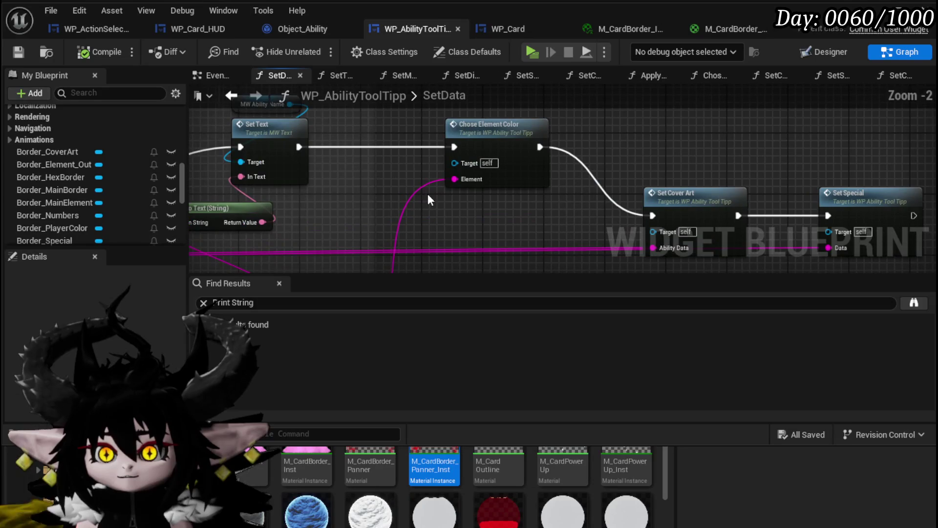
{"action": "double_click", "coordinate": [440, 128]}
{"action": "scroll", "coordinate": [504, 146], "scroll_direction": "down", "scroll_amount": 1}
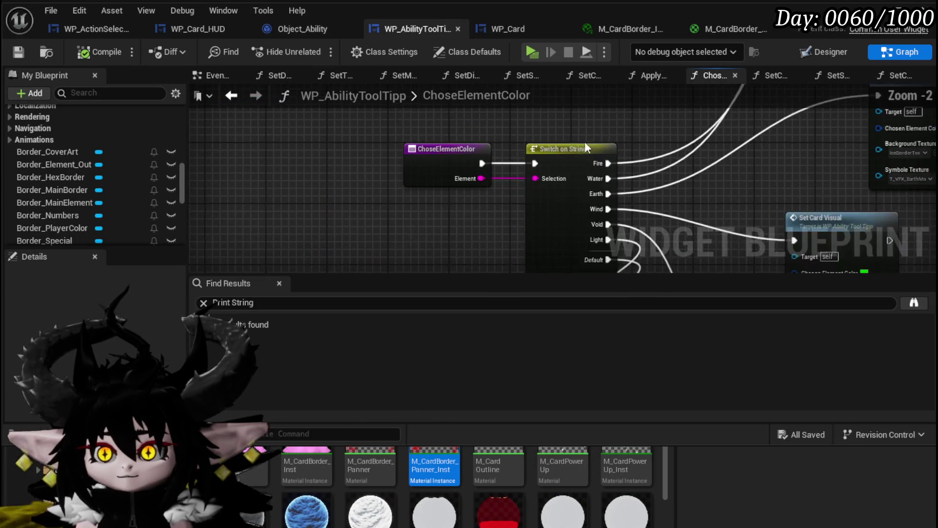
{"action": "left_click_drag", "start_coordinate": [599, 161], "coordinate": [314, 163]}
{"action": "scroll", "coordinate": [505, 208], "scroll_direction": "down", "scroll_amount": 3}
{"action": "mouse_move", "coordinate": [506, 208]}
{"action": "left_mouse_down"}
{"action": "mouse_move", "coordinate": [460, 165]}
{"action": "mouse_move", "coordinate": [467, 180]}
{"action": "mouse_move", "coordinate": [495, 139]}
{"action": "left_mouse_up"}
- In SetCardVisual, select the SET Chosen Element Color node for copying
{"action": "double_click", "coordinate": [545, 174]}
{"action": "mouse_move", "coordinate": [439, 170]}
{"action": "left_mouse_down"}
{"action": "mouse_move", "coordinate": [298, 157]}
{"action": "mouse_move", "coordinate": [313, 156]}
{"action": "left_mouse_up"}
{"action": "left_click_drag", "start_coordinate": [666, 236], "coordinate": [666, 236]}
{"action": "left_click_drag", "start_coordinate": [511, 187], "coordinate": [713, 200]}
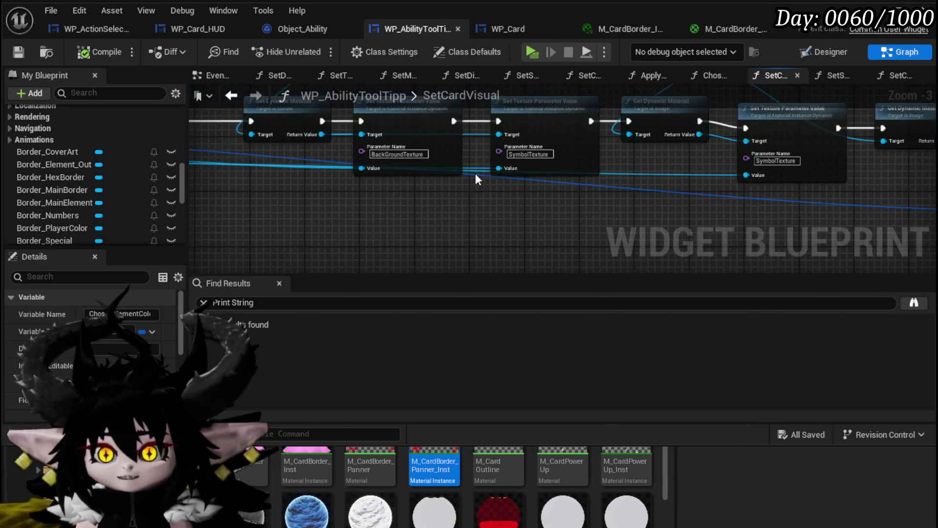
{"action": "left_click_drag", "start_coordinate": [352, 83], "coordinate": [554, 98]}
- Paste the SET Chosen Element Color node into ChoseElementColor, tidy a Set Card Visual node, and compile-save
{"action": "left_click", "coordinate": [232, 96]}
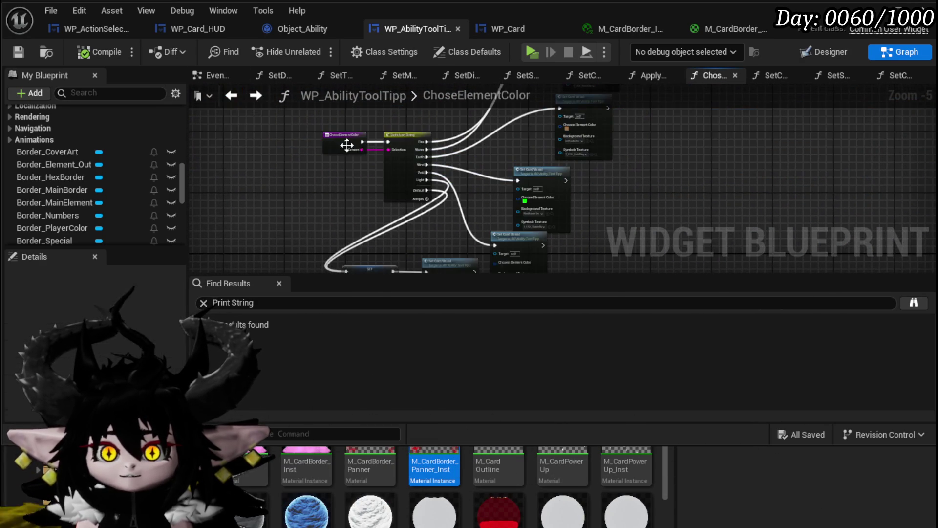
{"action": "key", "text": "ctrl+v"}
{"action": "scroll", "coordinate": [496, 148], "scroll_direction": "up", "scroll_amount": 4}
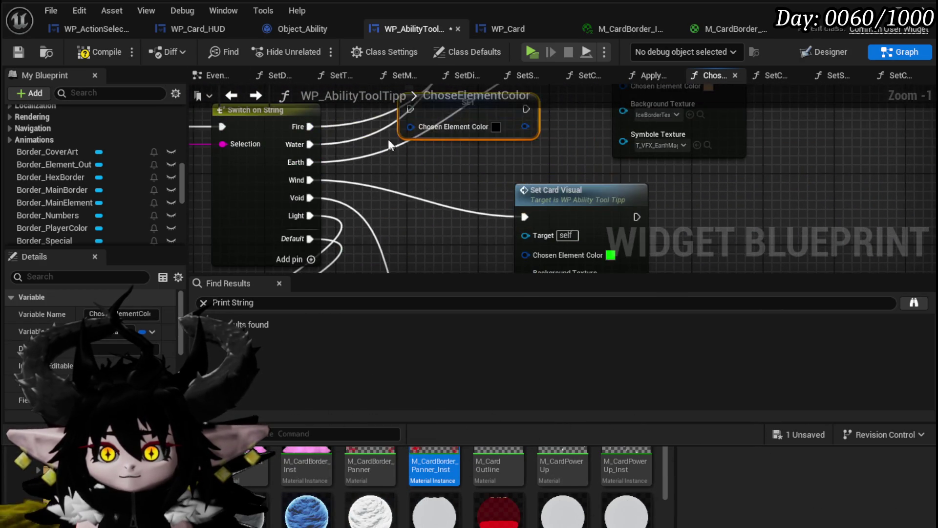
{"action": "scroll", "coordinate": [440, 206], "scroll_direction": "down", "scroll_amount": 2}
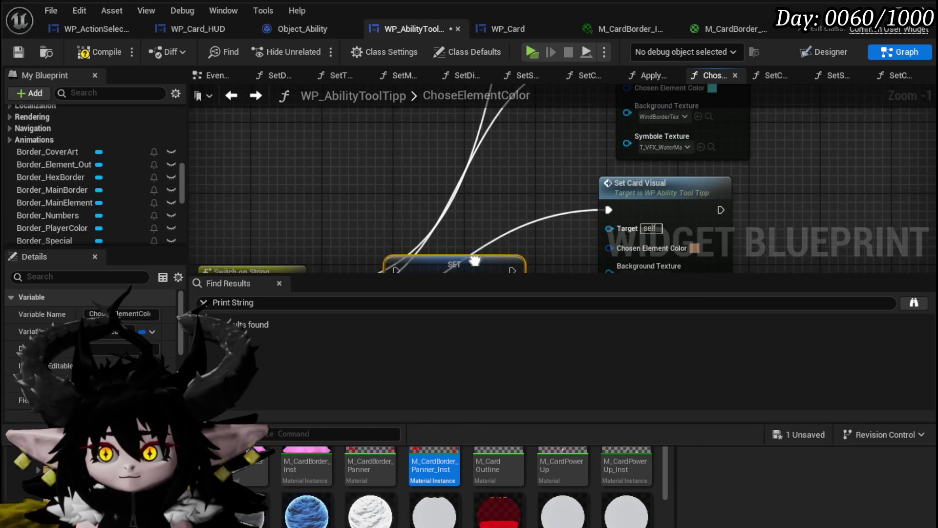
{"action": "scroll", "coordinate": [489, 210], "scroll_direction": "down", "scroll_amount": 2}
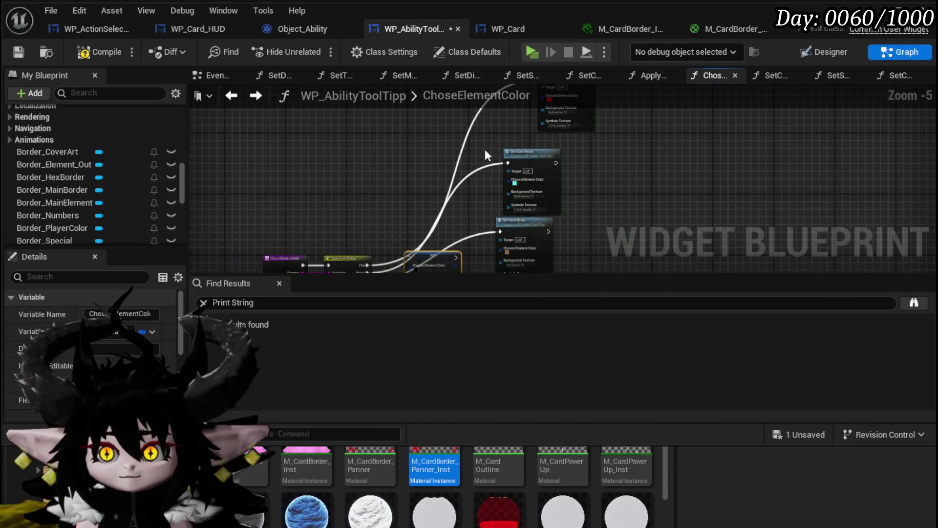
{"action": "mouse_move", "coordinate": [599, 215]}
{"action": "left_mouse_down"}
{"action": "mouse_move", "coordinate": [574, 195]}
{"action": "mouse_move", "coordinate": [447, 216]}
{"action": "mouse_move", "coordinate": [445, 119]}
{"action": "left_mouse_up"}
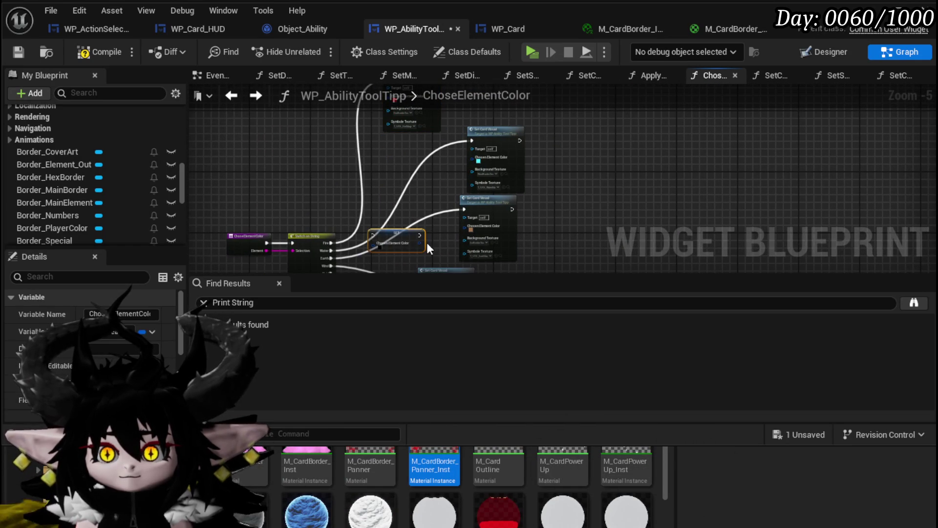
{"action": "left_click", "coordinate": [19, 52]}
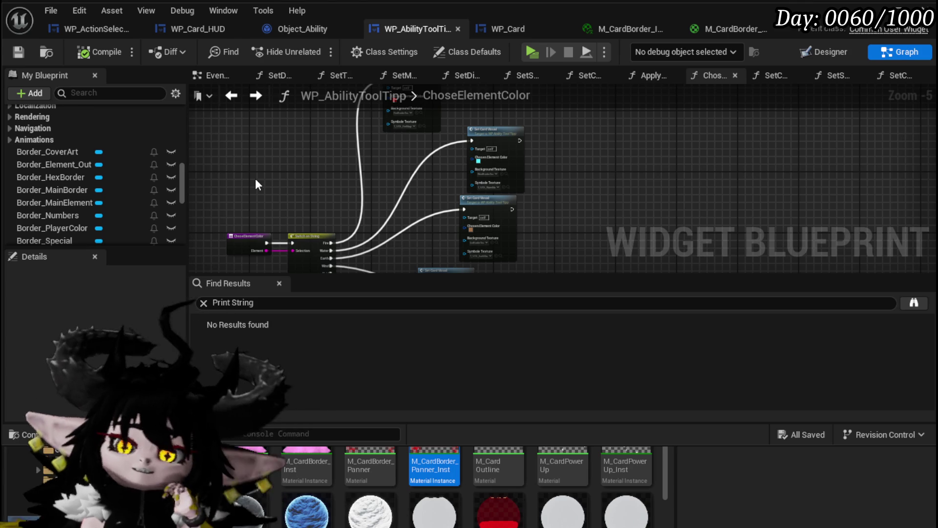
- In SetCardVisual, wire entry to SET and Get Dynamic Material to Set Vector Parameter Value, then compile
{"action": "left_click_drag", "start_coordinate": [305, 195], "coordinate": [306, 142]}
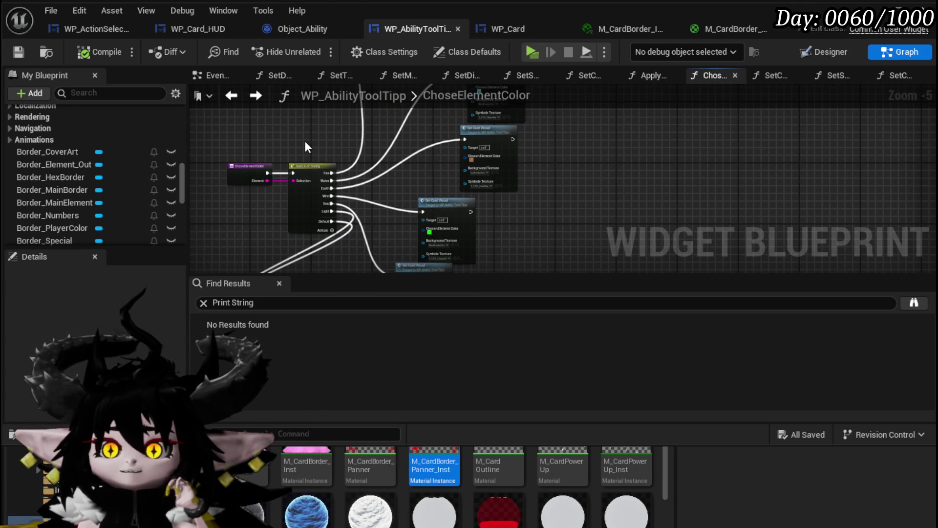
{"action": "left_click_drag", "start_coordinate": [386, 241], "coordinate": [376, 160]}
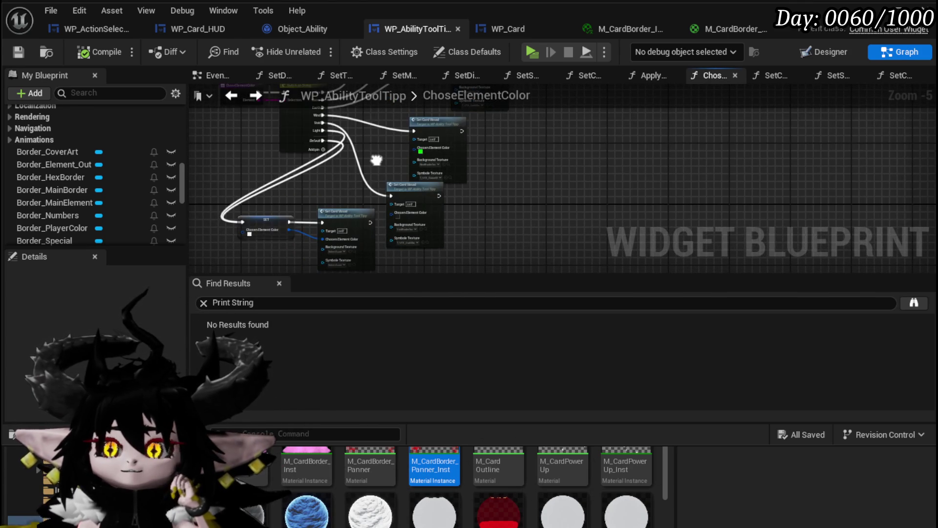
{"action": "double_click", "coordinate": [442, 139]}
{"action": "mouse_move", "coordinate": [494, 155]}
{"action": "left_mouse_down"}
{"action": "mouse_move", "coordinate": [357, 203]}
{"action": "mouse_move", "coordinate": [320, 185]}
{"action": "left_mouse_up"}
{"action": "mouse_move", "coordinate": [233, 177]}
{"action": "left_mouse_down"}
{"action": "mouse_move", "coordinate": [371, 233]}
{"action": "mouse_move", "coordinate": [812, 225]}
{"action": "mouse_move", "coordinate": [779, 234]}
{"action": "mouse_move", "coordinate": [787, 211]}
{"action": "mouse_move", "coordinate": [671, 202]}
{"action": "left_mouse_up"}
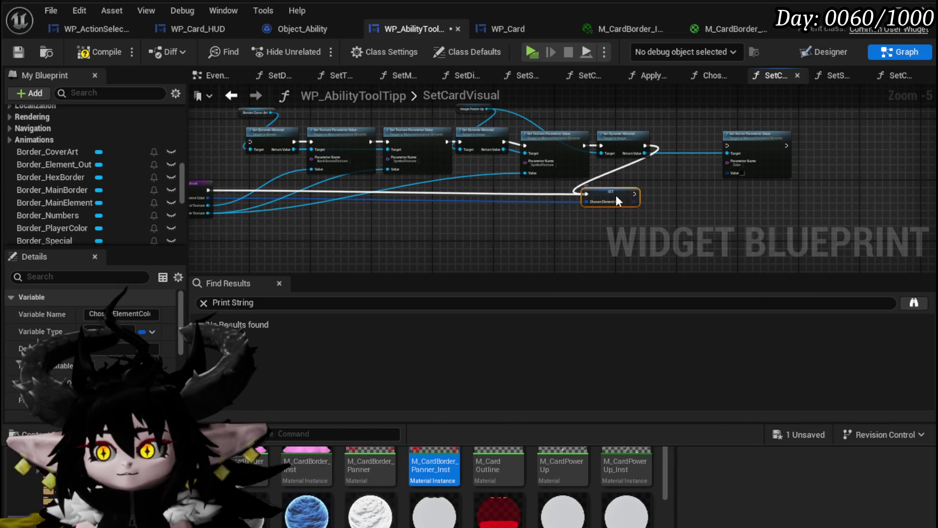
{"action": "left_click_drag", "start_coordinate": [614, 195], "coordinate": [622, 199]}
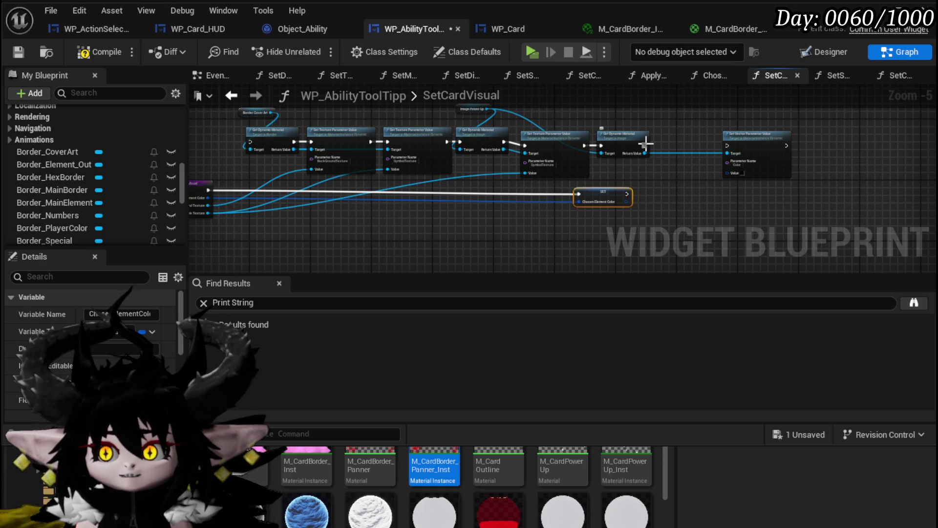
{"action": "left_click_drag", "start_coordinate": [646, 146], "coordinate": [662, 144]}
{"action": "left_click_drag", "start_coordinate": [731, 145], "coordinate": [732, 145]}
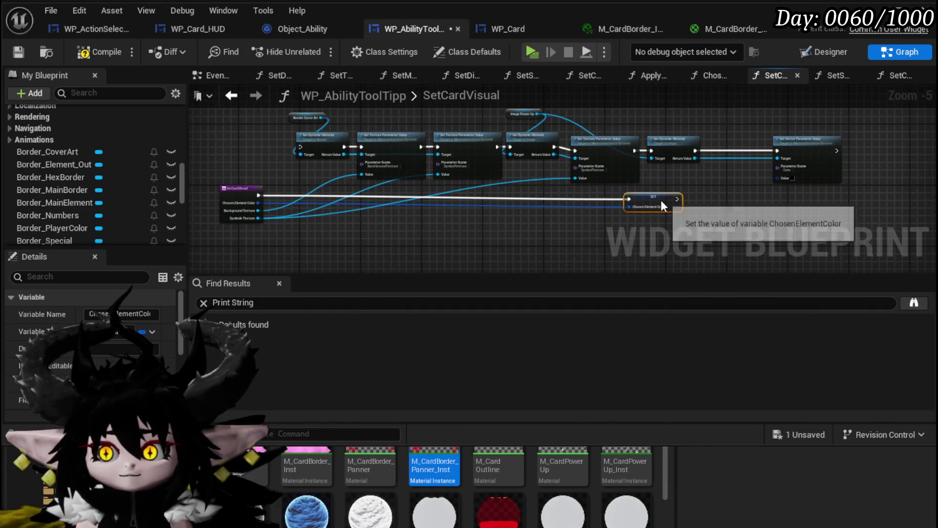
{"action": "left_click_drag", "start_coordinate": [240, 188], "coordinate": [240, 192]}
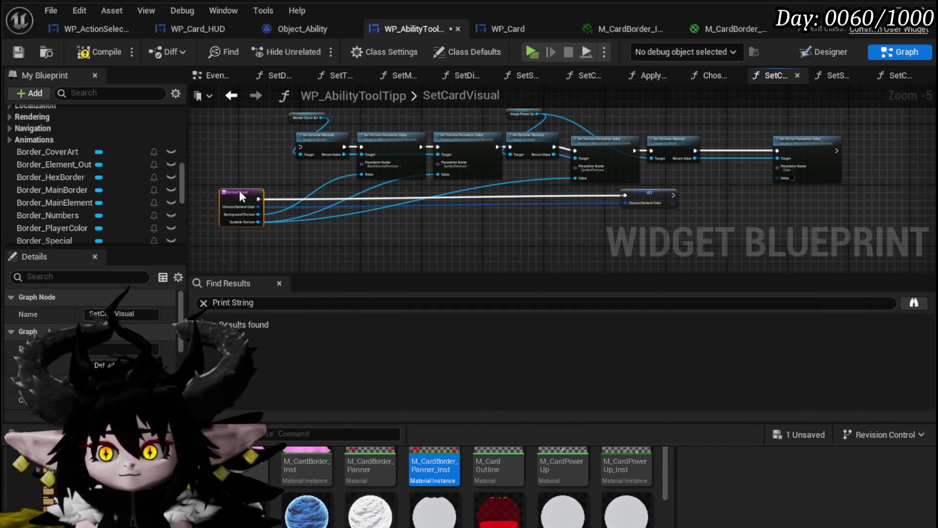
{"action": "left_click", "coordinate": [100, 52]}
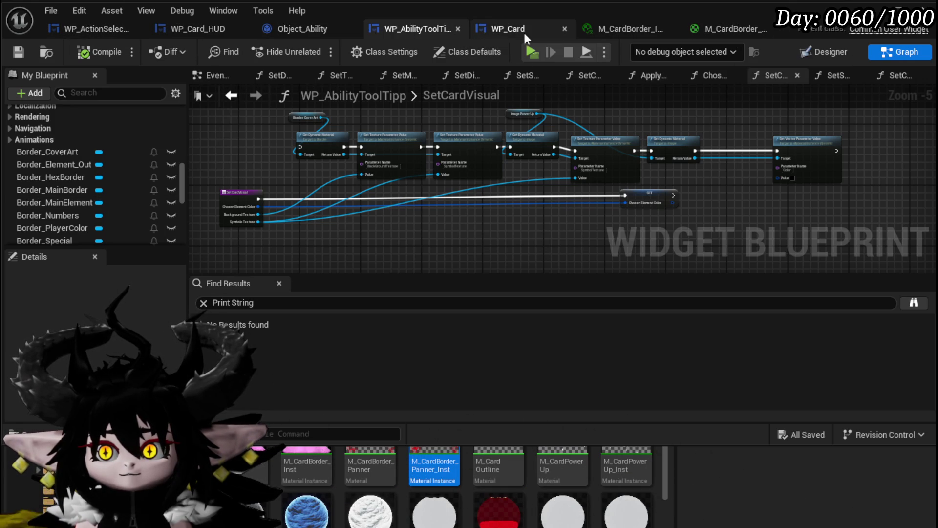
{"action": "left_click", "coordinate": [213, 27]}
- Review IsCardPlayable's Branch and tooltip reference, checking back in WP_AbilityToolTipp
{"action": "mouse_move", "coordinate": [468, 215]}
{"action": "left_mouse_down"}
{"action": "mouse_move", "coordinate": [333, 151]}
{"action": "mouse_move", "coordinate": [462, 232]}
{"action": "mouse_move", "coordinate": [721, 171]}
{"action": "left_mouse_up"}
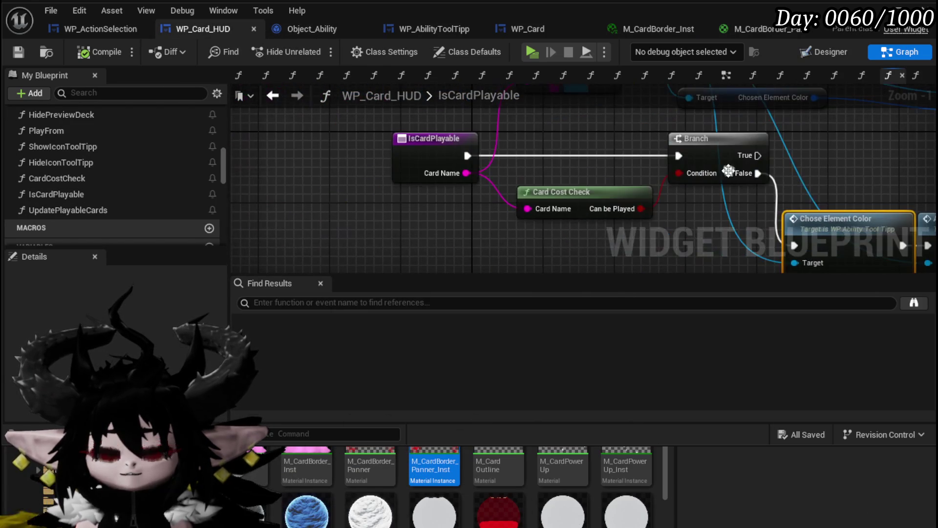
{"action": "left_click", "coordinate": [463, 147]}
{"action": "mouse_move", "coordinate": [547, 137]}
{"action": "left_mouse_down"}
{"action": "mouse_move", "coordinate": [455, 249]}
{"action": "mouse_move", "coordinate": [411, 172]}
{"action": "mouse_move", "coordinate": [300, 120]}
{"action": "mouse_move", "coordinate": [193, 95]}
{"action": "left_mouse_up"}
{"action": "mouse_move", "coordinate": [500, 145]}
{"action": "left_mouse_down"}
{"action": "mouse_move", "coordinate": [526, 185]}
{"action": "mouse_move", "coordinate": [508, 144]}
{"action": "left_mouse_up"}
{"action": "left_click_drag", "start_coordinate": [424, 216], "coordinate": [492, 141]}
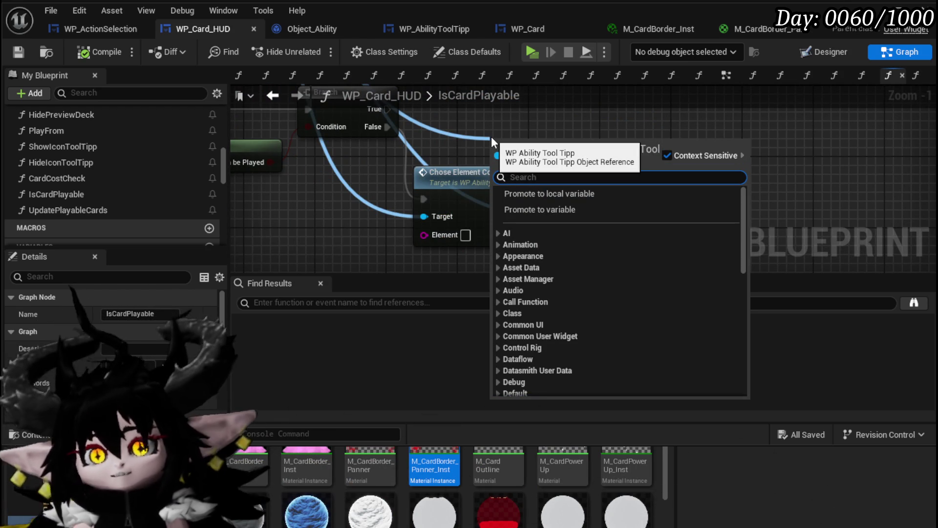
{"action": "left_click", "coordinate": [423, 26]}
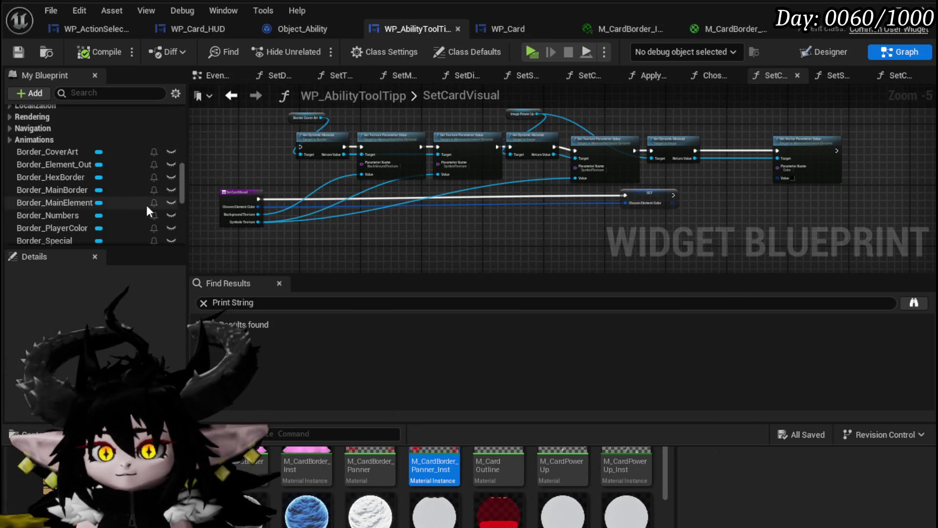
{"action": "scroll", "coordinate": [86, 158], "scroll_direction": "up", "scroll_amount": 10}
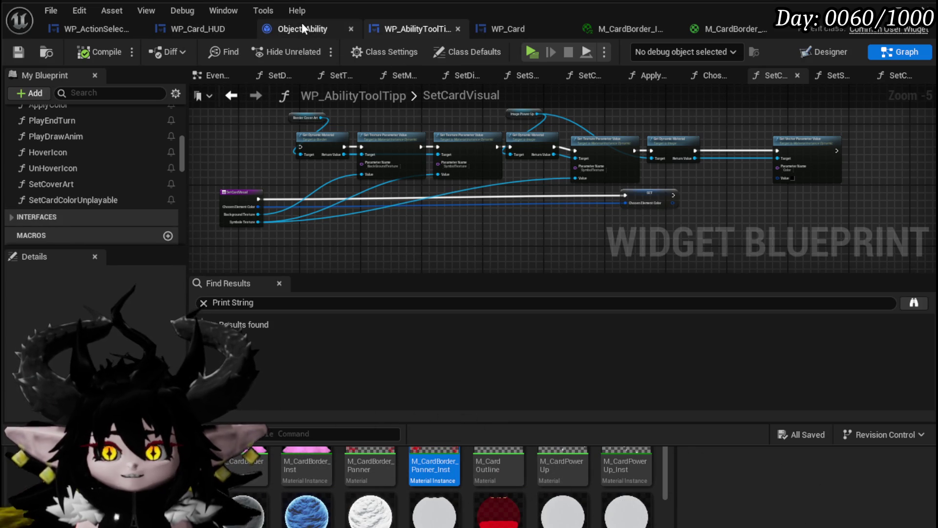
{"action": "left_click", "coordinate": [219, 27]}
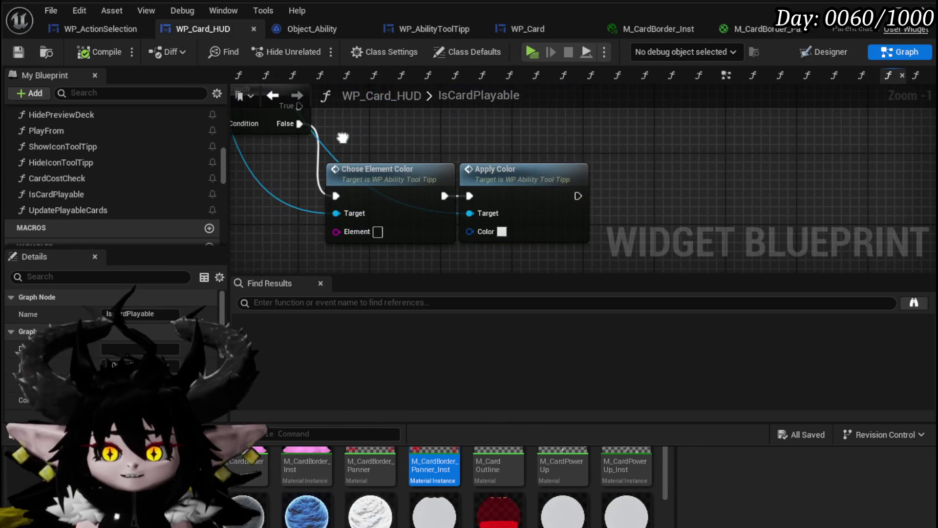
- Add Set Card Color Unplayable from the tooltip reference and wire Branch False into it
{"action": "left_click_drag", "start_coordinate": [340, 213], "coordinate": [399, 134]}
{"action": "type", "text": "set"}
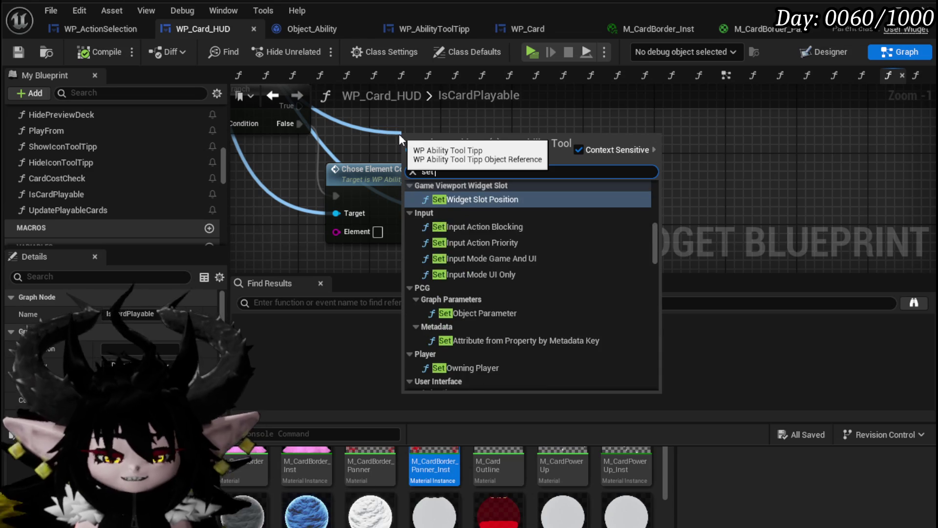
{"action": "type", "text": " card"}
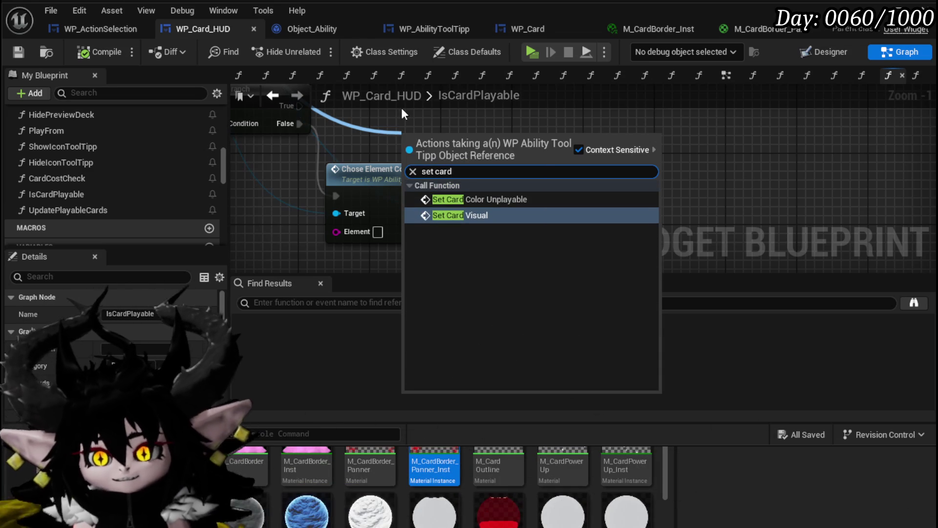
{"action": "left_click", "coordinate": [474, 199]}
{"action": "mouse_move", "coordinate": [467, 146]}
{"action": "left_mouse_down"}
{"action": "mouse_move", "coordinate": [679, 143]}
{"action": "mouse_move", "coordinate": [680, 173]}
{"action": "left_mouse_up"}
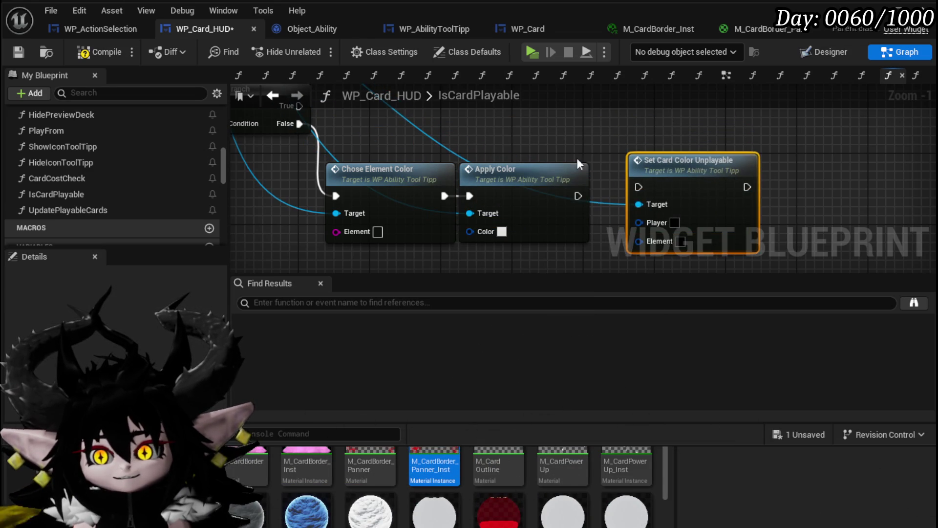
{"action": "mouse_move", "coordinate": [299, 138]}
{"action": "left_mouse_down"}
{"action": "mouse_move", "coordinate": [312, 161]}
{"action": "mouse_move", "coordinate": [647, 216]}
{"action": "mouse_move", "coordinate": [640, 203]}
{"action": "left_mouse_up"}
{"action": "mouse_move", "coordinate": [430, 130]}
{"action": "left_mouse_down"}
{"action": "mouse_move", "coordinate": [521, 176]}
{"action": "mouse_move", "coordinate": [361, 238]}
{"action": "left_mouse_up"}
{"action": "left_click_drag", "start_coordinate": [690, 157], "coordinate": [502, 177]}
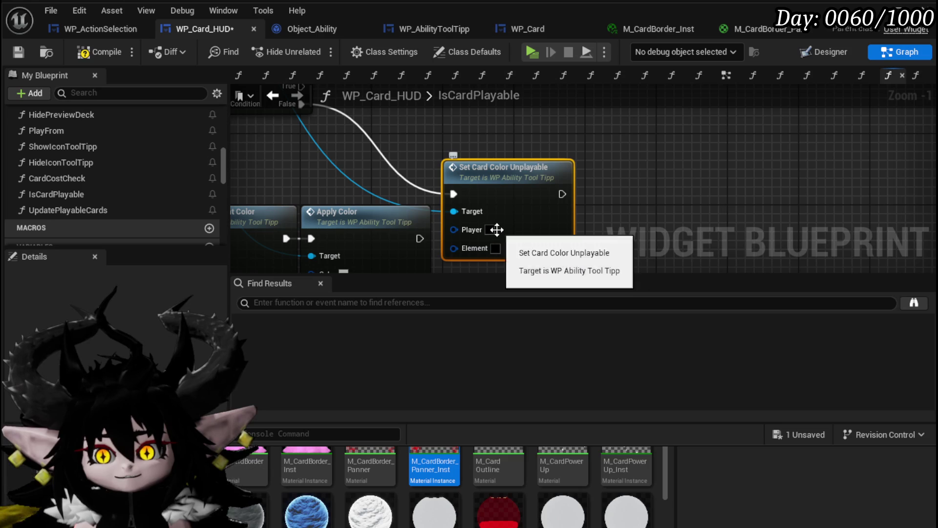
- Set the node's Player colour to light grey CACACA and Element colour to dark grey 414141
{"action": "left_click", "coordinate": [489, 230]}
{"action": "left_click_drag", "start_coordinate": [669, 393], "coordinate": [682, 287]}
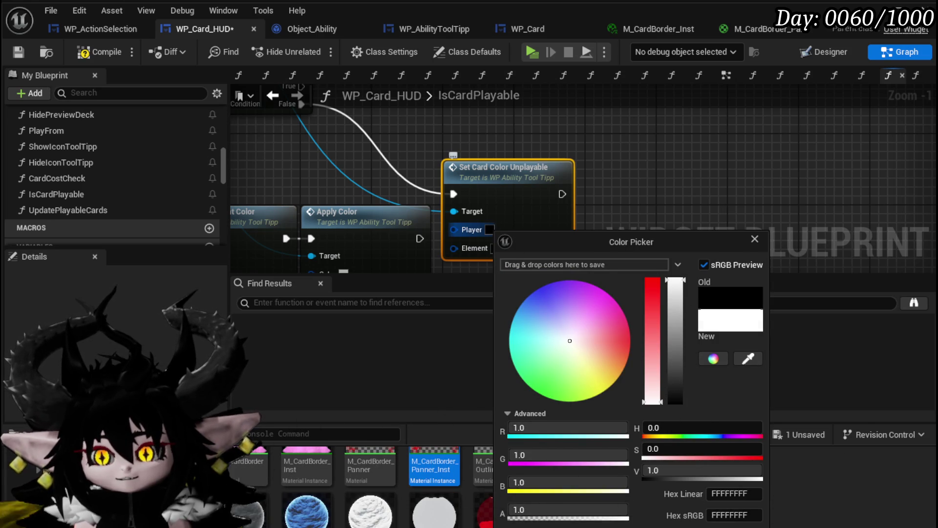
{"action": "key", "text": "Return"}
{"action": "left_click", "coordinate": [495, 248]}
{"action": "left_click_drag", "start_coordinate": [675, 392], "coordinate": [674, 361]}
{"action": "key", "text": "Return"}
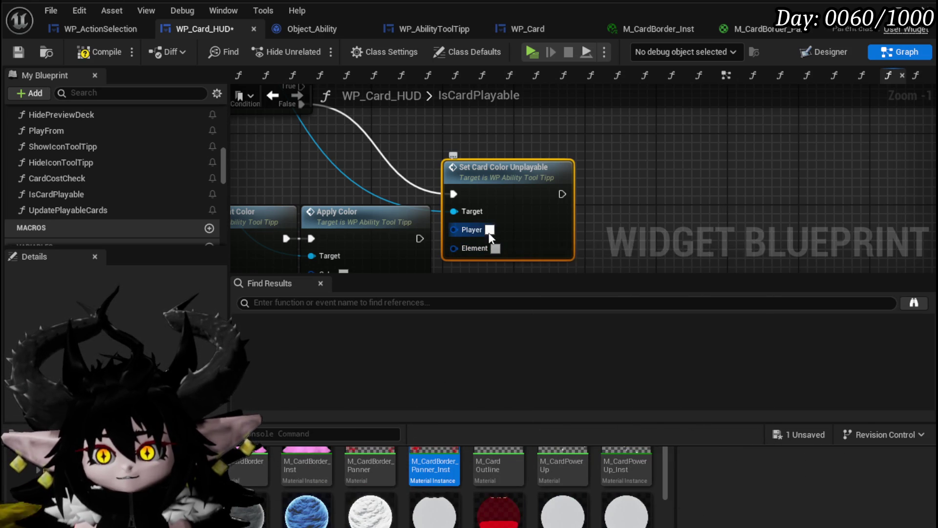
{"action": "left_click", "coordinate": [490, 229]}
{"action": "left_click_drag", "start_coordinate": [670, 294], "coordinate": [675, 330]}
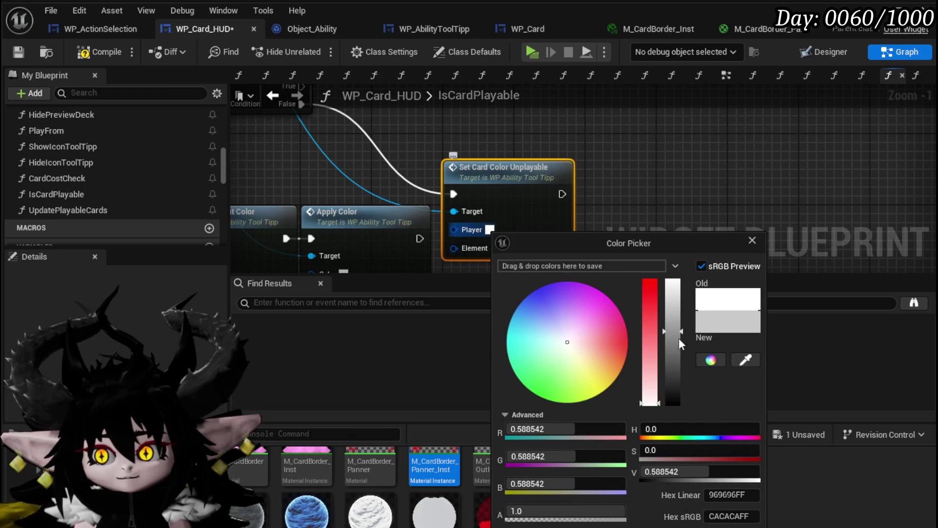
{"action": "key", "text": "Return"}
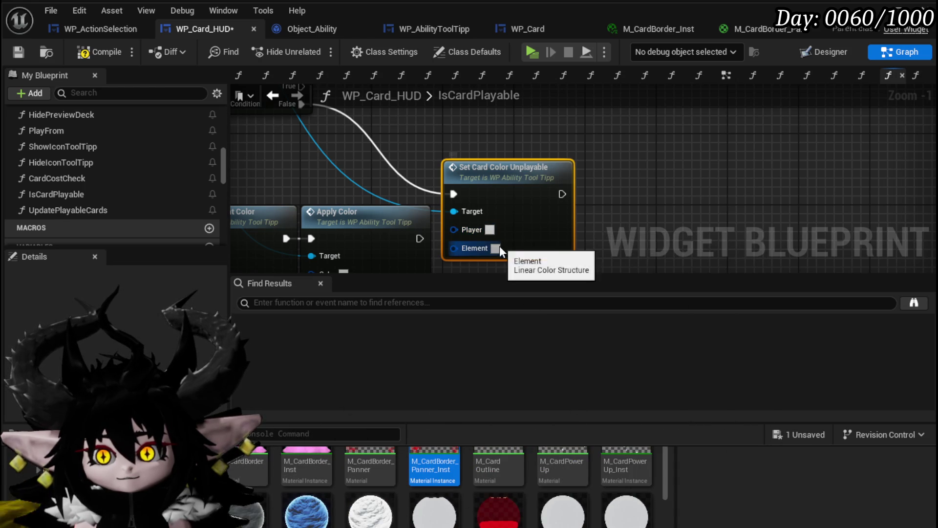
{"action": "left_click", "coordinate": [497, 248]}
{"action": "left_click_drag", "start_coordinate": [675, 387], "coordinate": [679, 391]}
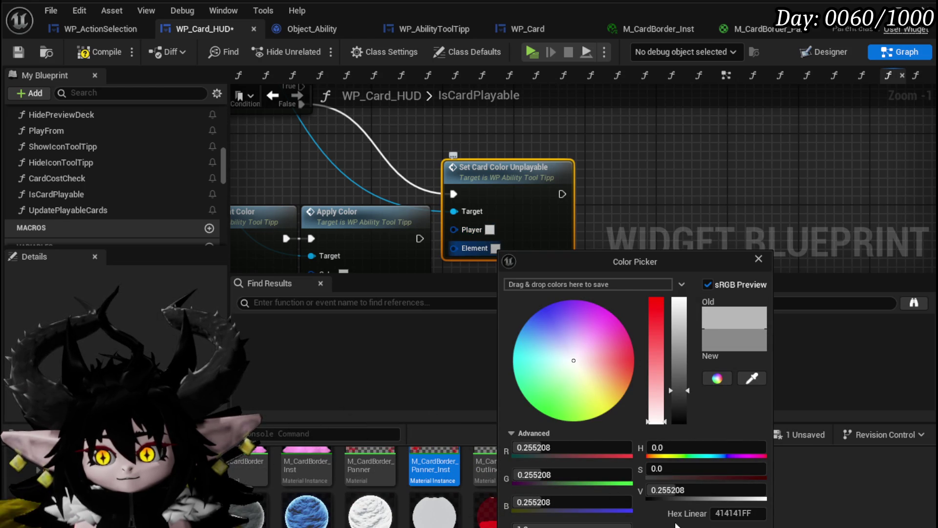
{"action": "key", "text": "Return"}
{"action": "scroll", "coordinate": [536, 191], "scroll_direction": "down", "scroll_amount": 2}
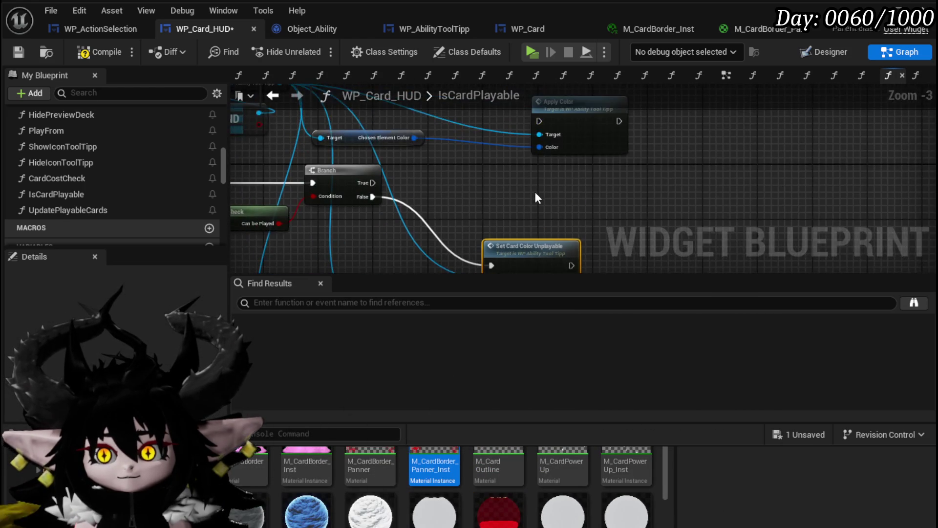
- Paste a Set Card Color Unplayable copy fed by Branch True, with Chosen Element Color as Element
{"action": "mouse_move", "coordinate": [492, 164]}
{"action": "left_mouse_down"}
{"action": "mouse_move", "coordinate": [546, 224]}
{"action": "mouse_move", "coordinate": [533, 180]}
{"action": "left_mouse_up"}
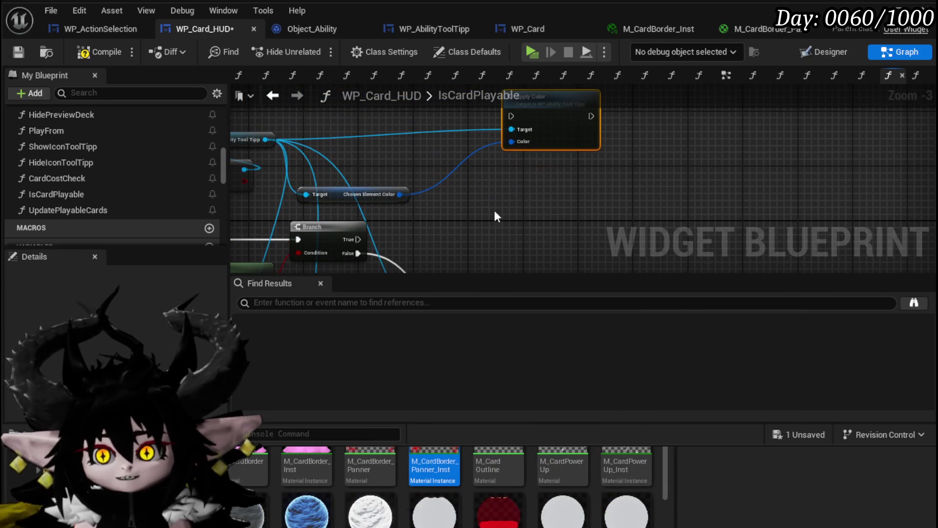
{"action": "key", "text": "ctrl+v"}
{"action": "mouse_move", "coordinate": [359, 240]}
{"action": "left_mouse_down"}
{"action": "mouse_move", "coordinate": [473, 217]}
{"action": "mouse_move", "coordinate": [530, 184]}
{"action": "left_mouse_up"}
{"action": "left_click_drag", "start_coordinate": [358, 240], "coordinate": [506, 188]}
{"action": "scroll", "coordinate": [489, 185], "scroll_direction": "up", "scroll_amount": 2}
{"action": "left_click_drag", "start_coordinate": [448, 176], "coordinate": [587, 227]}
{"action": "left_click", "coordinate": [398, 175]}
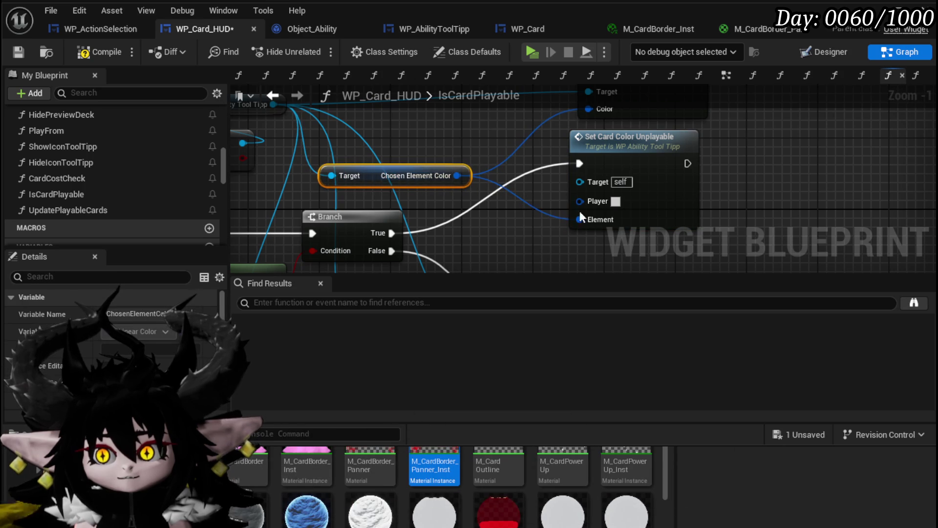
{"action": "left_click_drag", "start_coordinate": [624, 133], "coordinate": [594, 84]}
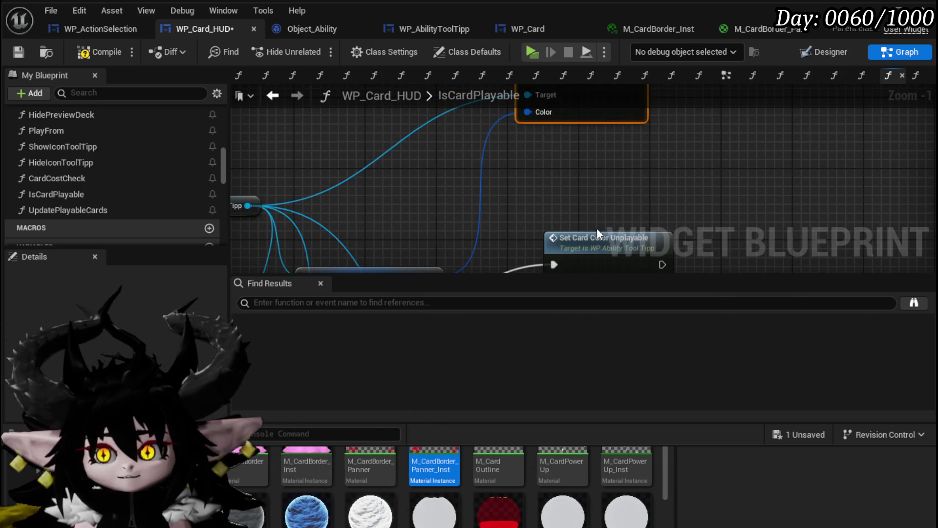
{"action": "left_click_drag", "start_coordinate": [598, 238], "coordinate": [578, 148]}
- Drag the Owner variable into the graph as a Get Owner node
{"action": "mouse_move", "coordinate": [425, 165]}
{"action": "left_mouse_down"}
{"action": "mouse_move", "coordinate": [603, 140]}
{"action": "mouse_move", "coordinate": [724, 142]}
{"action": "mouse_move", "coordinate": [494, 146]}
{"action": "left_mouse_up"}
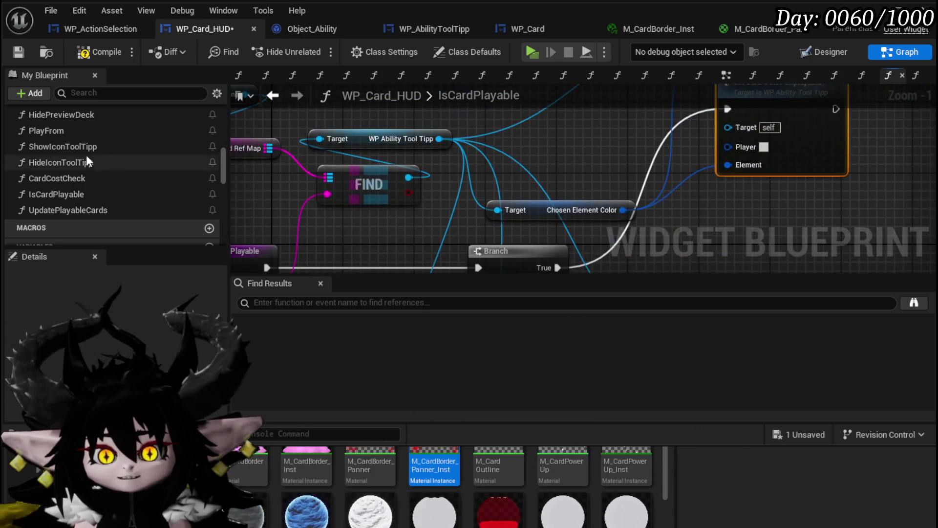
{"action": "scroll", "coordinate": [87, 161], "scroll_direction": "down", "scroll_amount": 5}
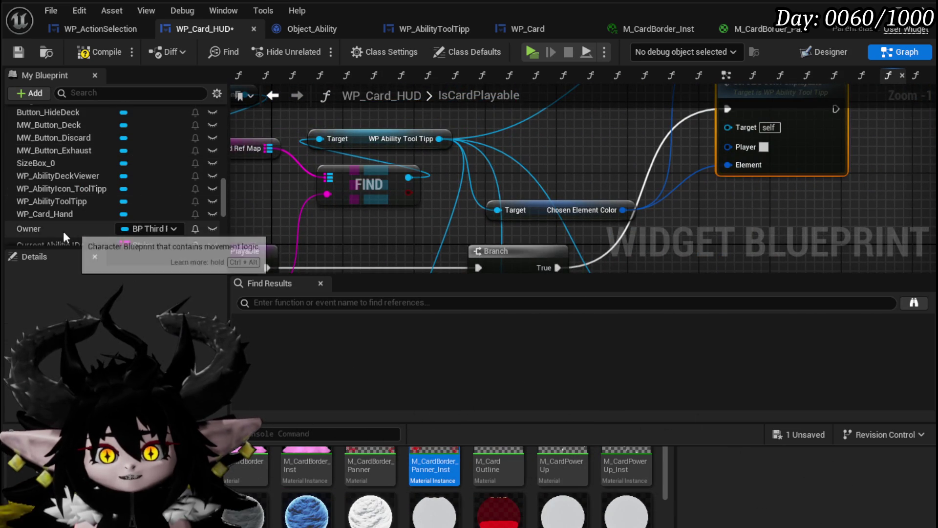
{"action": "left_click_drag", "start_coordinate": [76, 233], "coordinate": [496, 140]}
{"action": "left_click_drag", "start_coordinate": [398, 113], "coordinate": [421, 131]}
{"action": "left_click", "coordinate": [430, 138]}
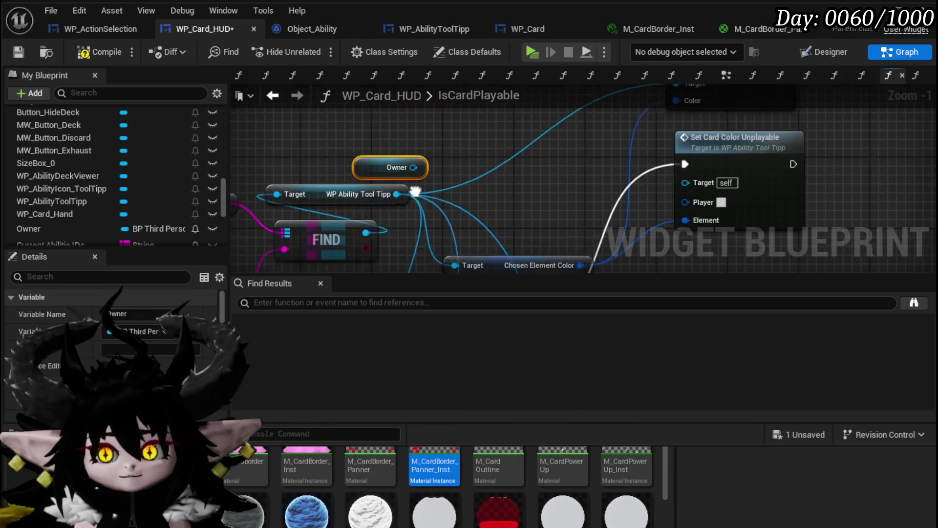
- Arrange the view of both Set Card Color Unplayable nodes and save WP_Card_HUD
{"action": "scroll", "coordinate": [196, 178], "scroll_direction": "down", "scroll_amount": 3}
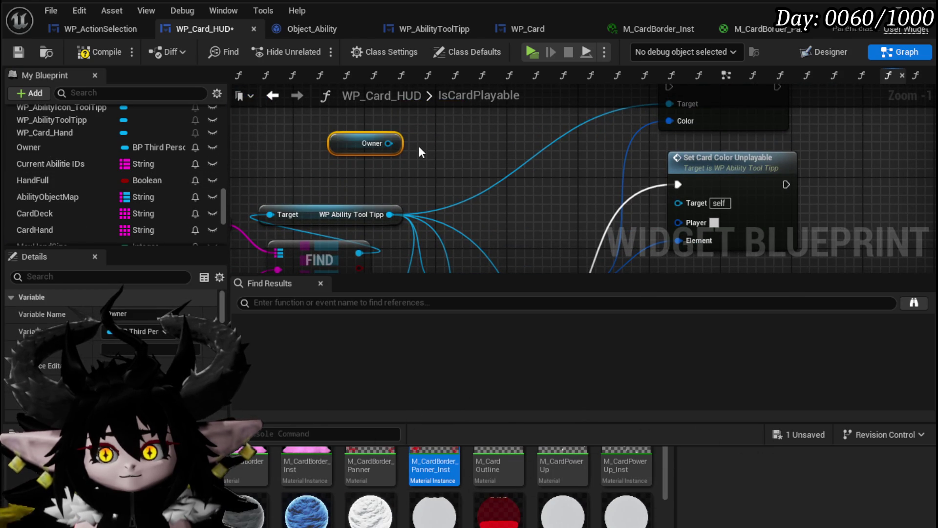
{"action": "scroll", "coordinate": [479, 203], "scroll_direction": "down", "scroll_amount": 2}
{"action": "mouse_move", "coordinate": [479, 202]}
{"action": "left_mouse_down"}
{"action": "mouse_move", "coordinate": [465, 163]}
{"action": "mouse_move", "coordinate": [676, 119]}
{"action": "mouse_move", "coordinate": [628, 192]}
{"action": "mouse_move", "coordinate": [656, 125]}
{"action": "left_mouse_up"}
{"action": "left_click_drag", "start_coordinate": [360, 137], "coordinate": [536, 234]}
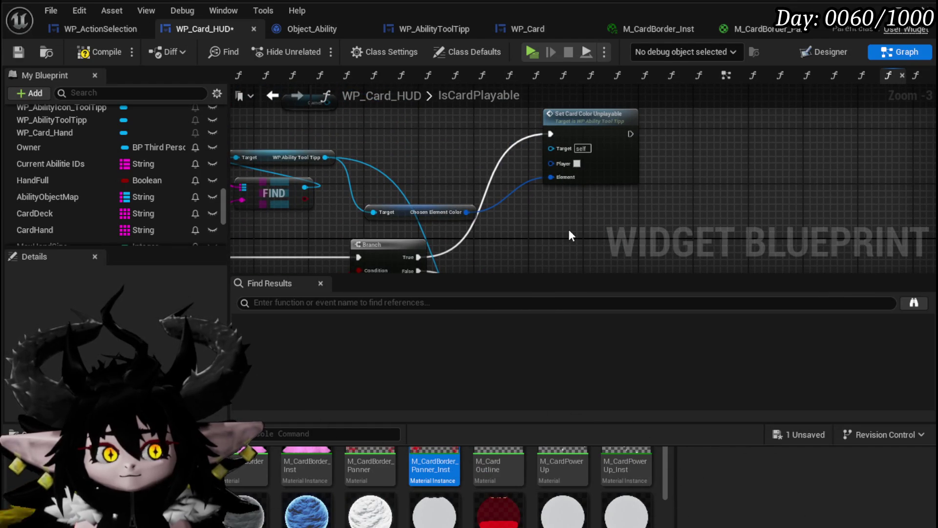
{"action": "left_click_drag", "start_coordinate": [596, 443], "coordinate": [607, 517]}
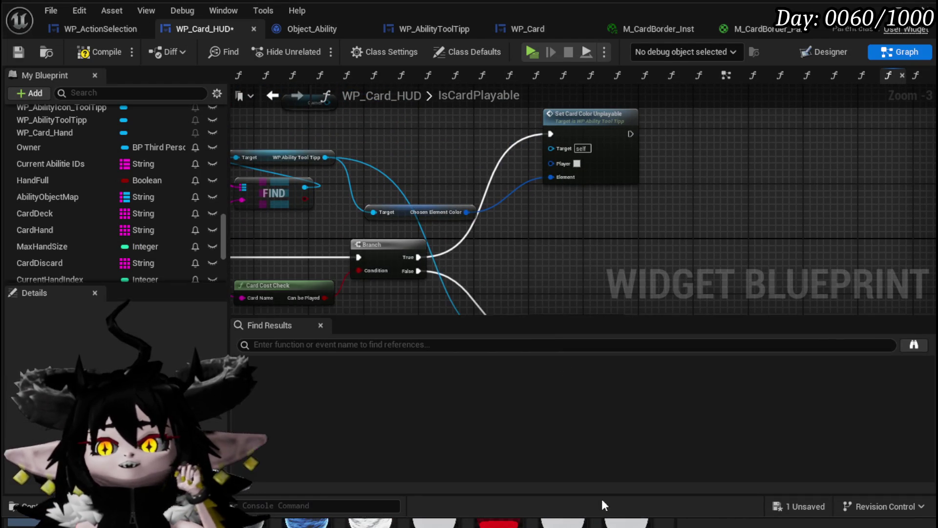
{"action": "left_click_drag", "start_coordinate": [546, 318], "coordinate": [554, 391]}
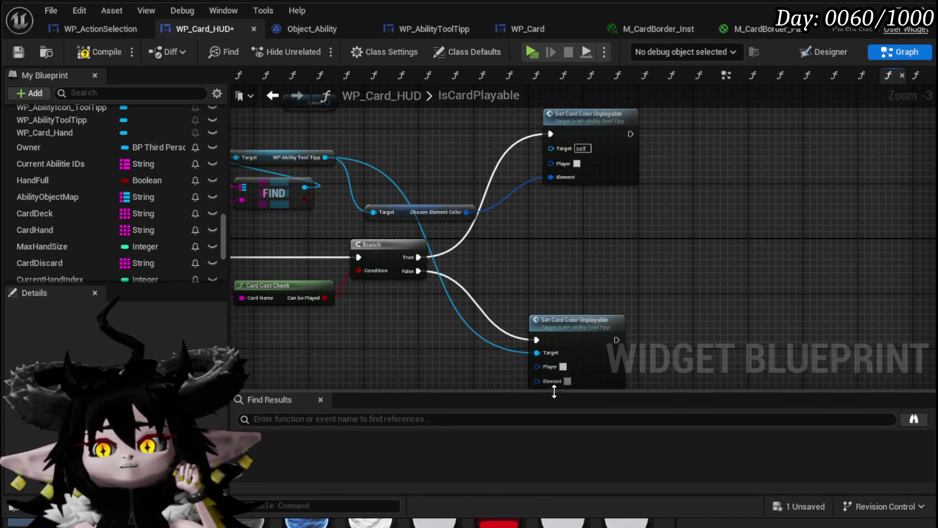
{"action": "left_click", "coordinate": [805, 506]}
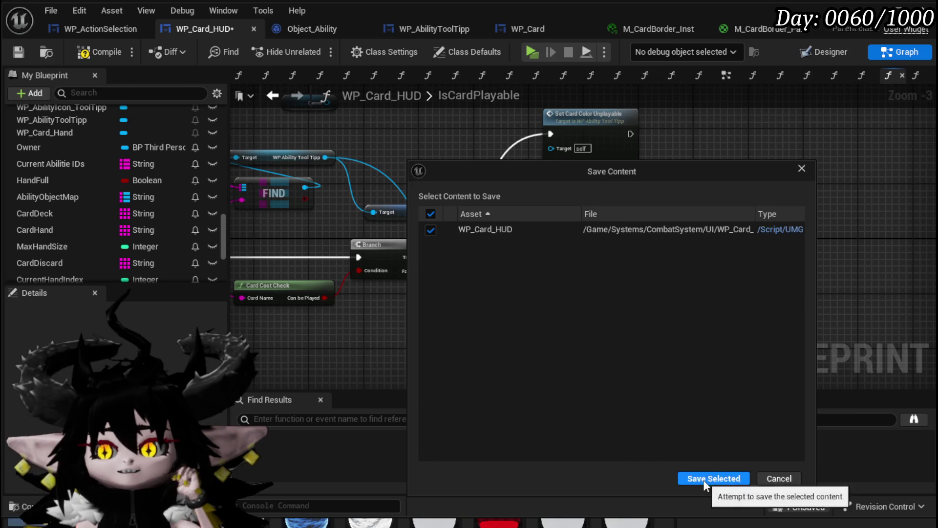
{"action": "left_click", "coordinate": [703, 479]}
{"action": "scroll", "coordinate": [405, 217], "scroll_direction": "up", "scroll_amount": 1}
{"action": "left_click_drag", "start_coordinate": [368, 224], "coordinate": [444, 242]}
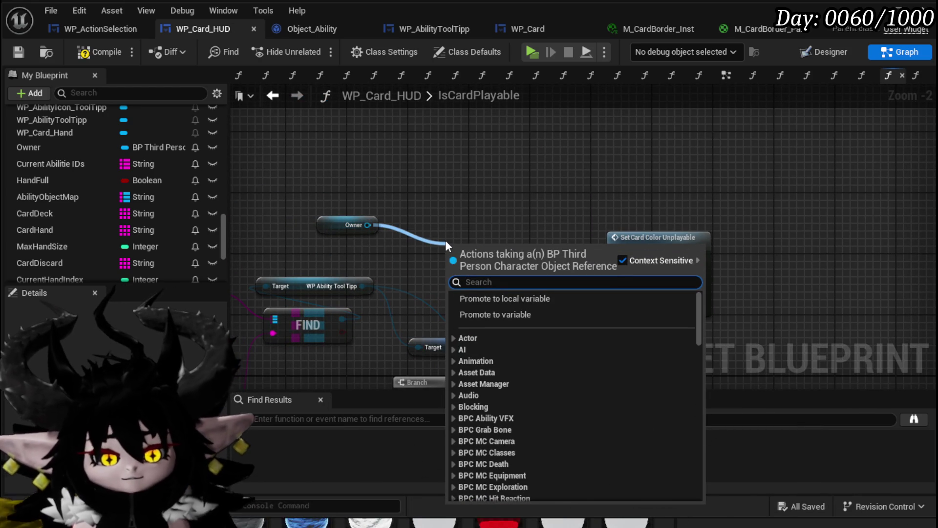
- Get BPC Settings from Owner, wire its Widget Main Color into Player, then save and compile
{"action": "type", "text": "widget"}
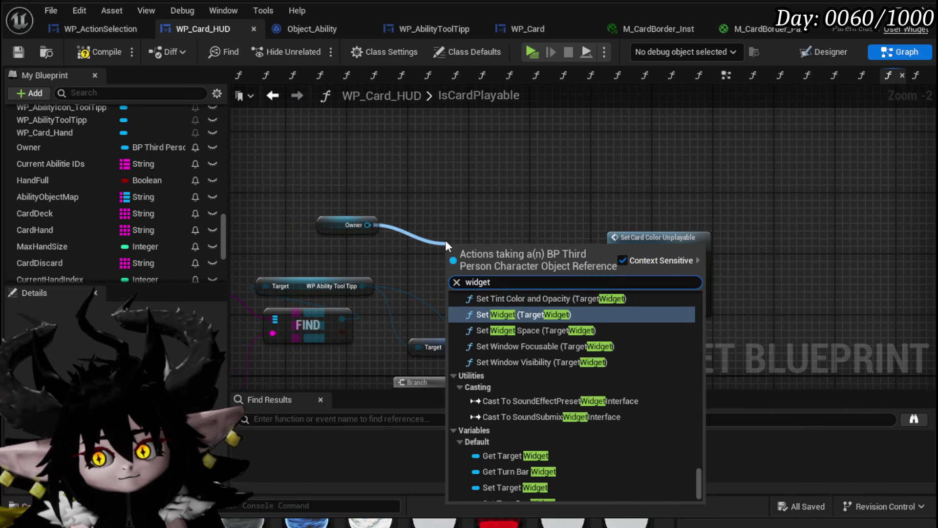
{"action": "type", "text": " c"}
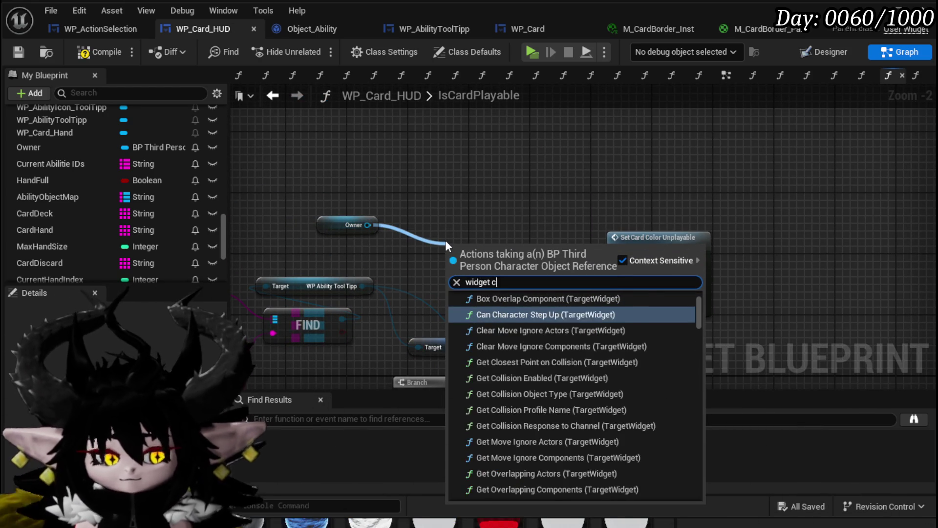
{"action": "type", "text": "olo"}
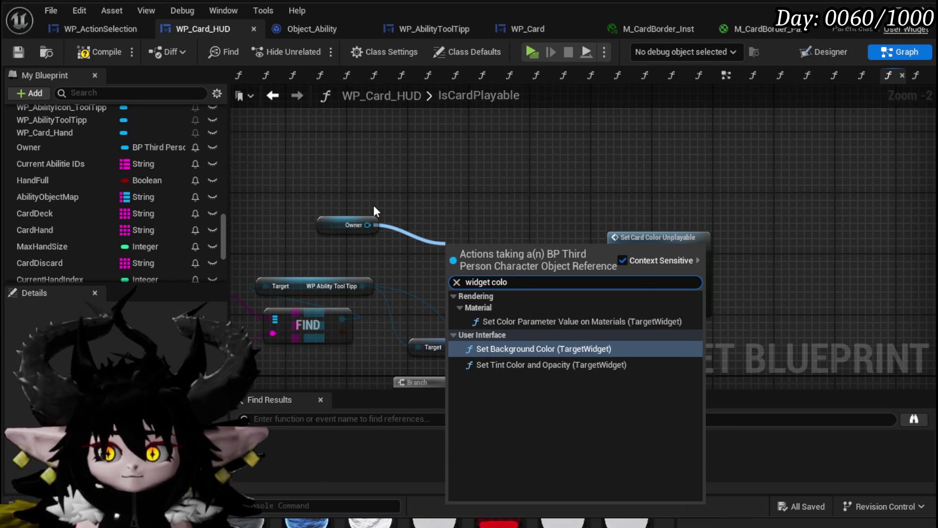
{"action": "mouse_move", "coordinate": [363, 224]}
{"action": "left_mouse_down"}
{"action": "mouse_move", "coordinate": [336, 156]}
{"action": "mouse_move", "coordinate": [409, 181]}
{"action": "left_mouse_up"}
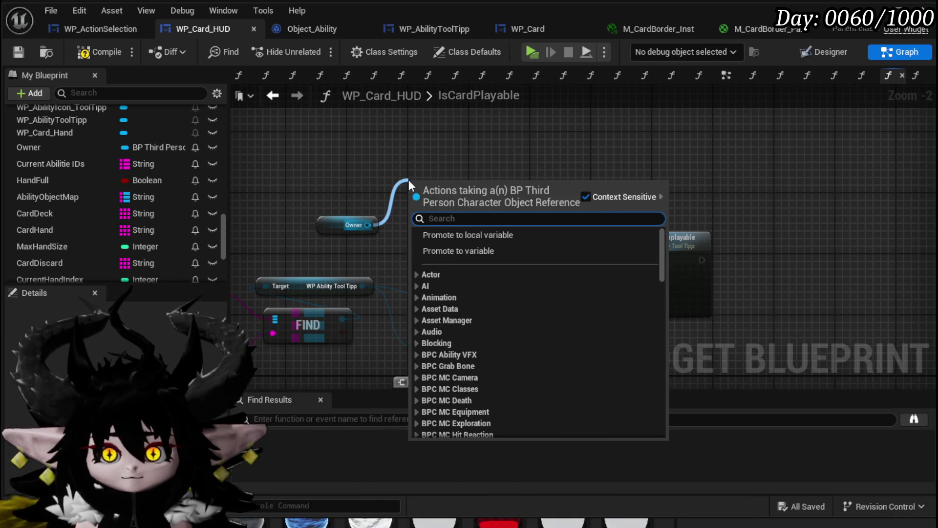
{"action": "type", "text": "sett"}
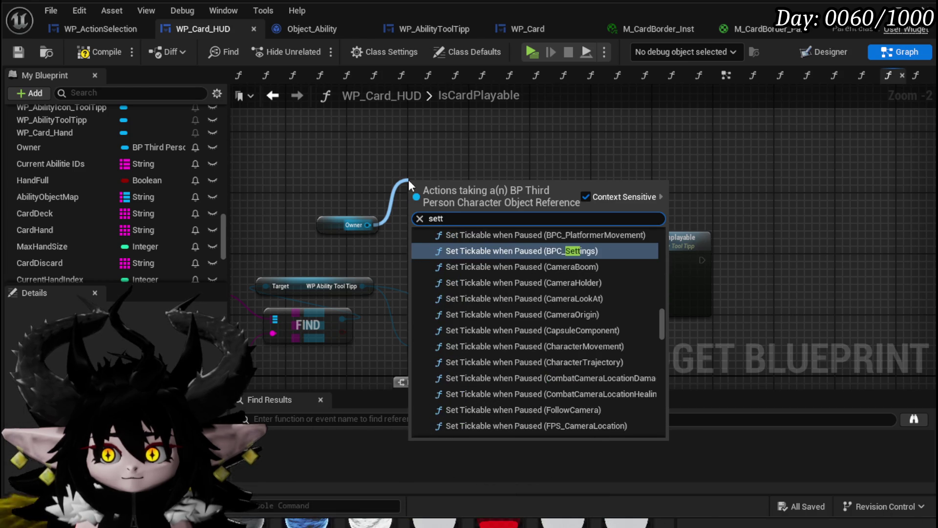
{"action": "type", "text": "ings"}
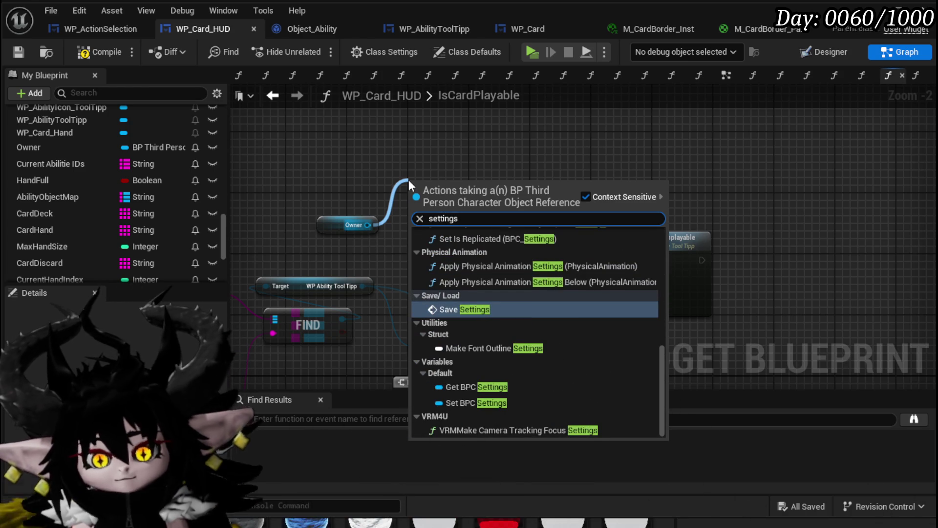
{"action": "left_click", "coordinate": [470, 387]}
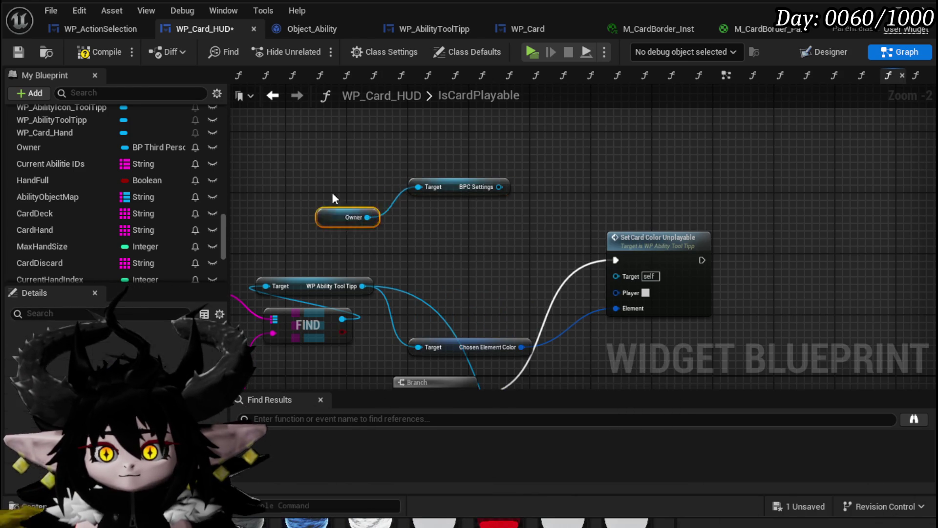
{"action": "mouse_move", "coordinate": [455, 187]}
{"action": "left_mouse_down"}
{"action": "mouse_move", "coordinate": [340, 187]}
{"action": "mouse_move", "coordinate": [398, 224]}
{"action": "left_mouse_up"}
{"action": "type", "text": "c"}
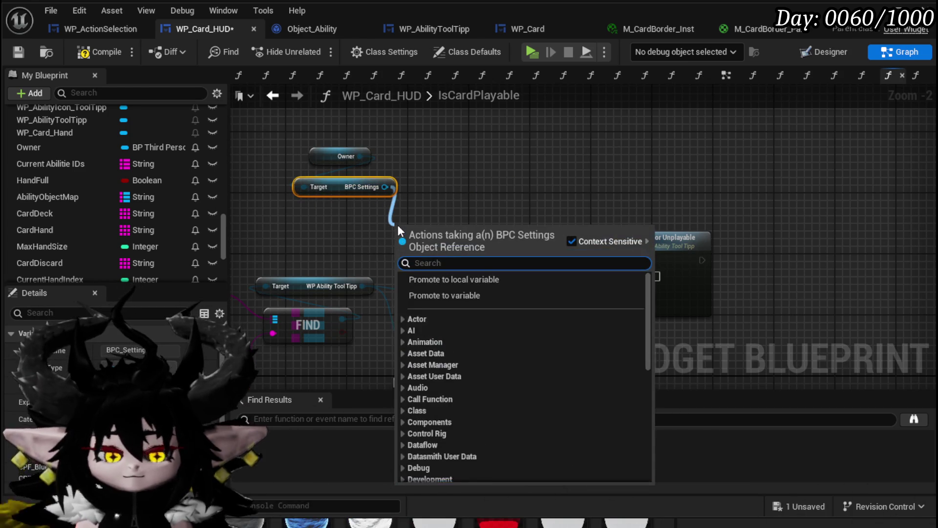
{"action": "type", "text": "olor"}
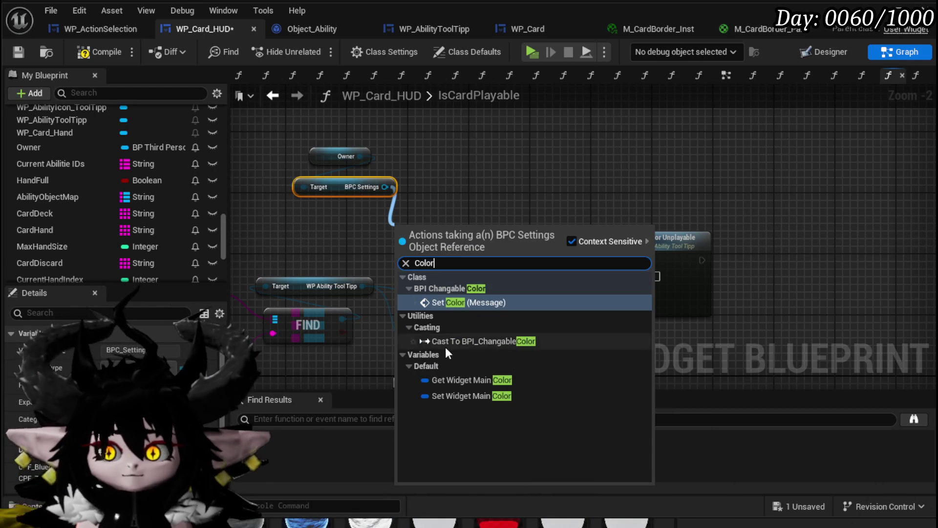
{"action": "left_click", "coordinate": [464, 380]}
{"action": "left_click_drag", "start_coordinate": [497, 233], "coordinate": [616, 293]}
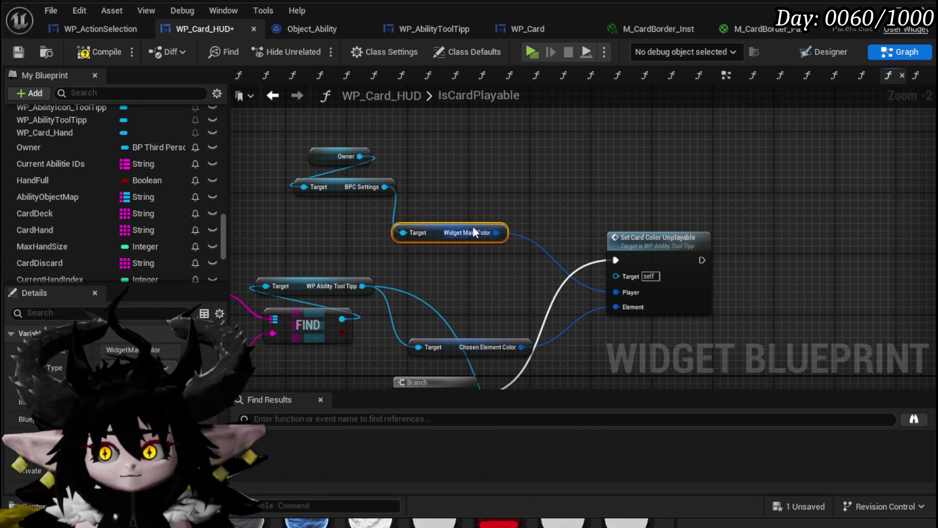
{"action": "left_click", "coordinate": [18, 51]}
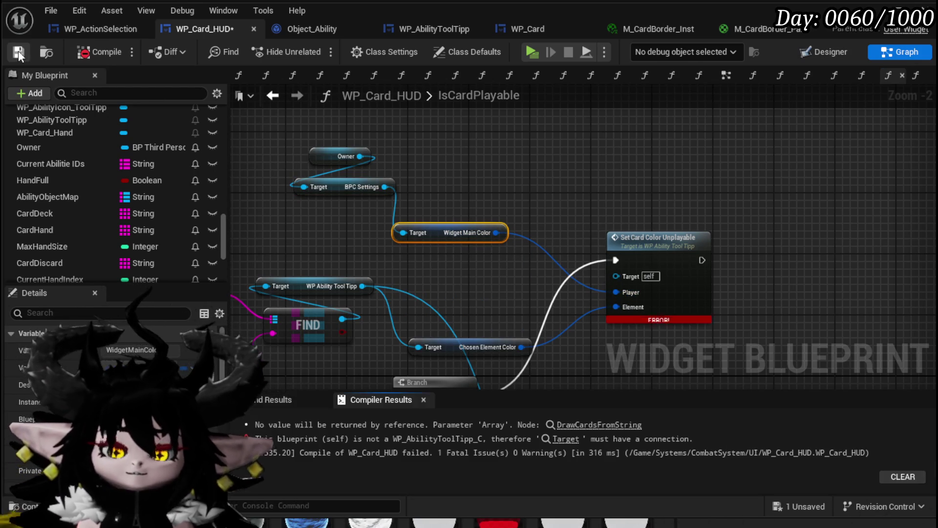
- Wire WP Ability Tool Tipp into Set Card Color Unplayable's Target pin and recompile-save cleanly
{"action": "left_click_drag", "start_coordinate": [458, 173], "coordinate": [433, 129]}
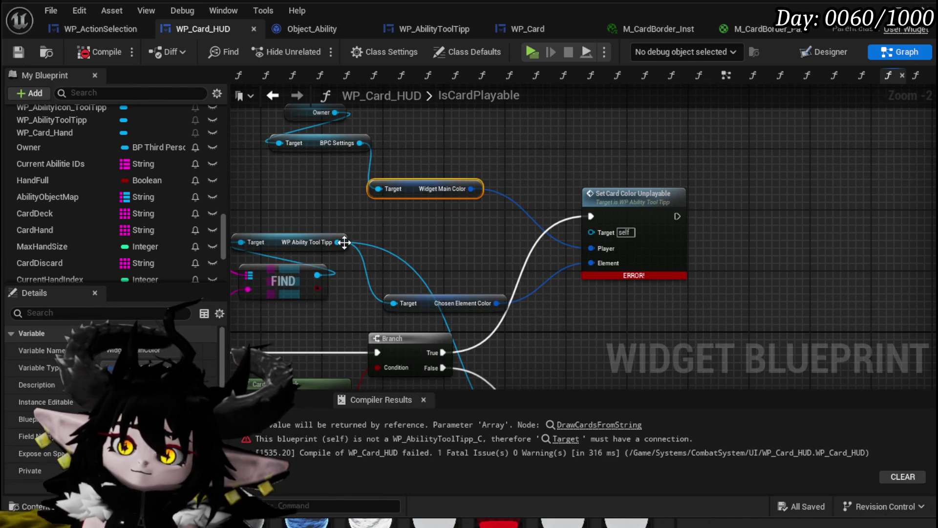
{"action": "left_click_drag", "start_coordinate": [340, 240], "coordinate": [591, 233]}
{"action": "left_click_drag", "start_coordinate": [212, 347], "coordinate": [434, 301]}
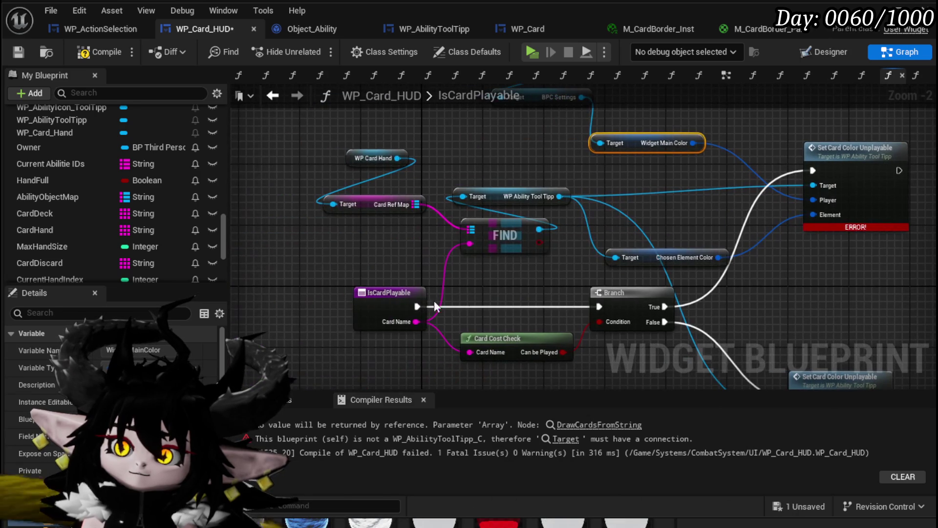
{"action": "left_click", "coordinate": [19, 52]}
{"action": "left_click", "coordinate": [341, 232]}
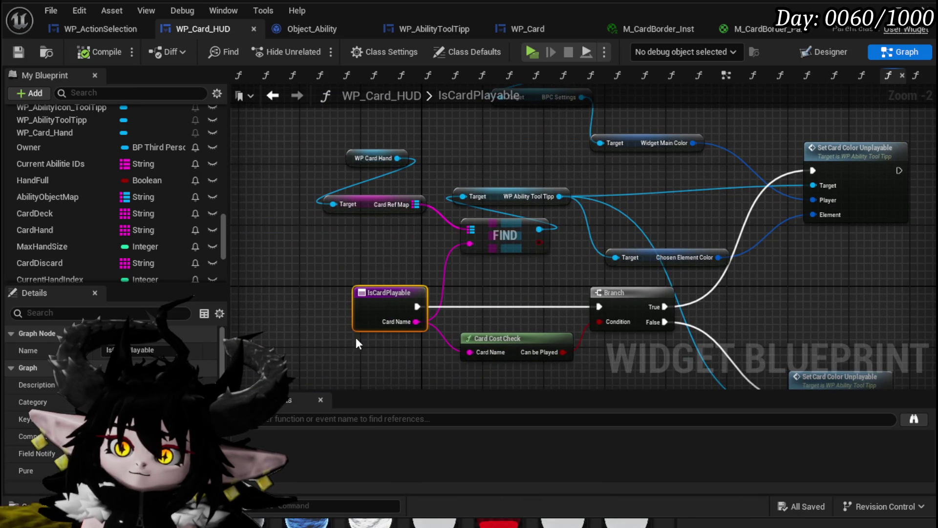
{"action": "scroll", "coordinate": [90, 190], "scroll_direction": "up", "scroll_amount": 15}
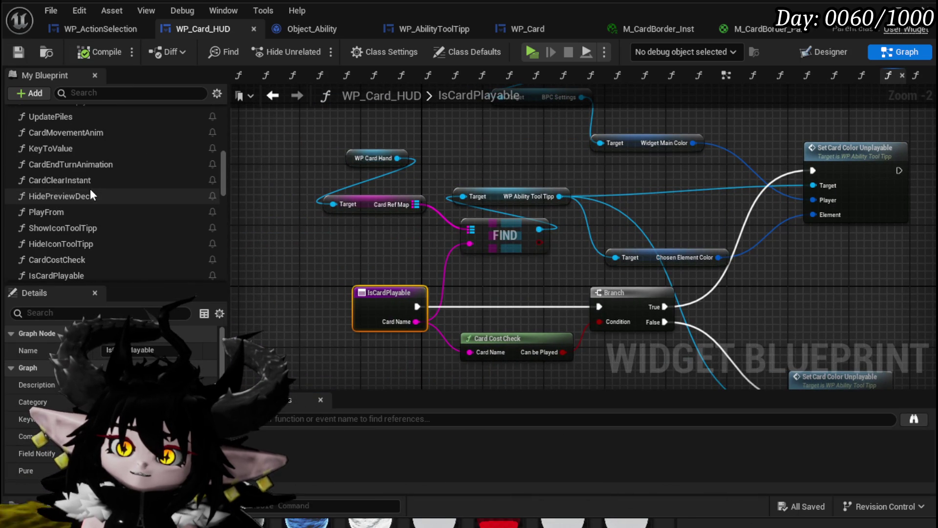
{"action": "scroll", "coordinate": [69, 219], "scroll_direction": "up", "scroll_amount": 3}
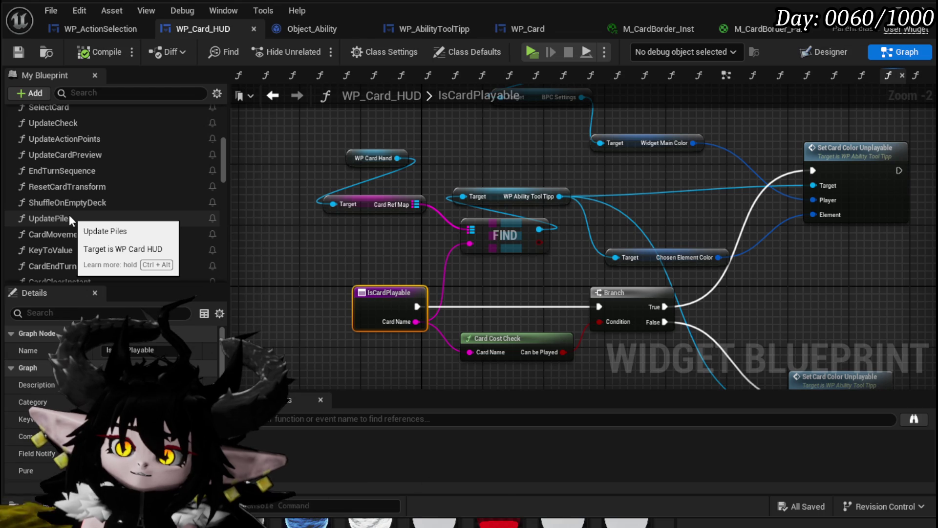
{"action": "scroll", "coordinate": [69, 219], "scroll_direction": "up", "scroll_amount": 1}
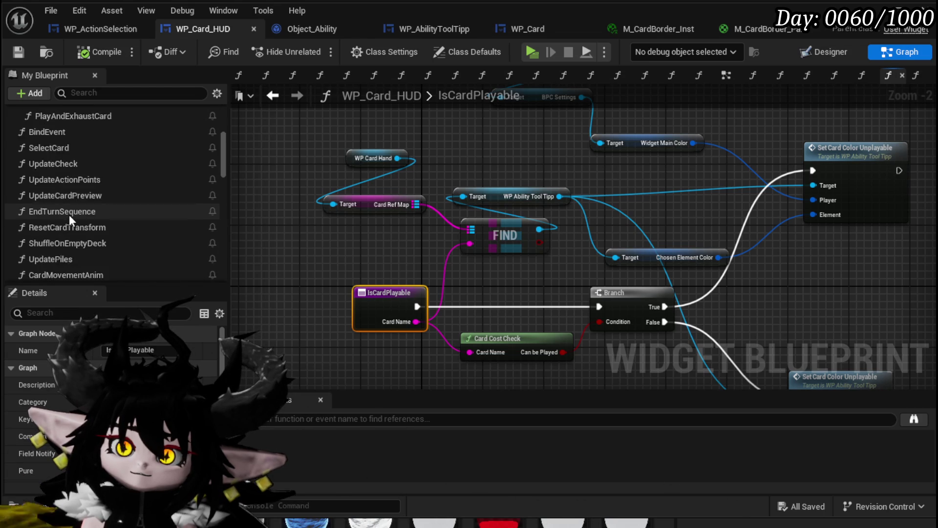
{"action": "scroll", "coordinate": [69, 219], "scroll_direction": "down", "scroll_amount": 5}
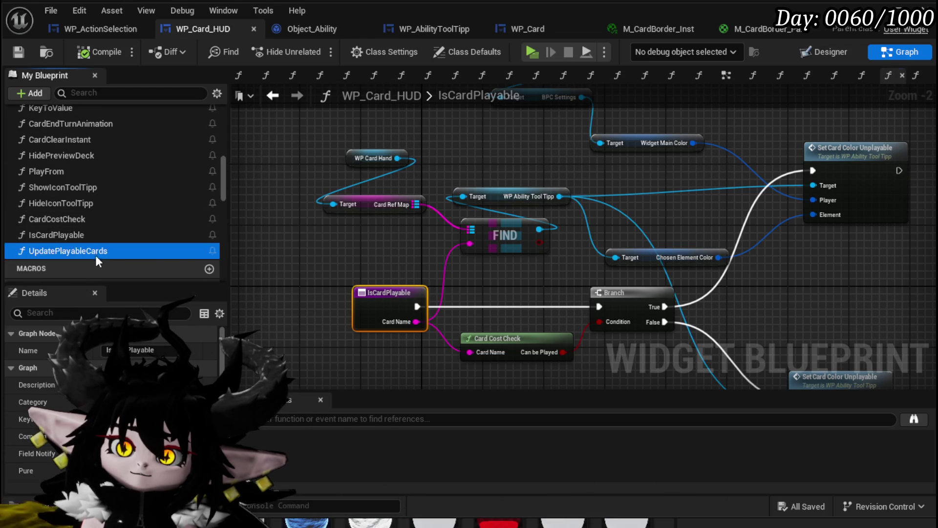
- Open UpdatePlayableCards, select all its nodes, and step into the Is Card Playable function
{"action": "double_click", "coordinate": [95, 255]}
{"action": "left_click_drag", "start_coordinate": [282, 256], "coordinate": [814, 118]}
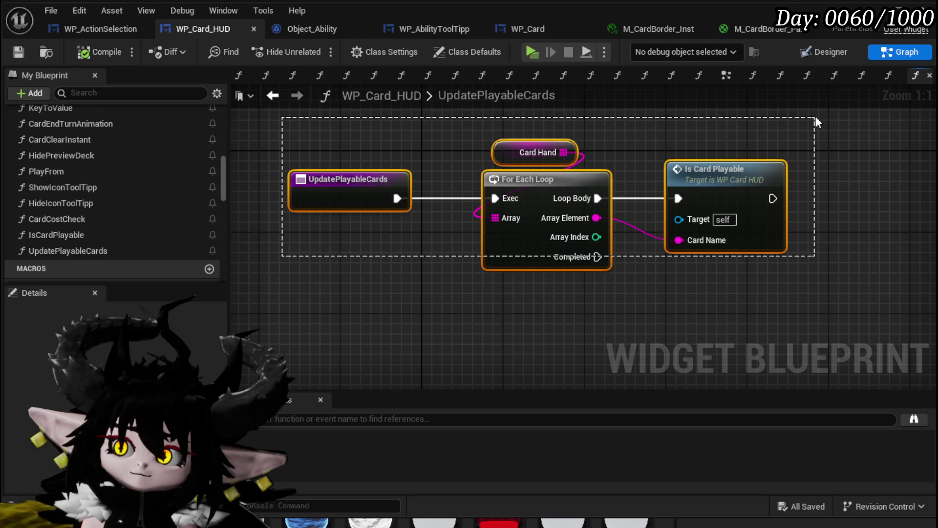
{"action": "double_click", "coordinate": [714, 171]}
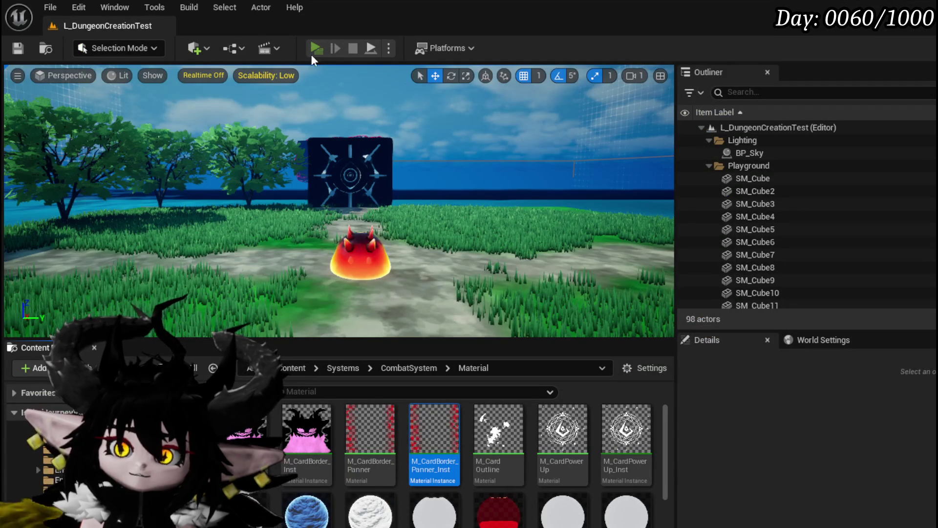
{"action": "left_click", "coordinate": [313, 51]}
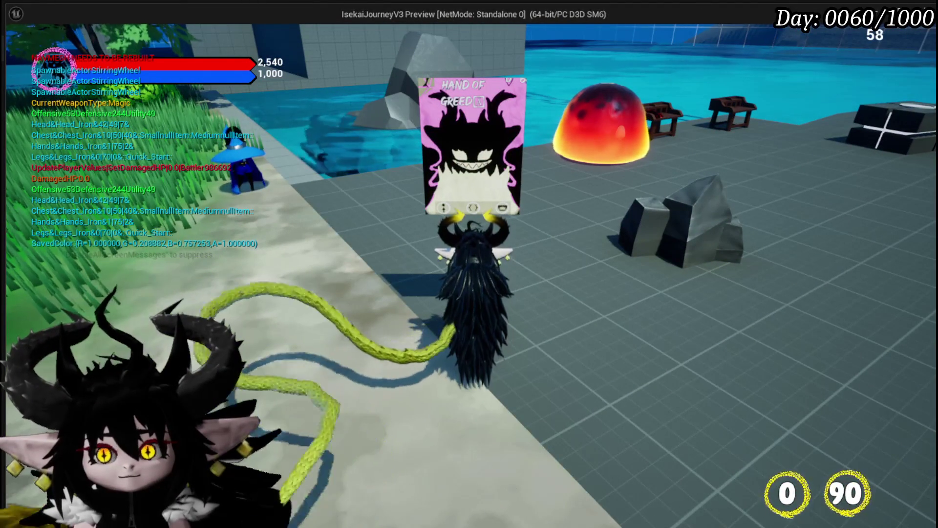
{"action": "key", "text": "w"}
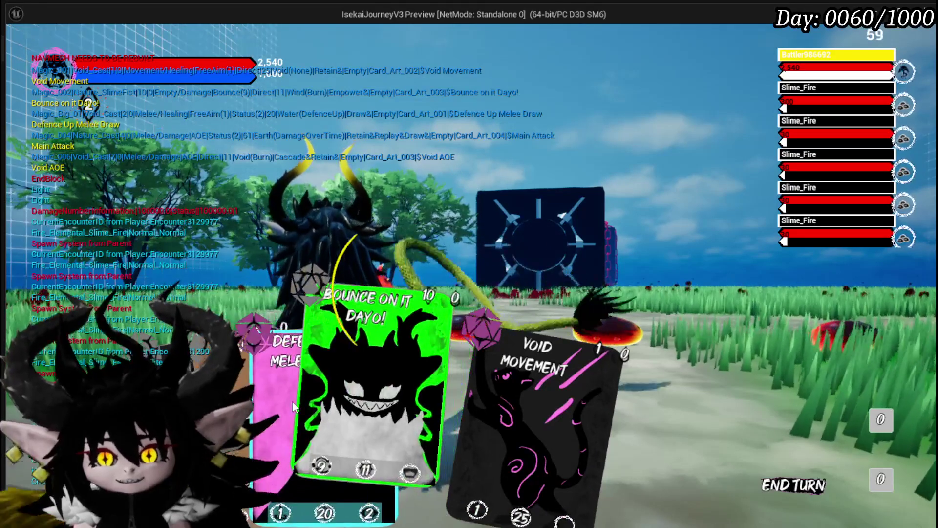
{"action": "left_click", "coordinate": [259, 408]}
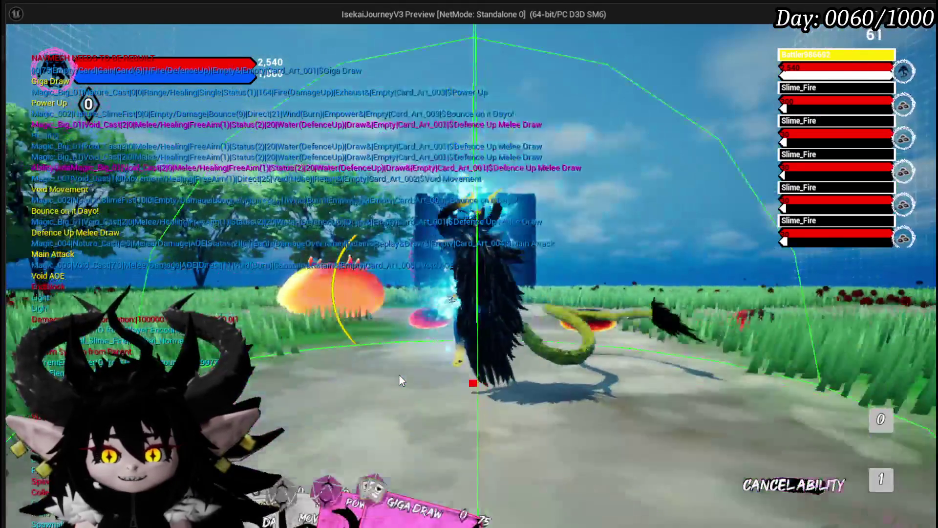
{"action": "left_click", "coordinate": [400, 376]}
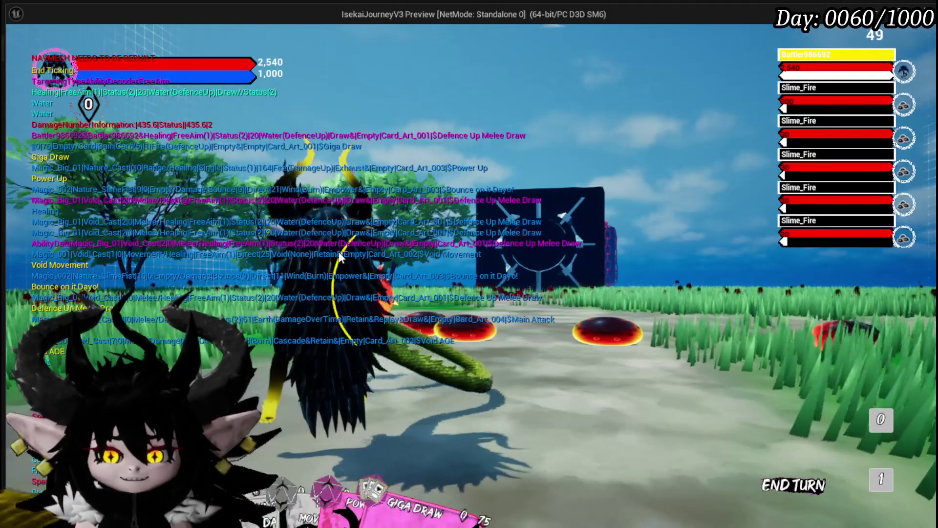
{"action": "mouse_move", "coordinate": [353, 489]}
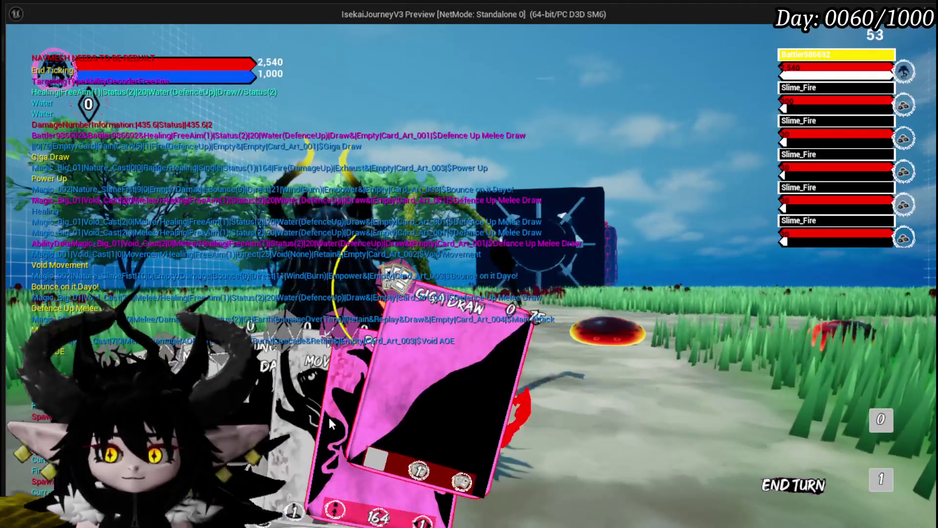
{"action": "mouse_move", "coordinate": [270, 407]}
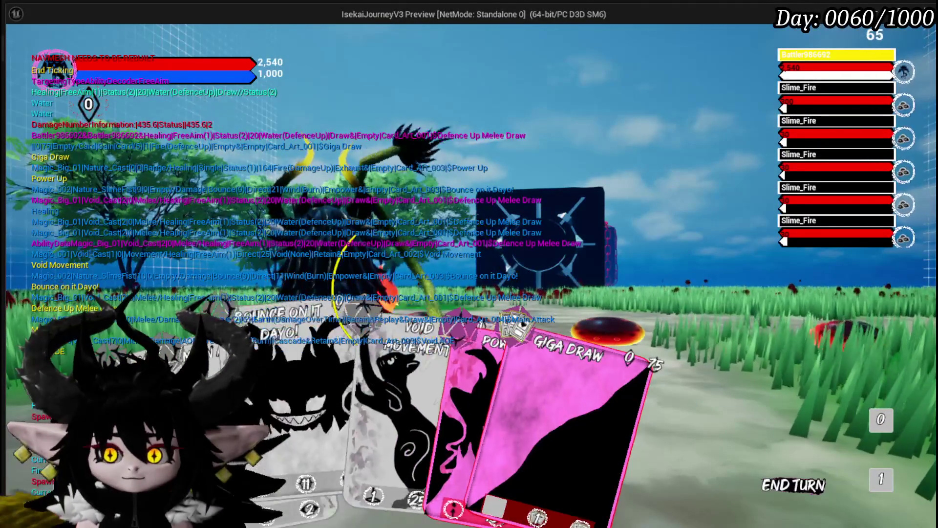
{"action": "mouse_move", "coordinate": [441, 410]}
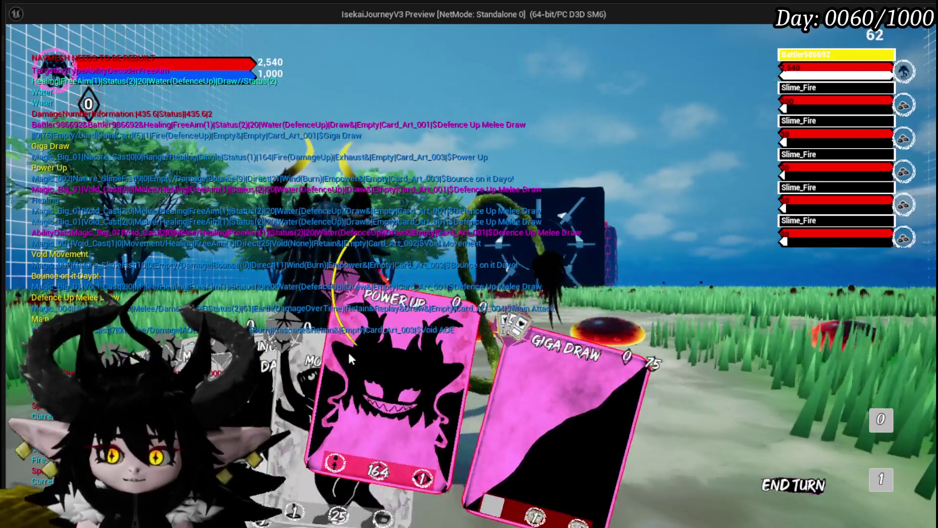
{"action": "key", "text": "Escape"}
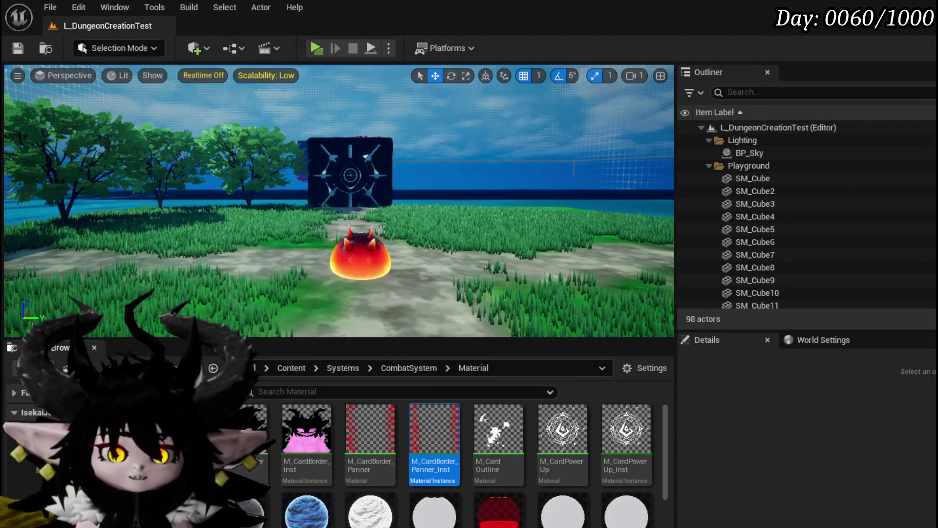
- Return to WP_Card_HUD, save it, recentre IsCardPlayable, and open the DrawCardAmount graph
{"action": "key", "text": "alt+Tab"}
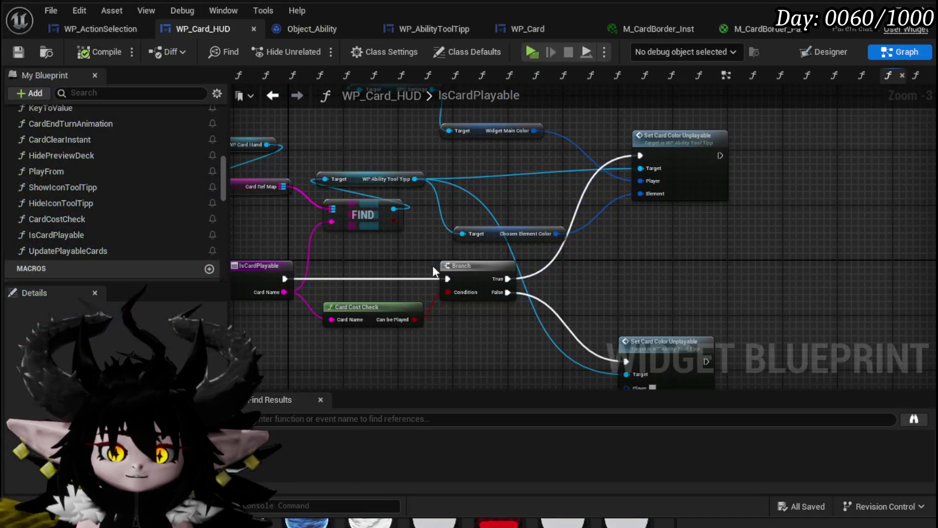
{"action": "left_click", "coordinate": [17, 54]}
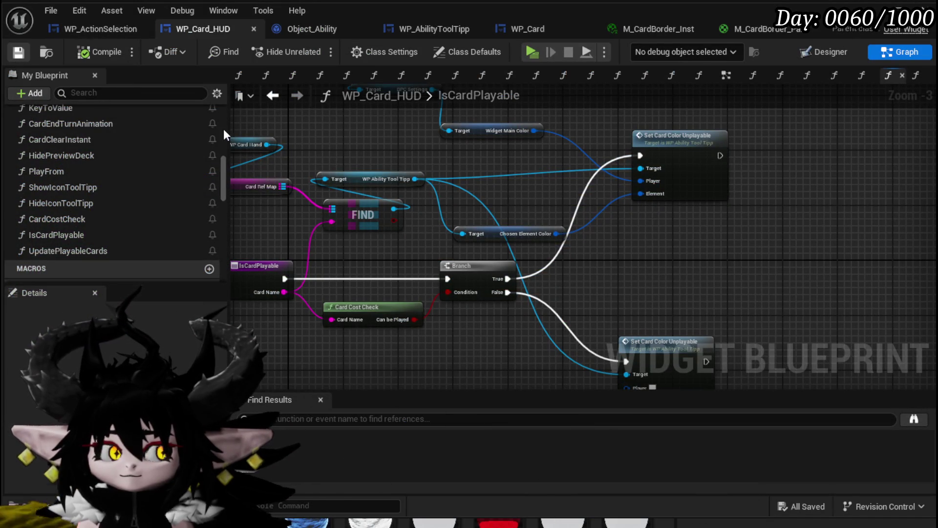
{"action": "left_click_drag", "start_coordinate": [707, 240], "coordinate": [586, 216]}
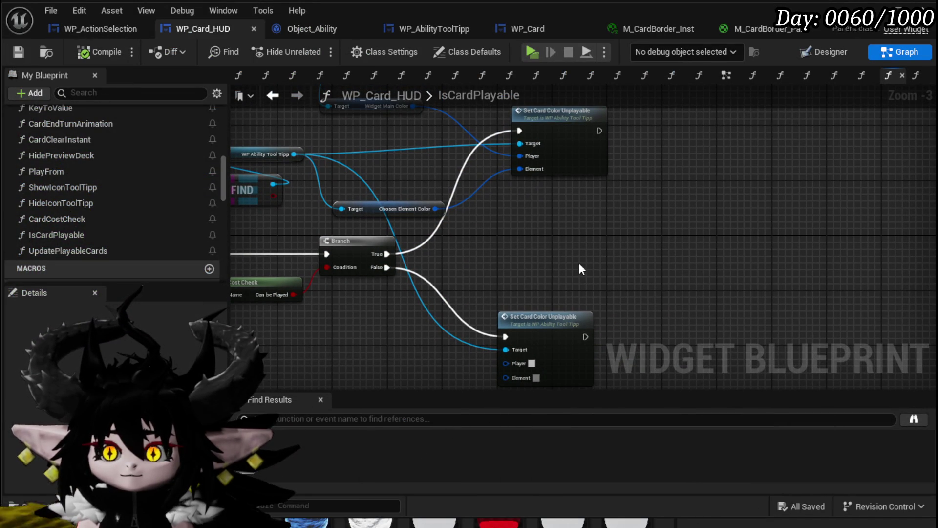
{"action": "mouse_move", "coordinate": [559, 249]}
{"action": "left_mouse_down"}
{"action": "mouse_move", "coordinate": [545, 273]}
{"action": "mouse_move", "coordinate": [579, 319]}
{"action": "left_mouse_up"}
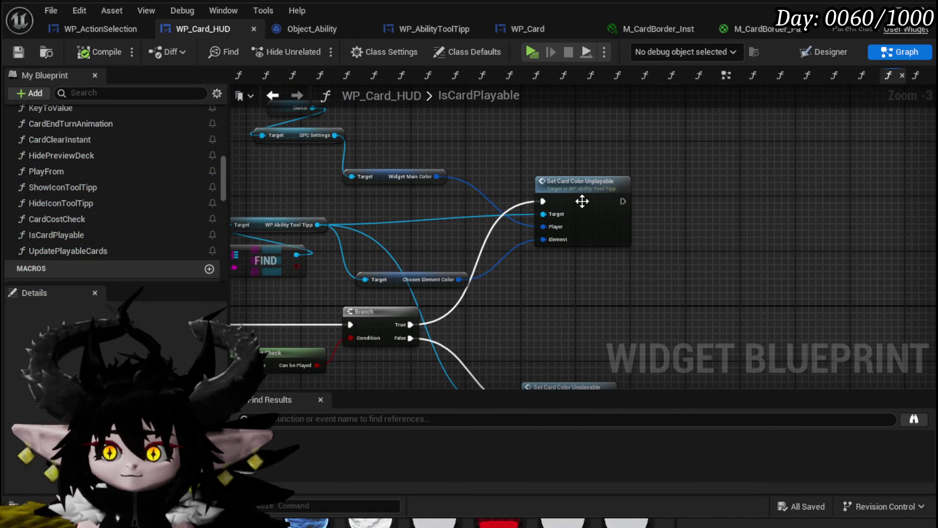
{"action": "left_click_drag", "start_coordinate": [488, 288], "coordinate": [690, 258]}
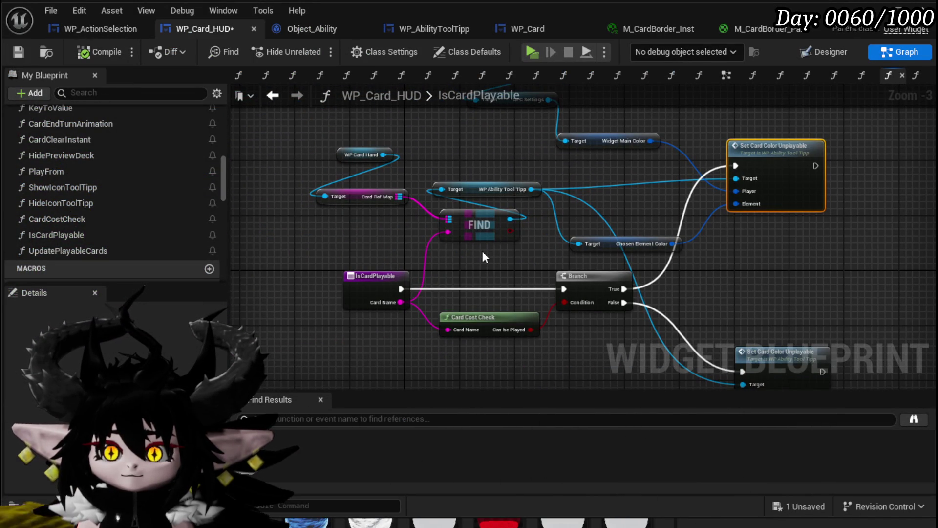
{"action": "scroll", "coordinate": [84, 192], "scroll_direction": "up", "scroll_amount": 10}
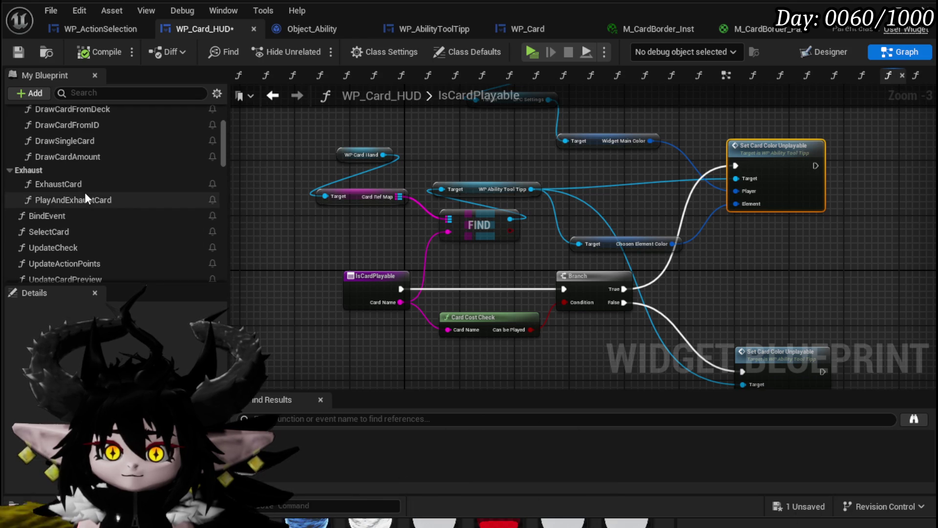
{"action": "scroll", "coordinate": [84, 192], "scroll_direction": "up", "scroll_amount": 3}
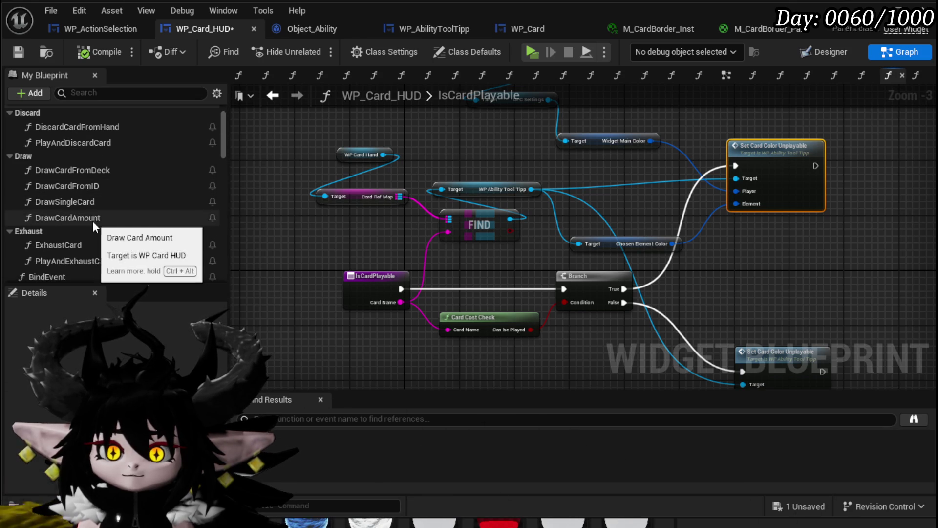
{"action": "double_click", "coordinate": [92, 220]}
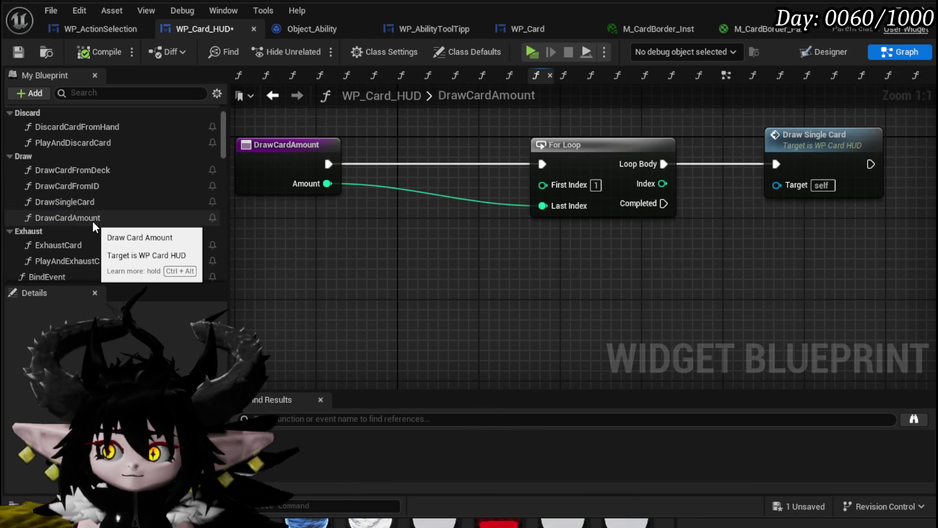
- Inspect DrawCardFromDeck's Update Piles and Is Card Playable calls
{"action": "double_click", "coordinate": [92, 170]}
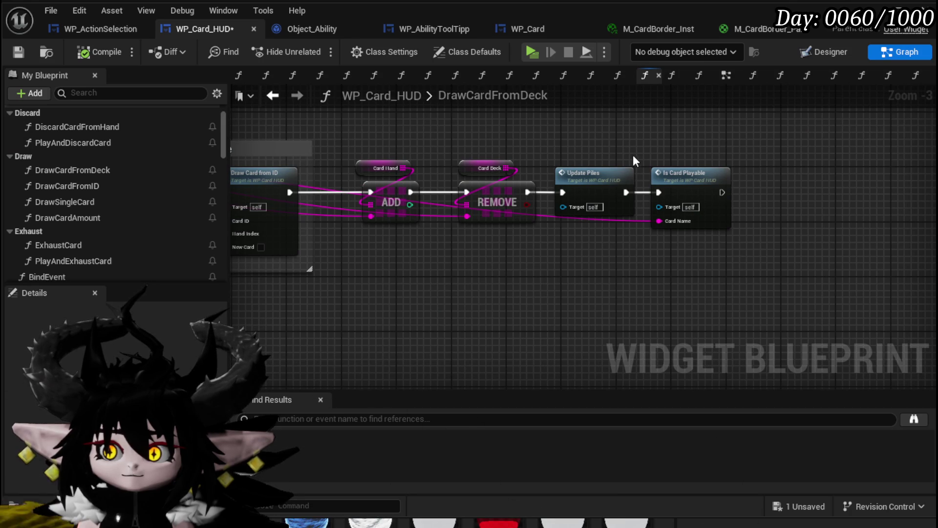
{"action": "left_click_drag", "start_coordinate": [633, 139], "coordinate": [829, 142]}
{"action": "left_click", "coordinate": [657, 121]}
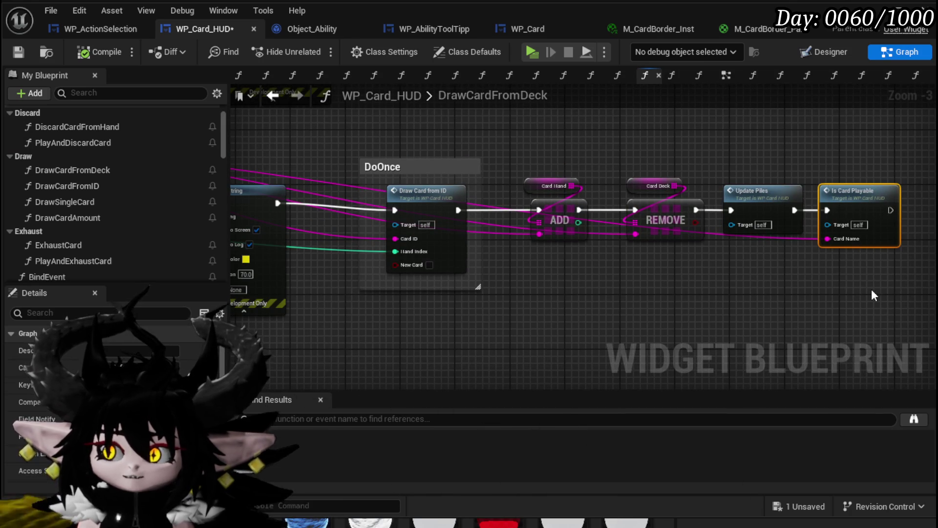
- In DrawCardFromID, place Is Card Playable beside Sound UI, feed it Card ID, and compile-save
{"action": "double_click", "coordinate": [423, 192]}
{"action": "scroll", "coordinate": [445, 293], "scroll_direction": "up", "scroll_amount": 4}
{"action": "mouse_move", "coordinate": [444, 293]}
{"action": "left_mouse_down"}
{"action": "mouse_move", "coordinate": [755, 292]}
{"action": "mouse_move", "coordinate": [322, 298]}
{"action": "left_mouse_up"}
{"action": "left_click_drag", "start_coordinate": [743, 215], "coordinate": [661, 215]}
{"action": "left_click_drag", "start_coordinate": [699, 298], "coordinate": [669, 199]}
{"action": "scroll", "coordinate": [670, 199], "scroll_direction": "down", "scroll_amount": 5}
{"action": "scroll", "coordinate": [551, 290], "scroll_direction": "up", "scroll_amount": 2}
{"action": "mouse_move", "coordinate": [551, 289]}
{"action": "left_mouse_down"}
{"action": "mouse_move", "coordinate": [538, 307]}
{"action": "mouse_move", "coordinate": [563, 309]}
{"action": "mouse_move", "coordinate": [597, 332]}
{"action": "left_mouse_up"}
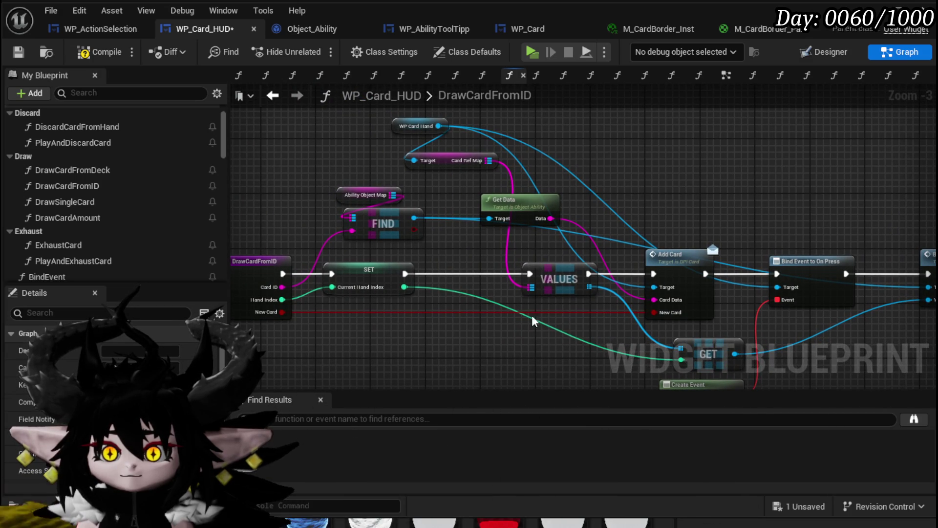
{"action": "mouse_move", "coordinate": [283, 288]}
{"action": "left_mouse_down"}
{"action": "mouse_move", "coordinate": [655, 296]}
{"action": "mouse_move", "coordinate": [700, 331]}
{"action": "left_mouse_up"}
{"action": "mouse_move", "coordinate": [638, 303]}
{"action": "left_mouse_down"}
{"action": "mouse_move", "coordinate": [651, 305]}
{"action": "mouse_move", "coordinate": [635, 302]}
{"action": "left_mouse_up"}
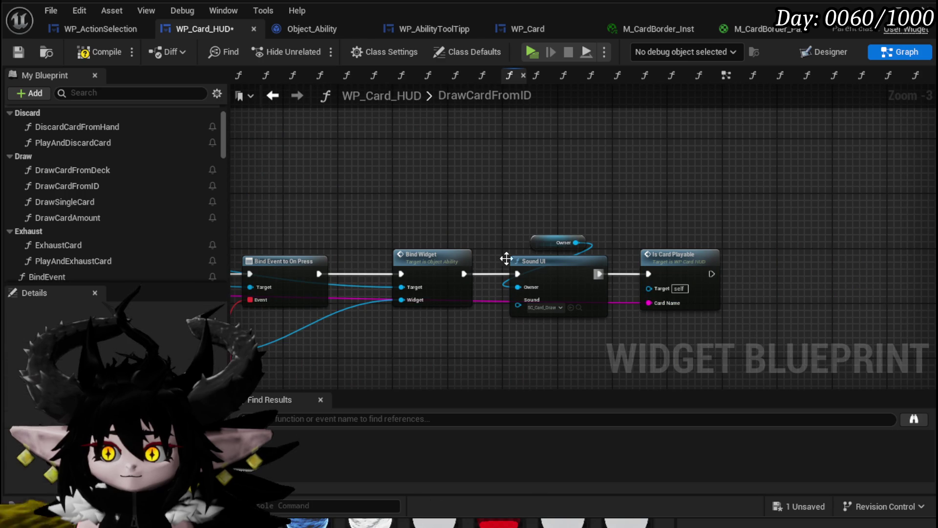
{"action": "left_click", "coordinate": [18, 52]}
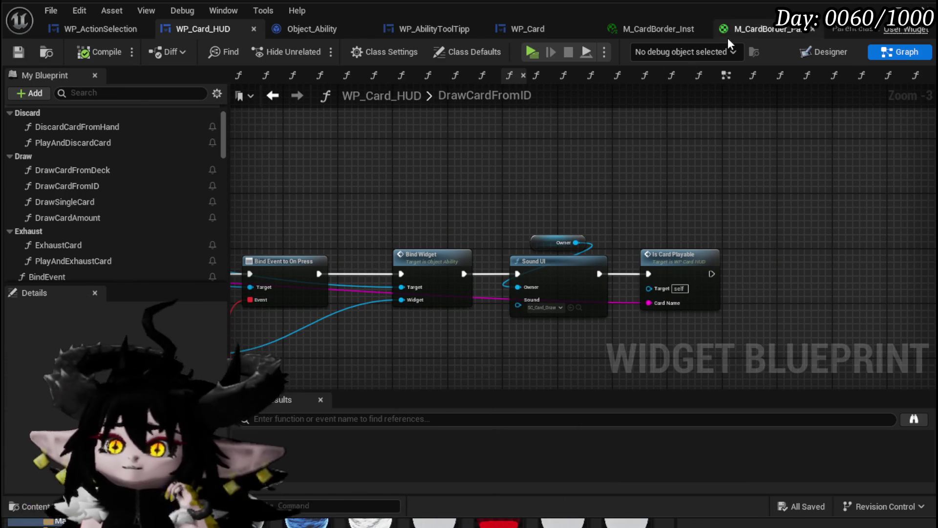
- In WP_AbilityToolTipp's SetCardVisual graph, scroll the variable list and pick Border_MainElement
{"action": "left_click", "coordinate": [421, 30]}
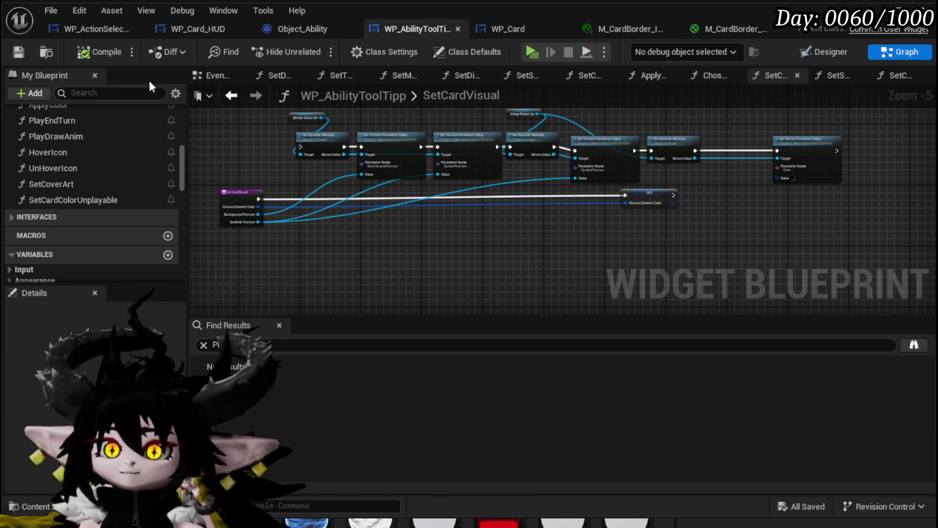
{"action": "scroll", "coordinate": [383, 245], "scroll_direction": "up", "scroll_amount": 3}
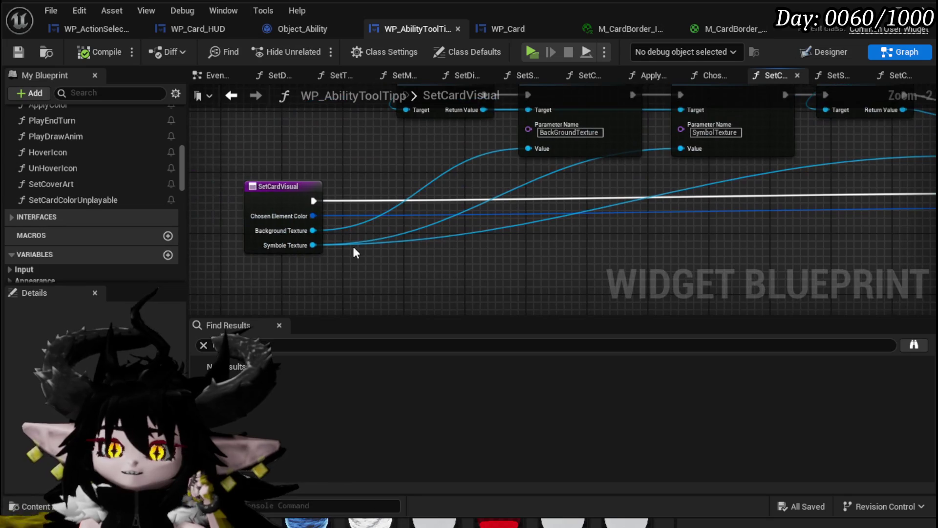
{"action": "mouse_move", "coordinate": [511, 251]}
{"action": "left_mouse_down"}
{"action": "mouse_move", "coordinate": [362, 270]}
{"action": "mouse_move", "coordinate": [399, 297]}
{"action": "mouse_move", "coordinate": [592, 284]}
{"action": "mouse_move", "coordinate": [596, 321]}
{"action": "left_mouse_up"}
{"action": "scroll", "coordinate": [72, 217], "scroll_direction": "down", "scroll_amount": 10}
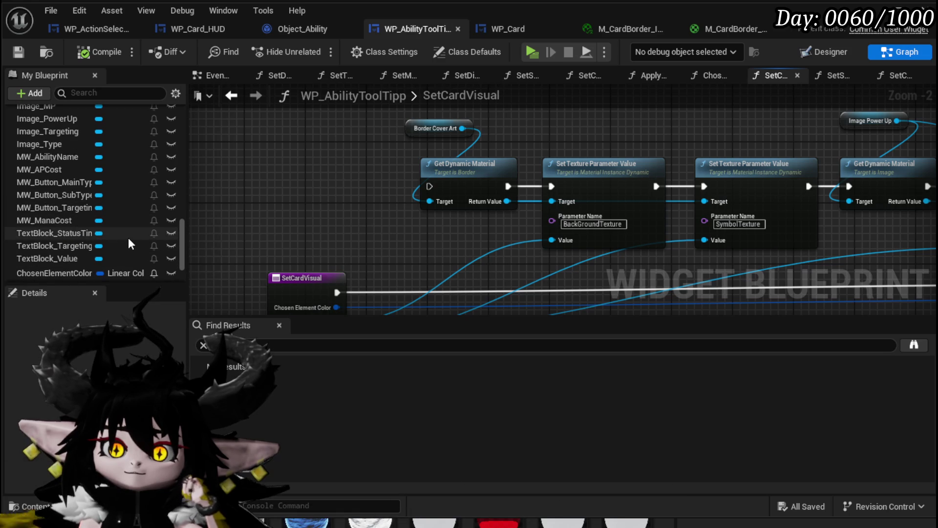
{"action": "scroll", "coordinate": [129, 240], "scroll_direction": "down", "scroll_amount": 3}
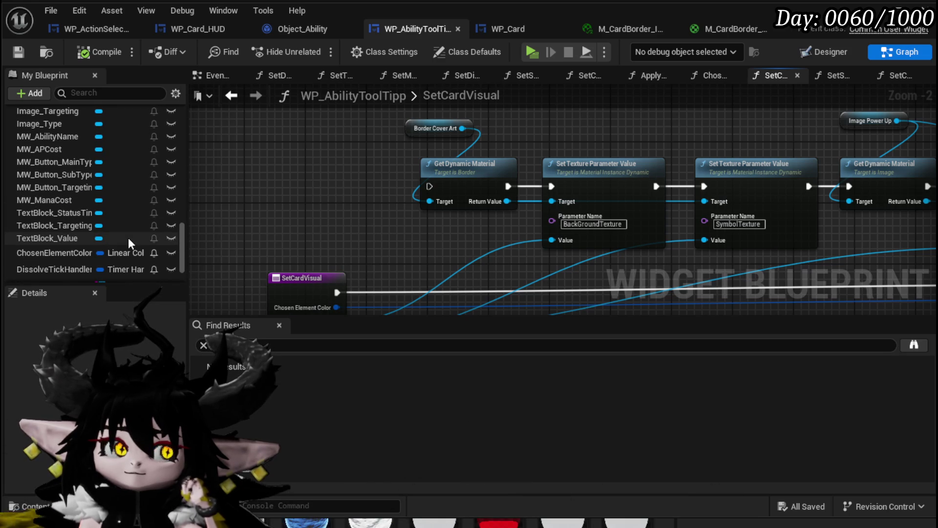
{"action": "scroll", "coordinate": [129, 238], "scroll_direction": "up", "scroll_amount": 2}
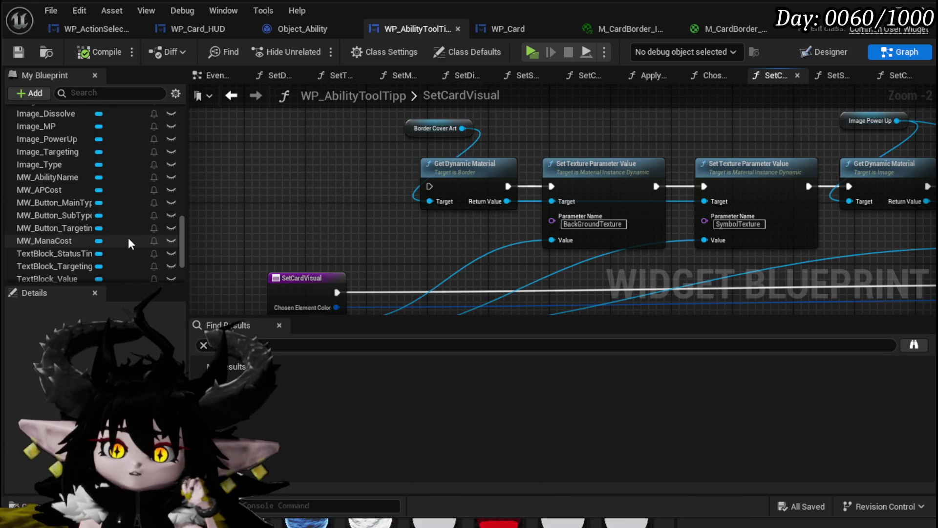
{"action": "scroll", "coordinate": [129, 240], "scroll_direction": "up", "scroll_amount": 4}
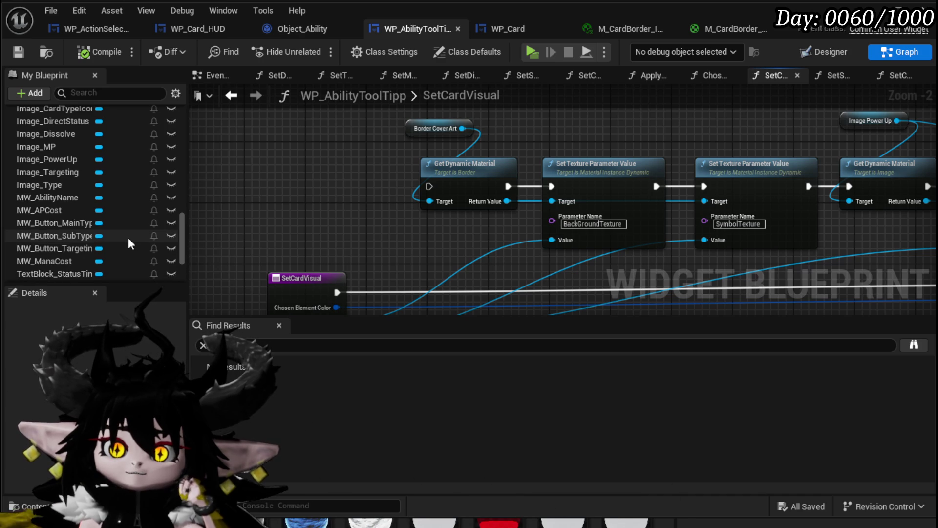
{"action": "scroll", "coordinate": [128, 237], "scroll_direction": "up", "scroll_amount": 3}
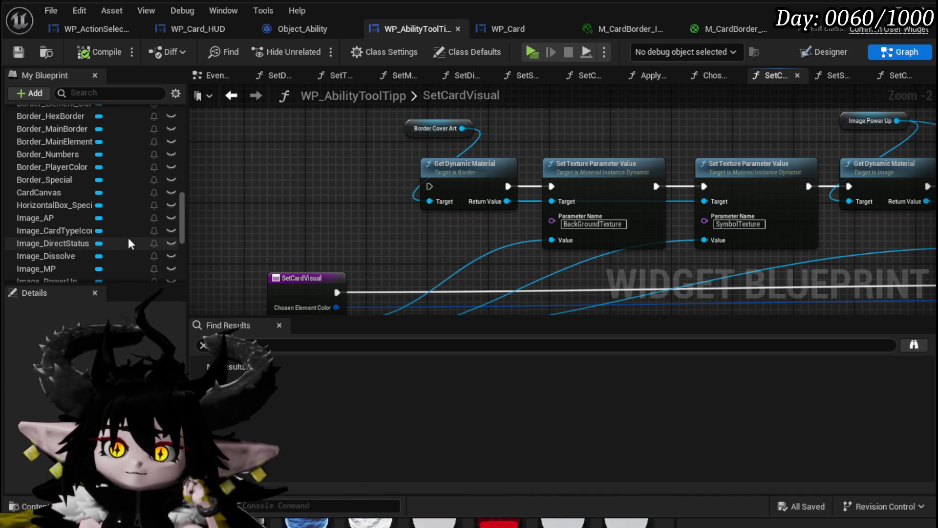
{"action": "scroll", "coordinate": [128, 238], "scroll_direction": "up", "scroll_amount": 3}
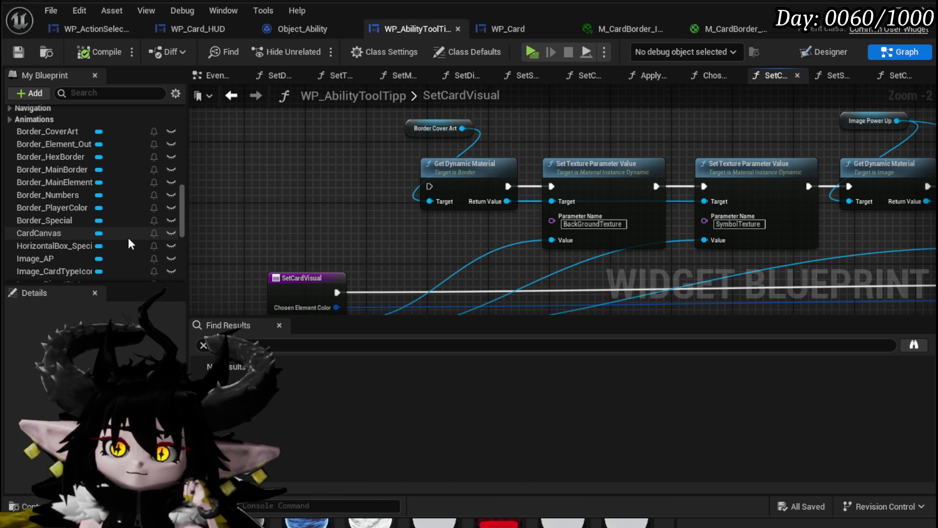
{"action": "left_click", "coordinate": [76, 184]}
- Add a Border_MainElement getter, check its brush, and wire it to Get Dynamic Material's Target
{"action": "left_click_drag", "start_coordinate": [113, 202], "coordinate": [290, 228]}
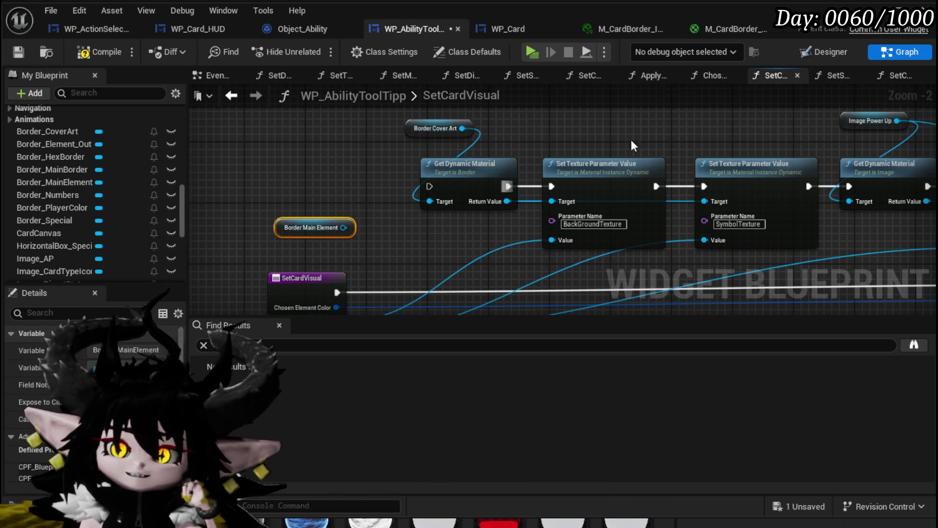
{"action": "left_click", "coordinate": [809, 55]}
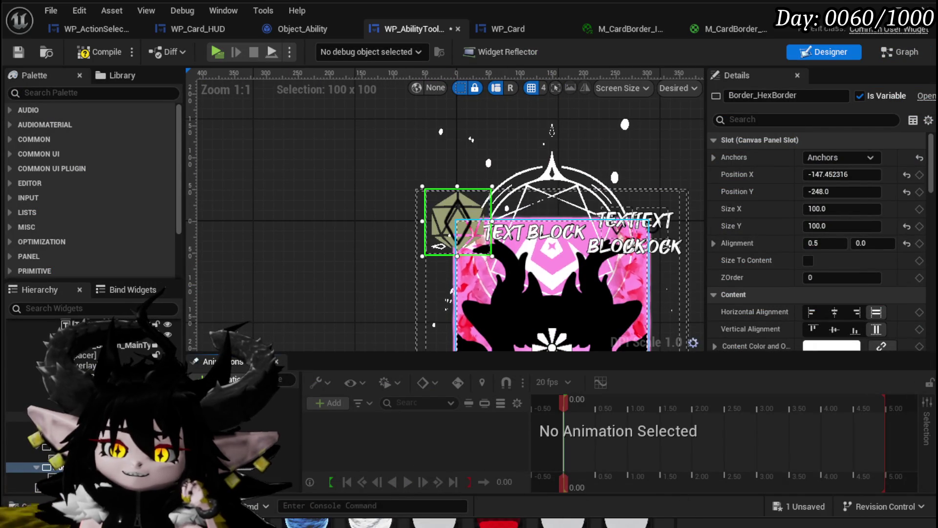
{"action": "scroll", "coordinate": [764, 287], "scroll_direction": "down", "scroll_amount": 10}
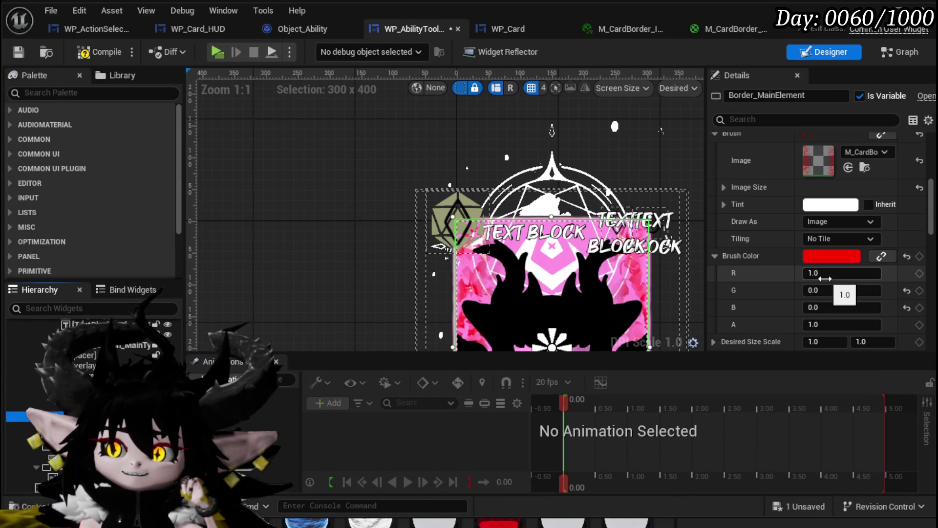
{"action": "left_click", "coordinate": [899, 53]}
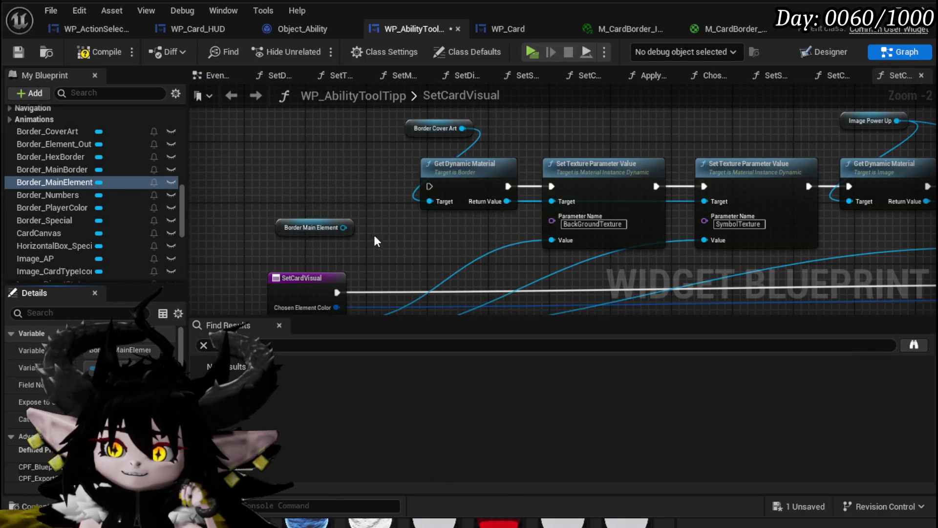
{"action": "left_click_drag", "start_coordinate": [344, 228], "coordinate": [429, 201]}
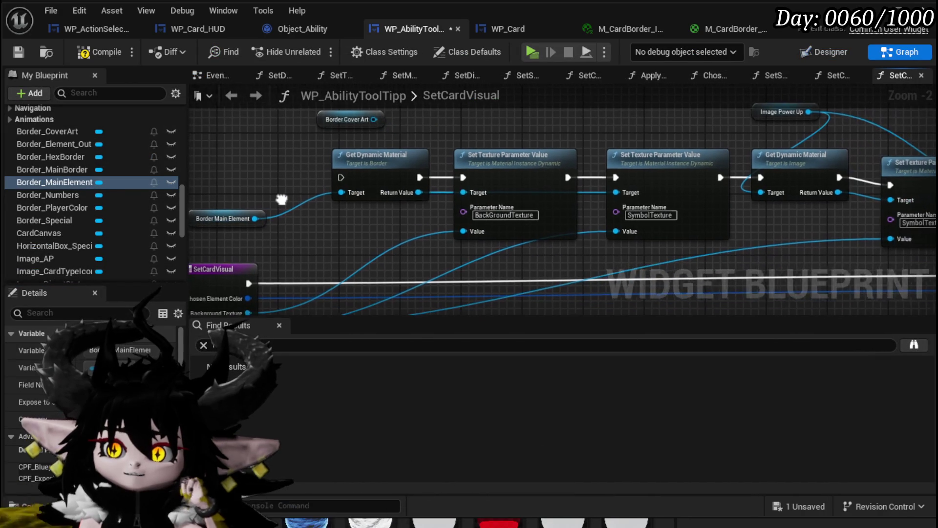
- Pan over the SetCardVisual entry and SymbolTexture nodes, then open M_CardBorder_Panner
{"action": "left_click_drag", "start_coordinate": [280, 199], "coordinate": [301, 165]}
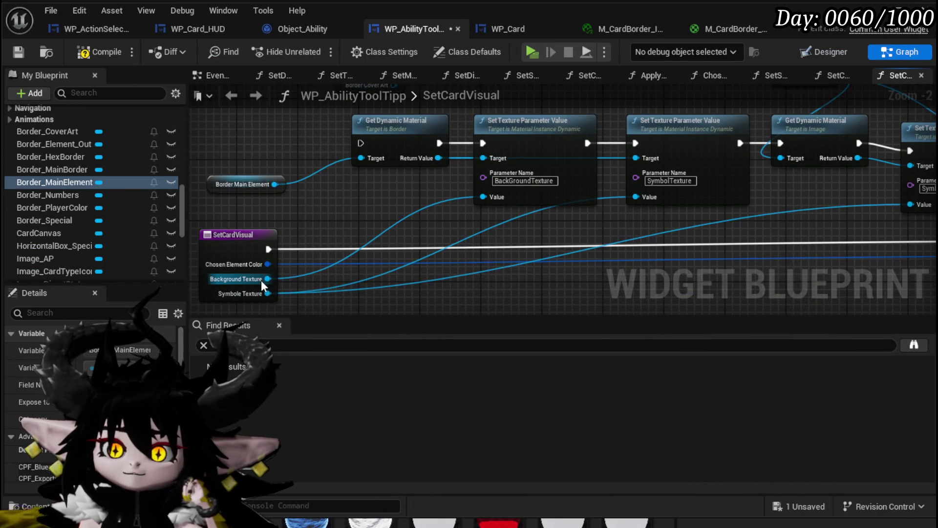
{"action": "left_click_drag", "start_coordinate": [444, 189], "coordinate": [350, 208]}
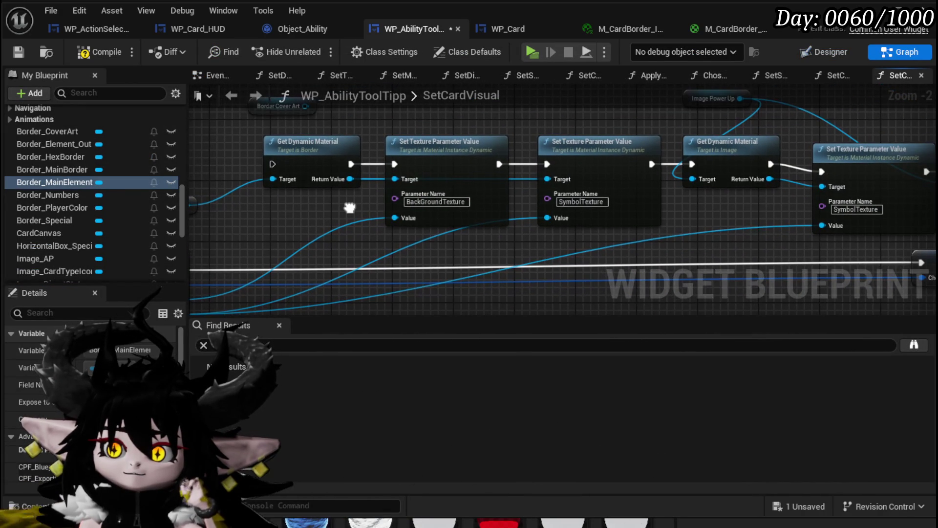
{"action": "left_click", "coordinate": [715, 30]}
{"action": "scroll", "coordinate": [440, 227], "scroll_direction": "up", "scroll_amount": 5}
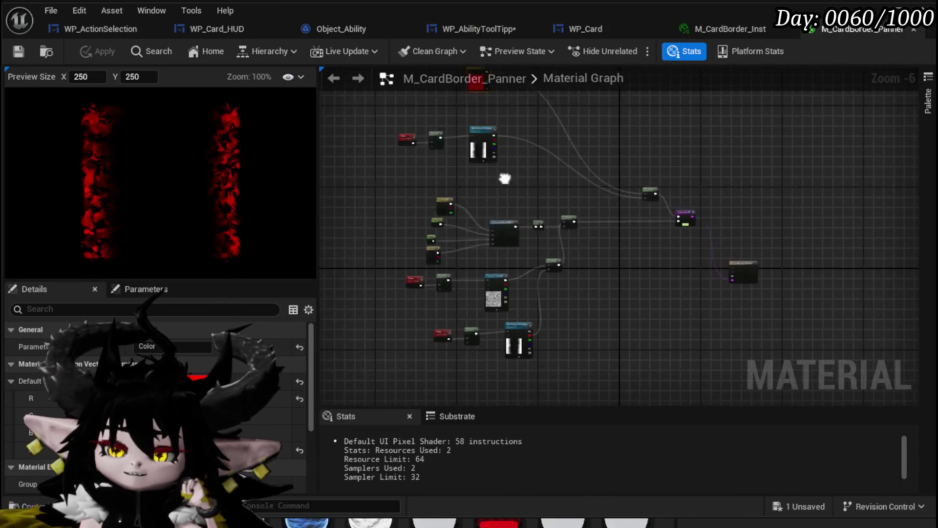
{"action": "scroll", "coordinate": [483, 226], "scroll_direction": "down", "scroll_amount": 3}
{"action": "scroll", "coordinate": [633, 253], "scroll_direction": "up", "scroll_amount": 2}
{"action": "mouse_move", "coordinate": [634, 253]}
{"action": "left_mouse_down"}
{"action": "mouse_move", "coordinate": [601, 133]}
{"action": "mouse_move", "coordinate": [625, 55]}
{"action": "mouse_move", "coordinate": [655, 5]}
{"action": "mouse_move", "coordinate": [606, 269]}
{"action": "mouse_move", "coordinate": [572, 200]}
{"action": "mouse_move", "coordinate": [371, 101]}
{"action": "left_mouse_up"}
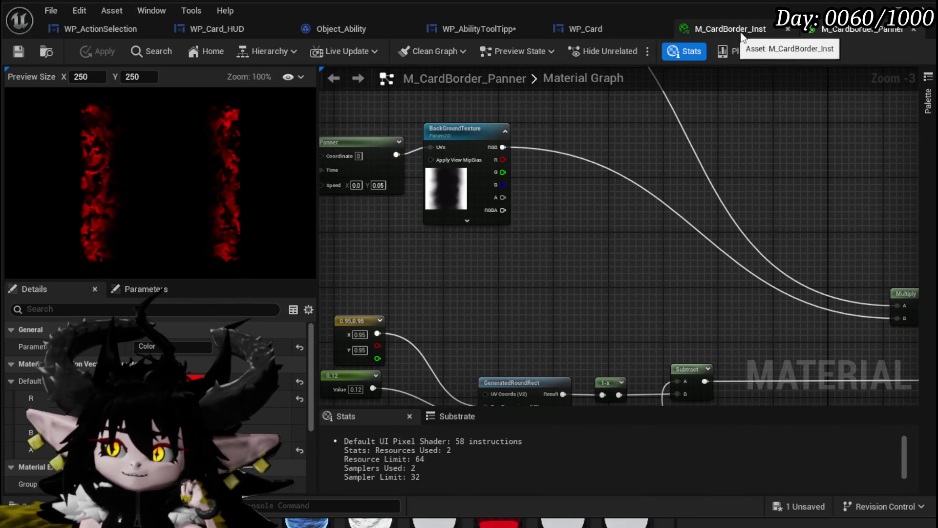
{"action": "left_click", "coordinate": [462, 30]}
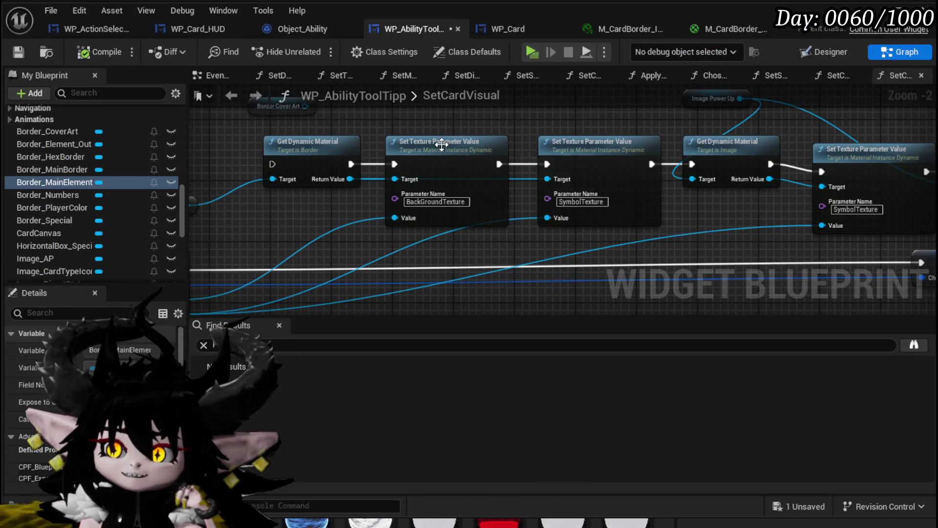
- Chain SetCardVisual into Get Dynamic Material, Set Texture Parameter Value, then SET Chosen Element Color
{"action": "left_click_drag", "start_coordinate": [629, 137], "coordinate": [377, 151]}
{"action": "scroll", "coordinate": [400, 153], "scroll_direction": "down", "scroll_amount": 1}
{"action": "left_click_drag", "start_coordinate": [386, 234], "coordinate": [640, 223]}
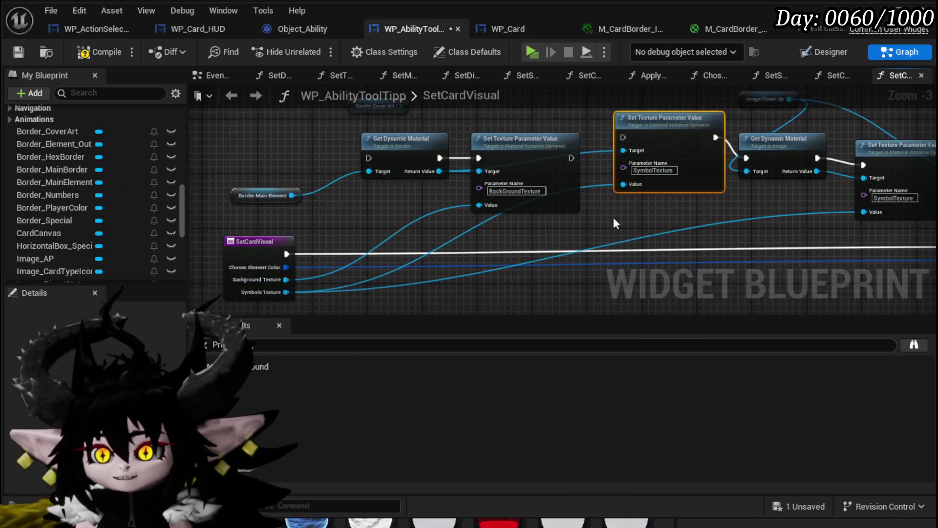
{"action": "left_click", "coordinate": [390, 168]}
{"action": "left_click", "coordinate": [487, 157], "text": "ctrl"}
{"action": "mouse_move", "coordinate": [487, 157]}
{"action": "left_mouse_down"}
{"action": "mouse_move", "coordinate": [574, 277]}
{"action": "mouse_move", "coordinate": [589, 274]}
{"action": "mouse_move", "coordinate": [569, 223]}
{"action": "left_mouse_up"}
{"action": "left_click_drag", "start_coordinate": [247, 219], "coordinate": [418, 221]}
{"action": "mouse_move", "coordinate": [619, 221]}
{"action": "left_mouse_down"}
{"action": "mouse_move", "coordinate": [477, 221]}
{"action": "mouse_move", "coordinate": [783, 221]}
{"action": "left_mouse_up"}
{"action": "left_click_drag", "start_coordinate": [806, 217], "coordinate": [572, 223]}
- Tidy the Border Main Element node and compile the WP_AbilityToolTipp blueprint
{"action": "scroll", "coordinate": [511, 151], "scroll_direction": "up", "scroll_amount": 1}
{"action": "left_click", "coordinate": [547, 162]}
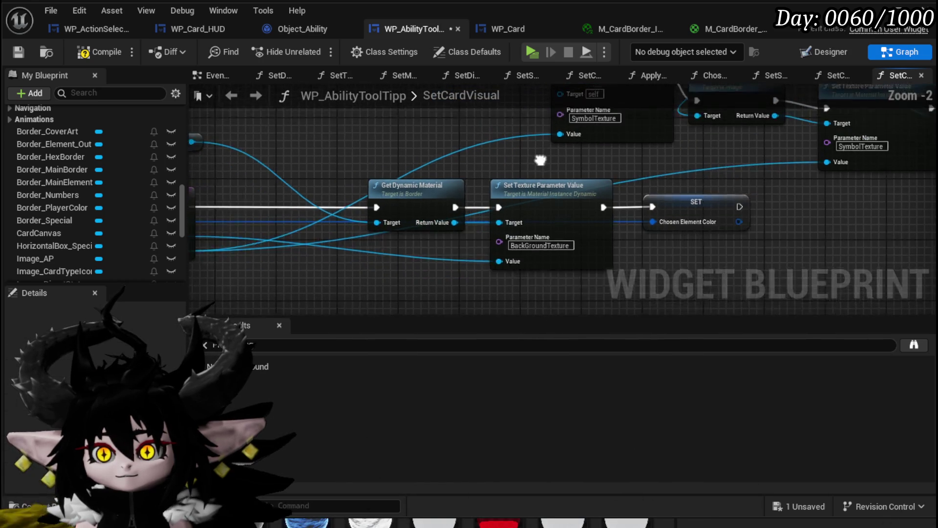
{"action": "scroll", "coordinate": [489, 186], "scroll_direction": "down", "scroll_amount": 3}
{"action": "scroll", "coordinate": [484, 193], "scroll_direction": "up", "scroll_amount": 2}
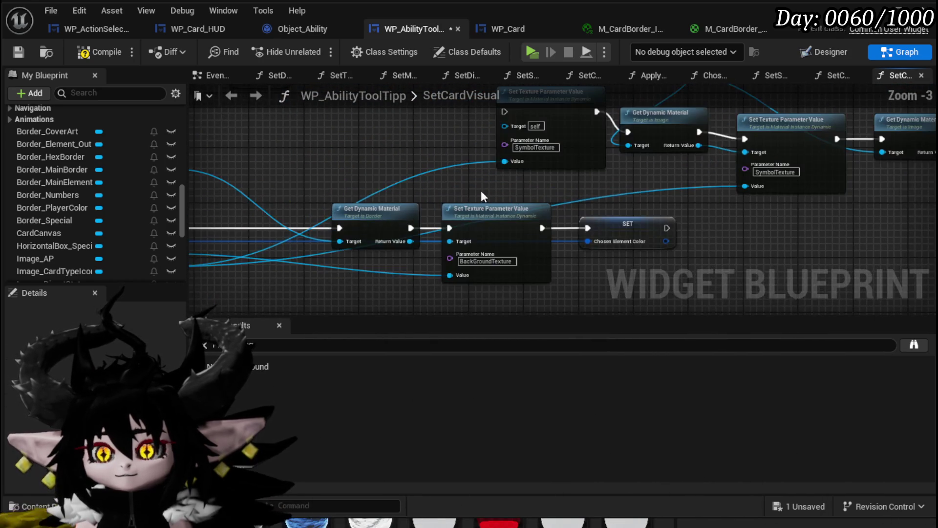
{"action": "left_click_drag", "start_coordinate": [481, 191], "coordinate": [330, 162]}
{"action": "left_click_drag", "start_coordinate": [434, 180], "coordinate": [442, 180]}
{"action": "left_click", "coordinate": [335, 153]}
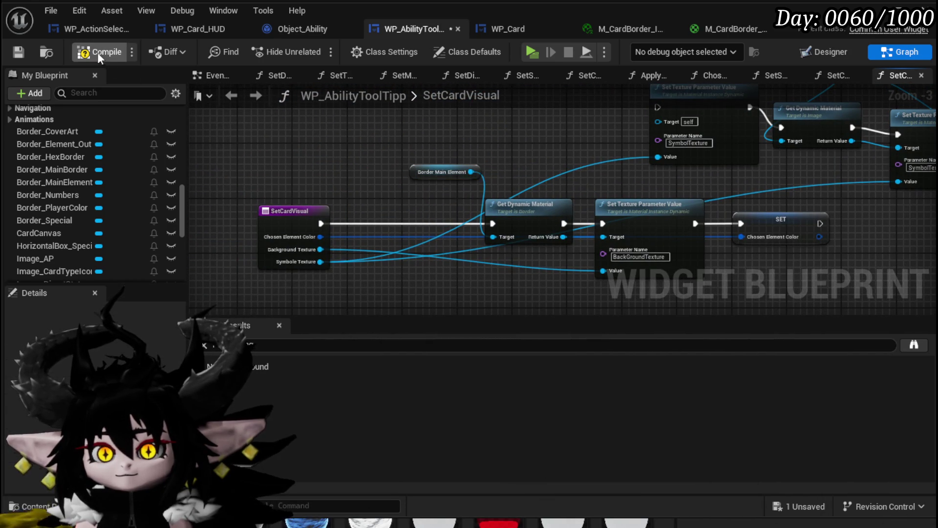
{"action": "left_click", "coordinate": [12, 52]}
{"action": "scroll", "coordinate": [109, 190], "scroll_direction": "up", "scroll_amount": 10}
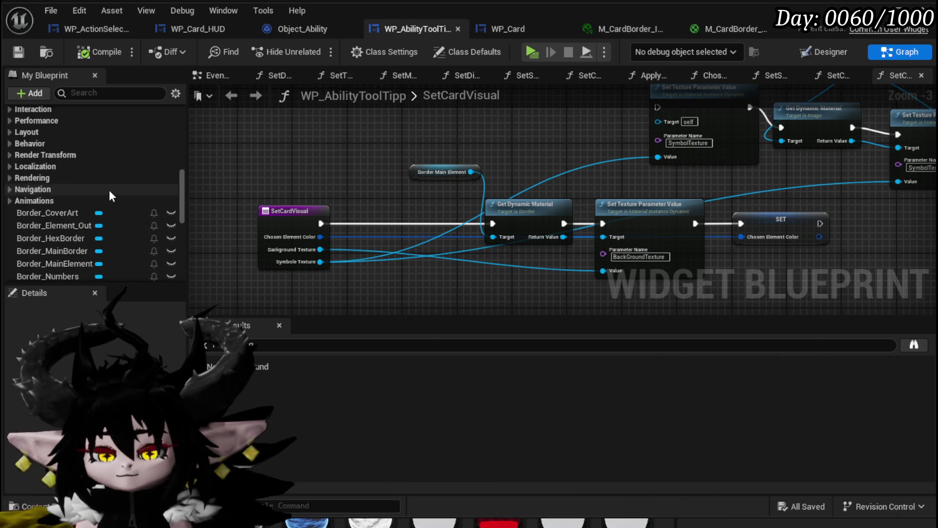
{"action": "left_click", "coordinate": [765, 237]}
{"action": "scroll", "coordinate": [766, 236], "scroll_direction": "up", "scroll_amount": 2}
{"action": "type", "text": "sen"}
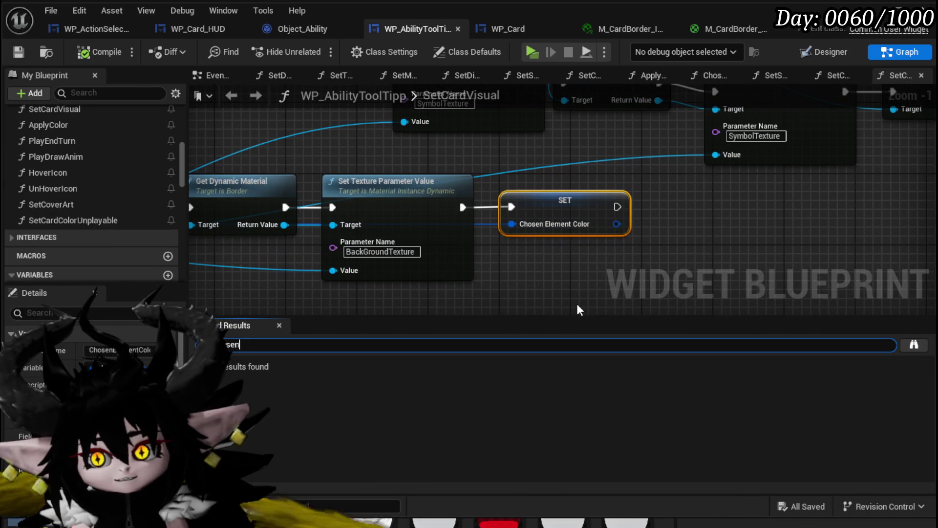
- Search 'Element Color' and step through each Chosen Element Color usage in Find Results
{"action": "type", "text": "Element C"}
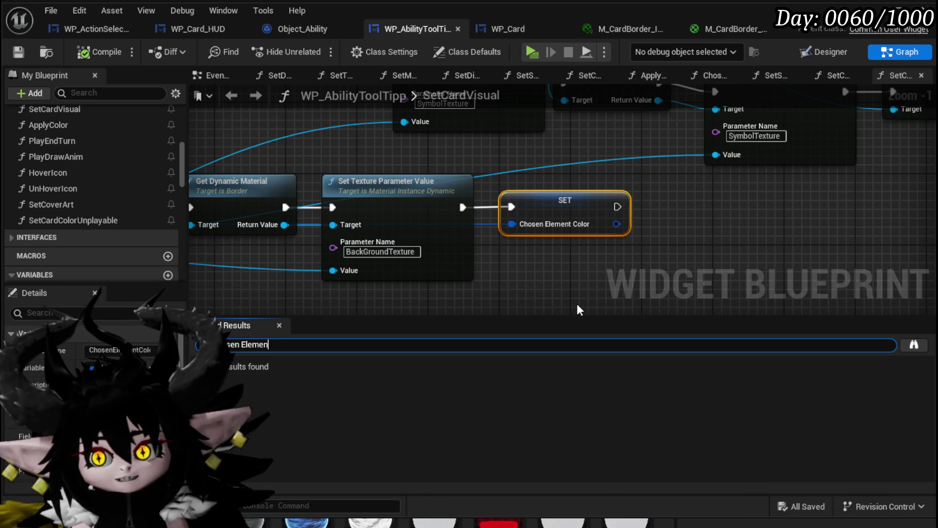
{"action": "type", "text": "olor"}
{"action": "key", "text": "Return"}
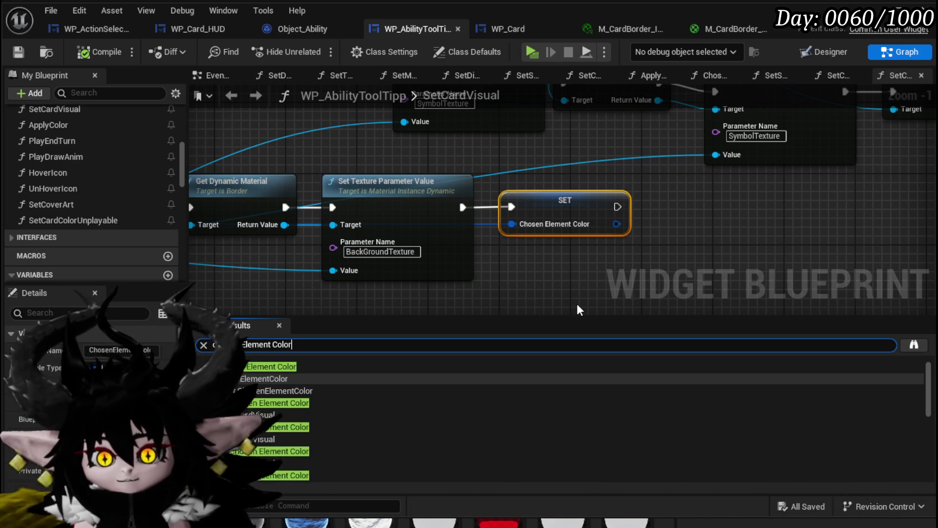
{"action": "left_click", "coordinate": [269, 405]}
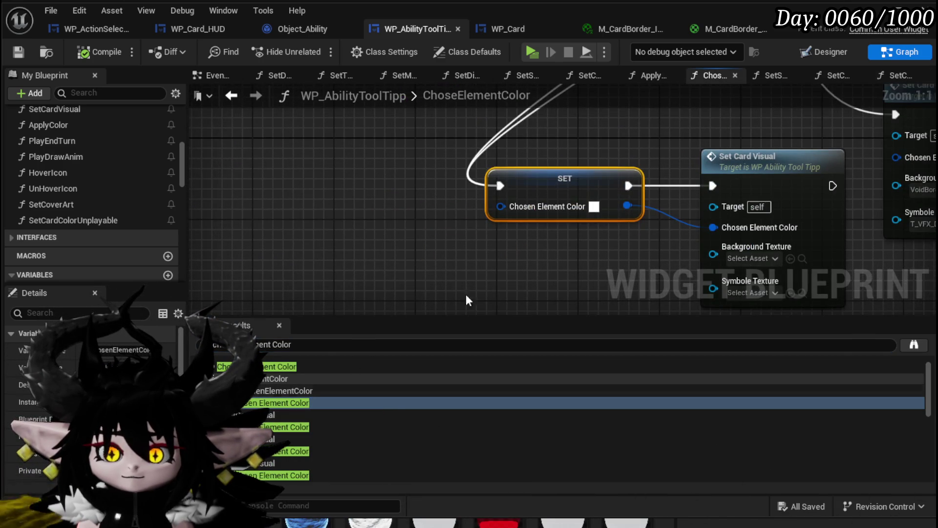
{"action": "scroll", "coordinate": [428, 309], "scroll_direction": "down", "scroll_amount": 4}
{"action": "left_click", "coordinate": [278, 427]}
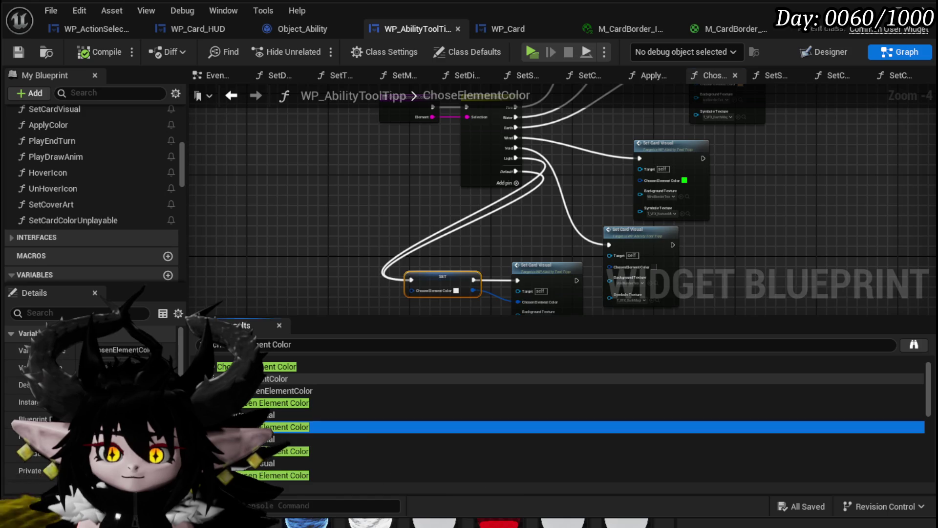
{"action": "scroll", "coordinate": [257, 410], "scroll_direction": "down", "scroll_amount": 3}
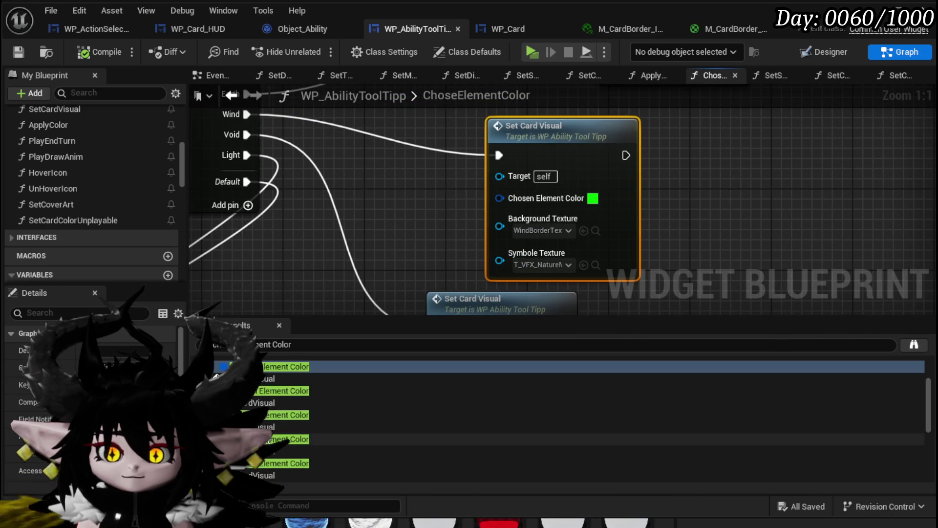
{"action": "scroll", "coordinate": [257, 411], "scroll_direction": "down", "scroll_amount": 5}
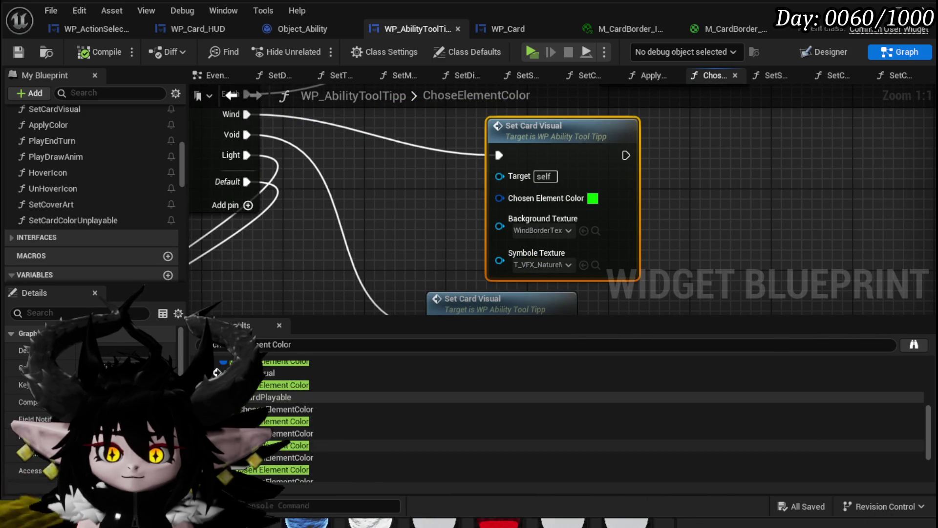
{"action": "left_click", "coordinate": [260, 421]}
- Review the UpdateCardPlayable comparison and Branch logic, then save the blueprint
{"action": "scroll", "coordinate": [443, 210], "scroll_direction": "down", "scroll_amount": 4}
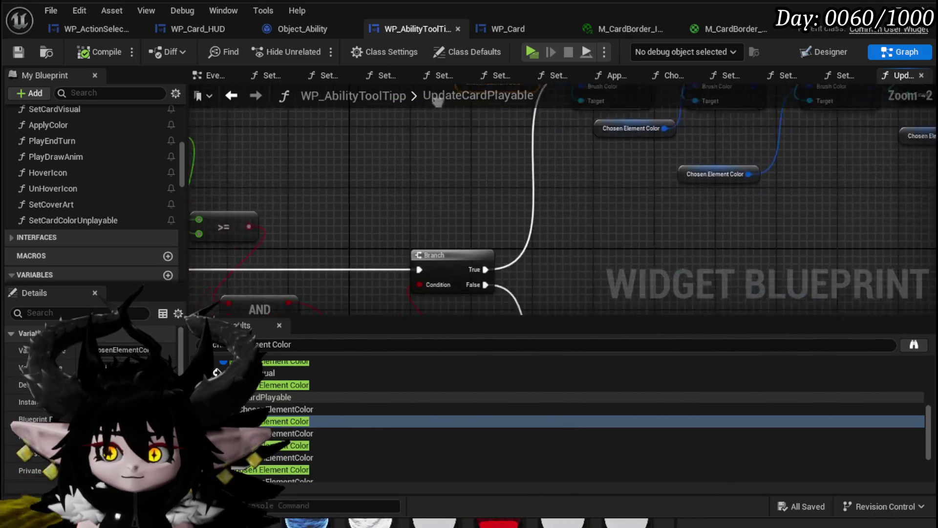
{"action": "scroll", "coordinate": [443, 210], "scroll_direction": "up", "scroll_amount": 1}
{"action": "mouse_move", "coordinate": [443, 210]}
{"action": "left_mouse_down"}
{"action": "mouse_move", "coordinate": [607, 188]}
{"action": "mouse_move", "coordinate": [276, 295]}
{"action": "left_mouse_up"}
{"action": "mouse_move", "coordinate": [302, 288]}
{"action": "left_mouse_down"}
{"action": "mouse_move", "coordinate": [218, 209]}
{"action": "mouse_move", "coordinate": [336, 188]}
{"action": "mouse_move", "coordinate": [645, 187]}
{"action": "mouse_move", "coordinate": [666, 201]}
{"action": "left_mouse_up"}
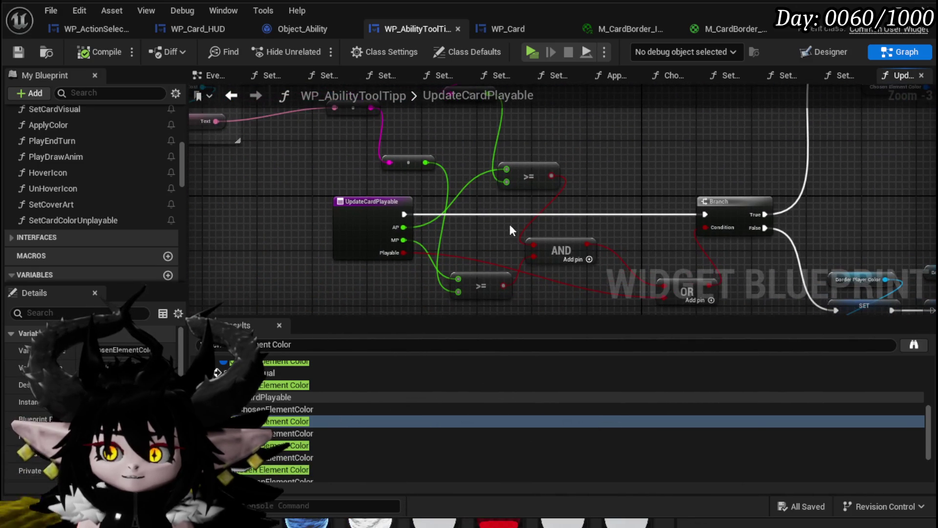
{"action": "mouse_move", "coordinate": [318, 230]}
{"action": "left_mouse_down"}
{"action": "mouse_move", "coordinate": [144, 227]}
{"action": "mouse_move", "coordinate": [82, 156]}
{"action": "mouse_move", "coordinate": [251, 254]}
{"action": "left_mouse_up"}
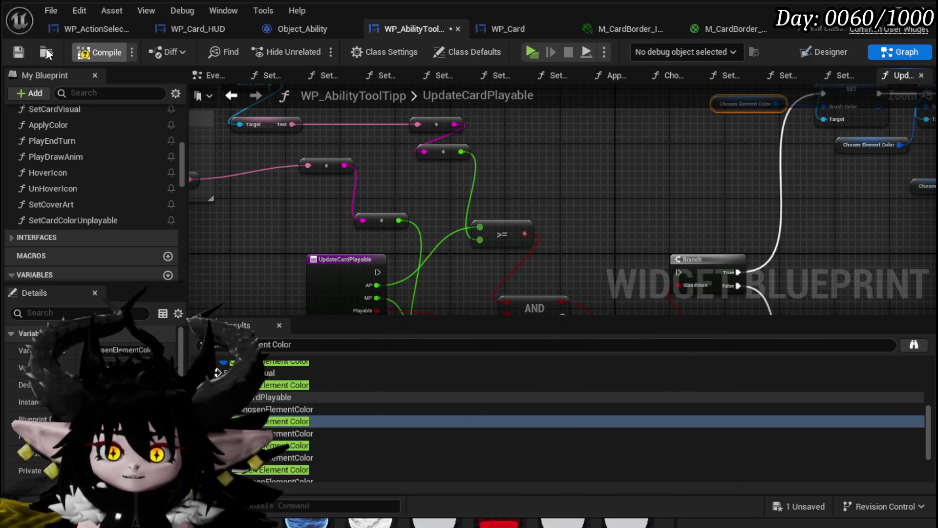
{"action": "left_click", "coordinate": [18, 52]}
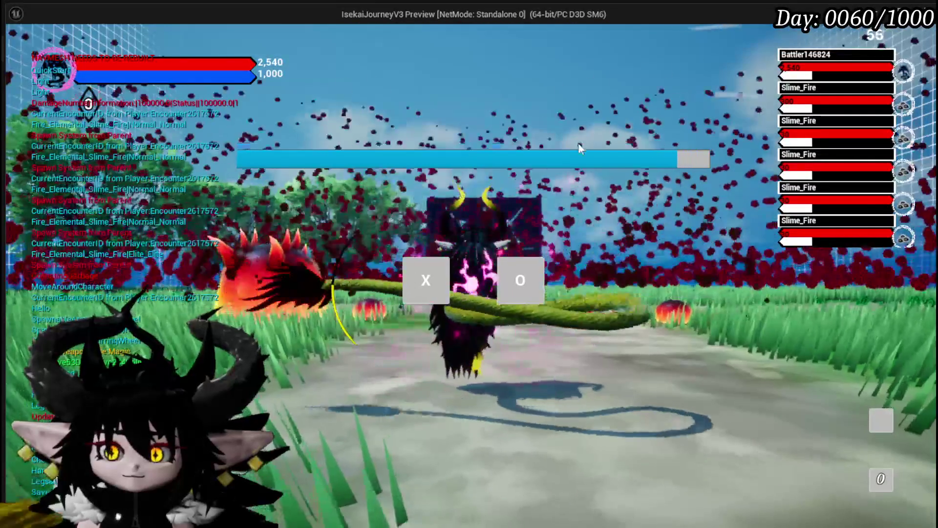
{"action": "left_click", "coordinate": [405, 277]}
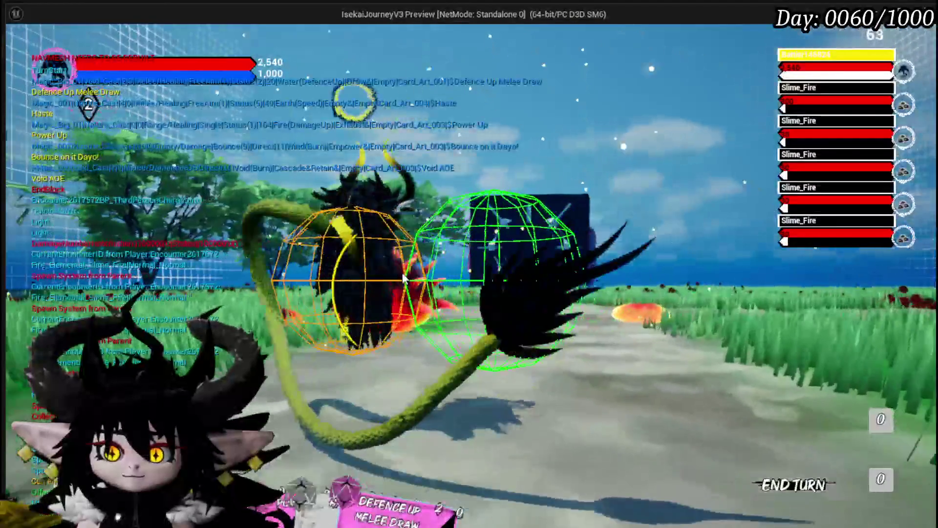
{"action": "mouse_move", "coordinate": [391, 440]}
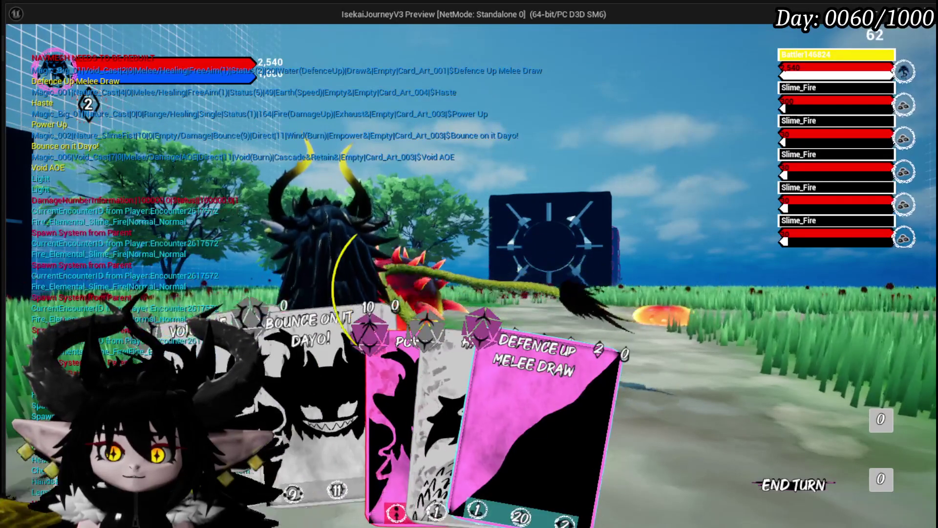
{"action": "key", "text": "space"}
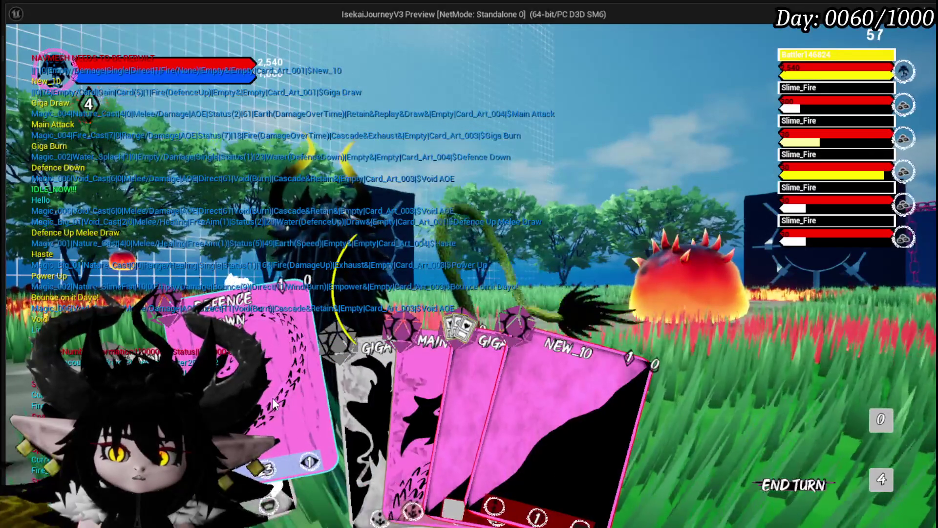
{"action": "key", "text": "Escape"}
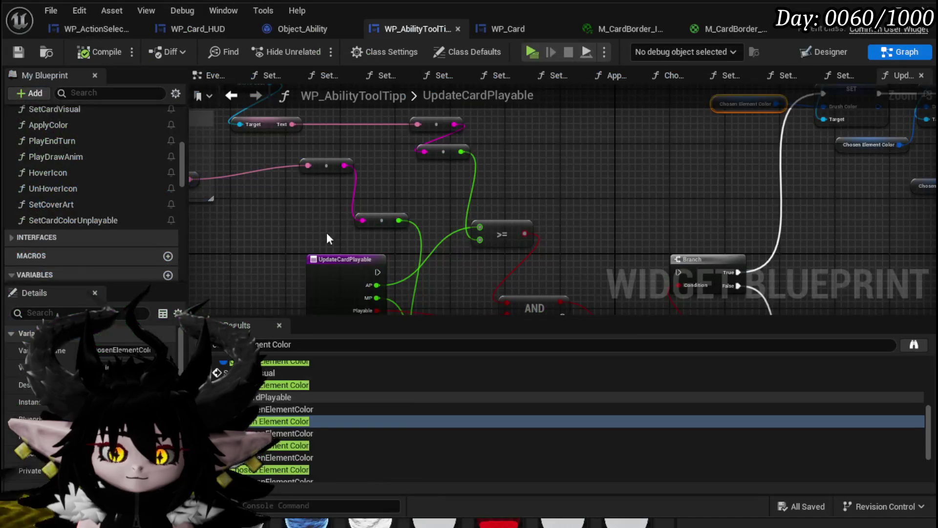
- Open SetCardColorUnplayable and rearrange the border variable nodes and Set Brush Color
{"action": "double_click", "coordinate": [80, 220]}
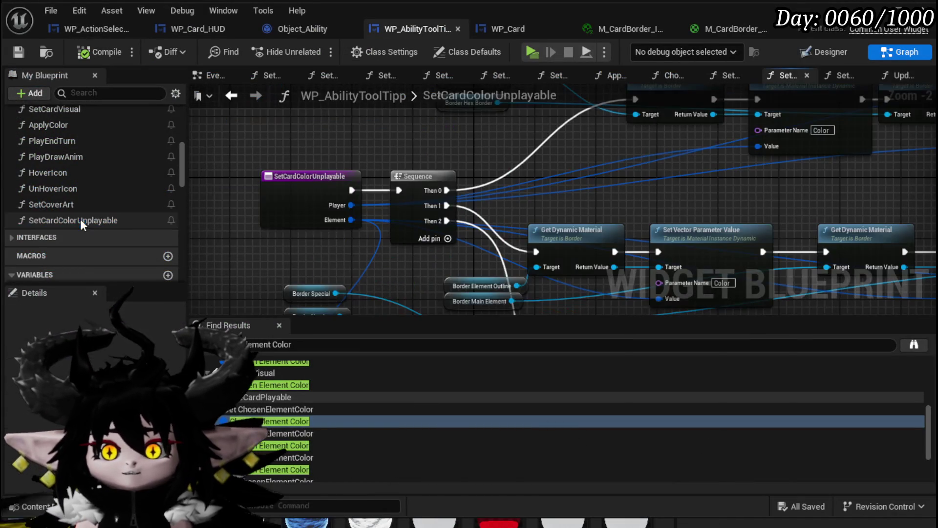
{"action": "mouse_move", "coordinate": [493, 242]}
{"action": "left_mouse_down"}
{"action": "mouse_move", "coordinate": [450, 210]}
{"action": "mouse_move", "coordinate": [439, 294]}
{"action": "mouse_move", "coordinate": [407, 156]}
{"action": "mouse_move", "coordinate": [453, 242]}
{"action": "mouse_move", "coordinate": [469, 301]}
{"action": "left_mouse_up"}
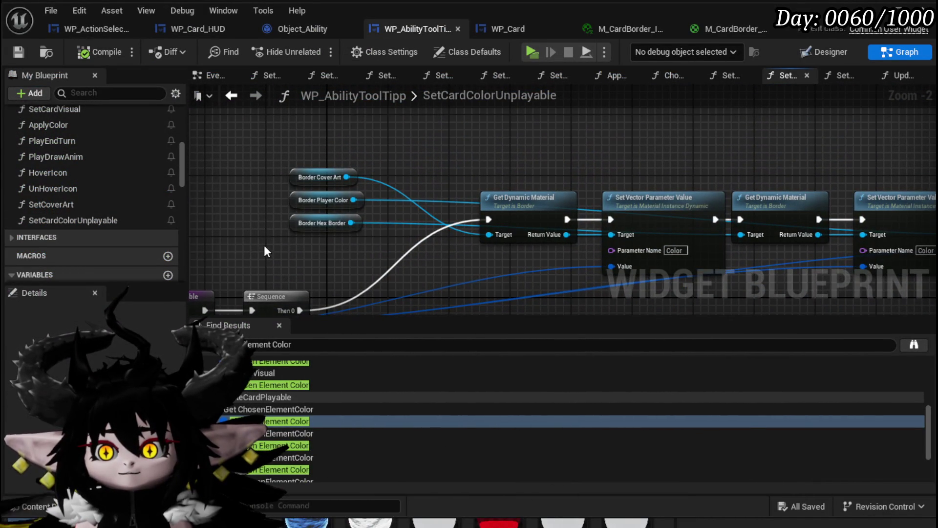
{"action": "left_click_drag", "start_coordinate": [306, 201], "coordinate": [296, 126]}
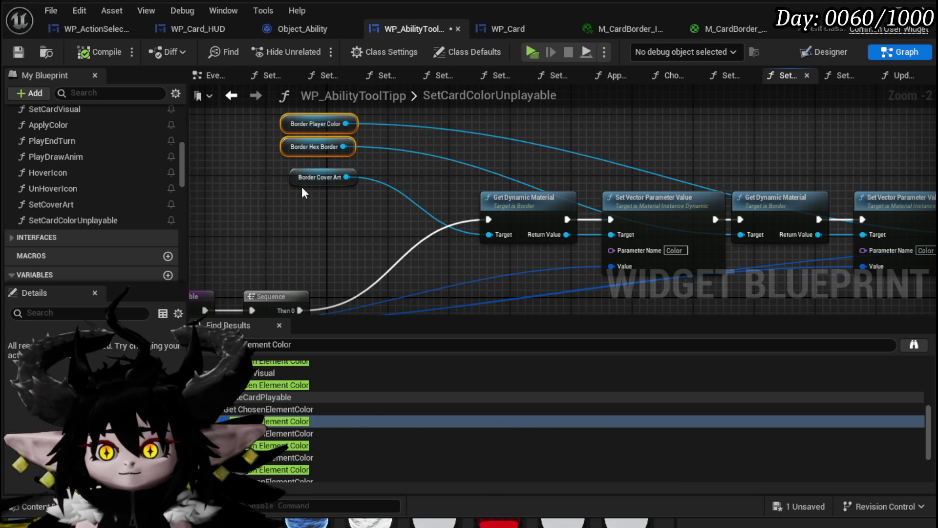
{"action": "left_click_drag", "start_coordinate": [533, 145], "coordinate": [252, 132]}
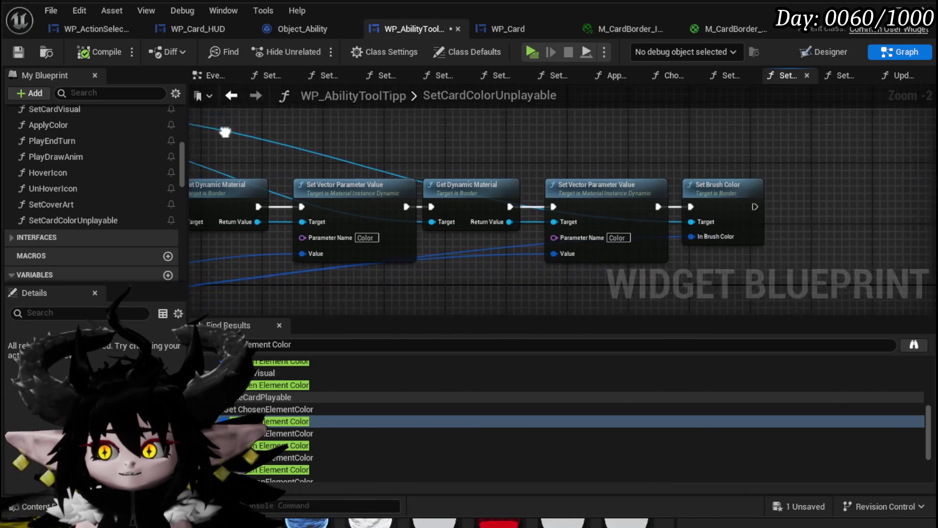
{"action": "left_click_drag", "start_coordinate": [748, 185], "coordinate": [891, 185]}
{"action": "left_click_drag", "start_coordinate": [767, 226], "coordinate": [466, 164]}
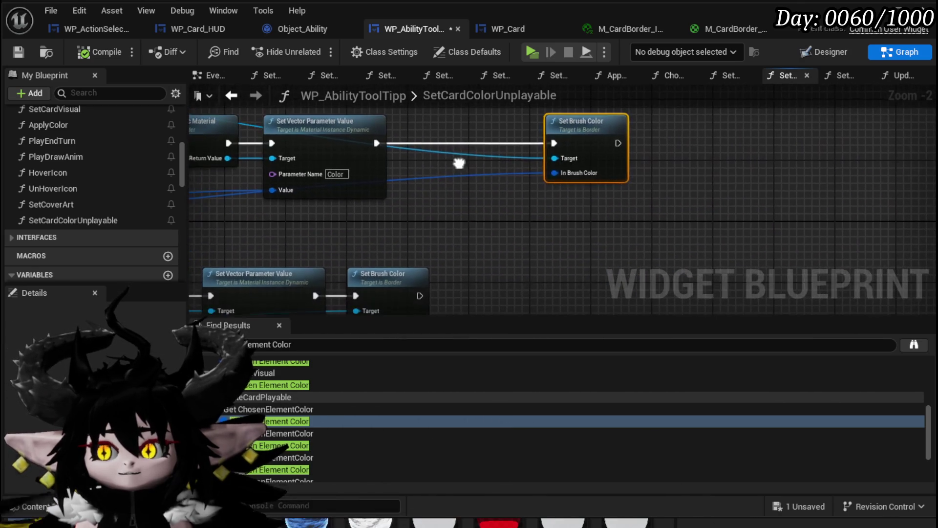
{"action": "scroll", "coordinate": [566, 184], "scroll_direction": "down", "scroll_amount": 2}
- Paste the Break Color/Make Color pair (alpha 0.5) and wire it into Set Brush Color's In Brush Color
{"action": "left_click_drag", "start_coordinate": [202, 261], "coordinate": [300, 220]}
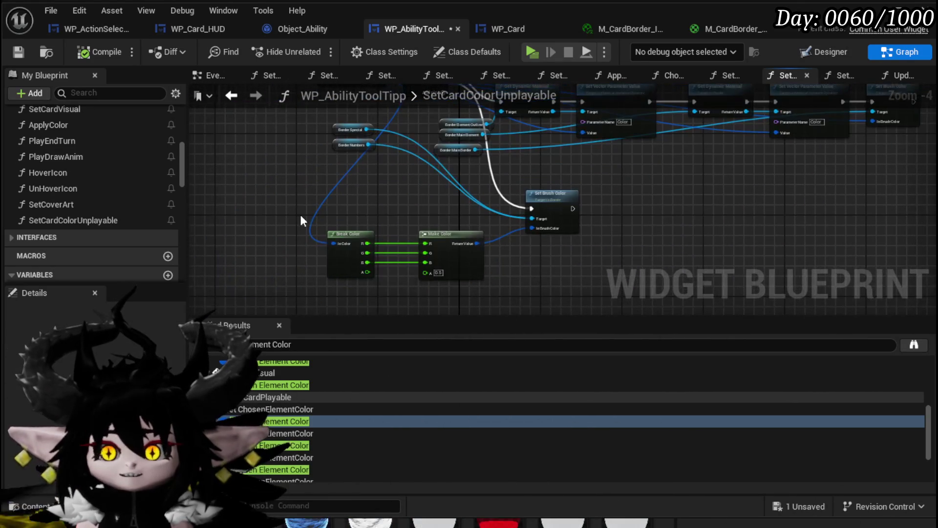
{"action": "mouse_move", "coordinate": [561, 272]}
{"action": "left_mouse_down"}
{"action": "mouse_move", "coordinate": [440, 293]}
{"action": "mouse_move", "coordinate": [473, 196]}
{"action": "mouse_move", "coordinate": [460, 195]}
{"action": "left_mouse_up"}
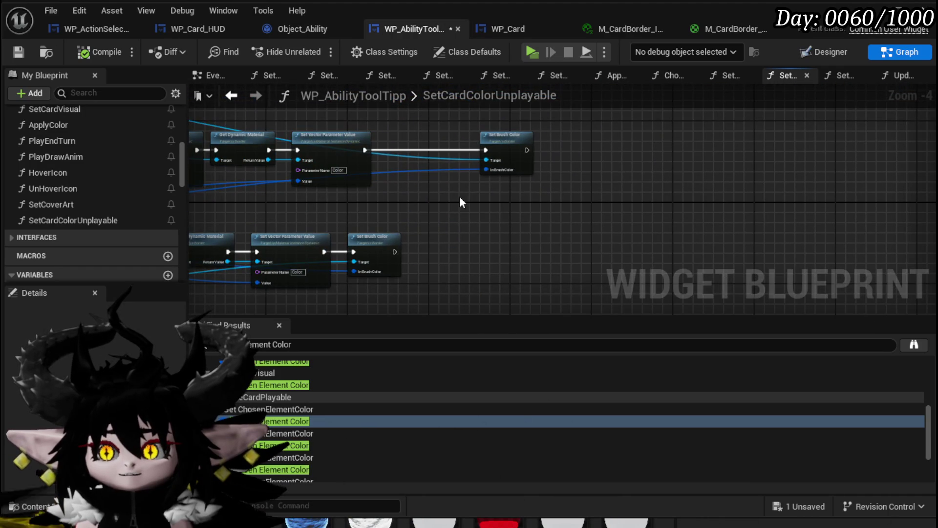
{"action": "key", "text": "ctrl+v"}
{"action": "mouse_move", "coordinate": [558, 206]}
{"action": "left_mouse_down"}
{"action": "mouse_move", "coordinate": [488, 175]}
{"action": "mouse_move", "coordinate": [609, 145]}
{"action": "left_mouse_up"}
{"action": "left_click", "coordinate": [504, 142], "text": "ctrl"}
{"action": "left_click", "coordinate": [541, 193]}
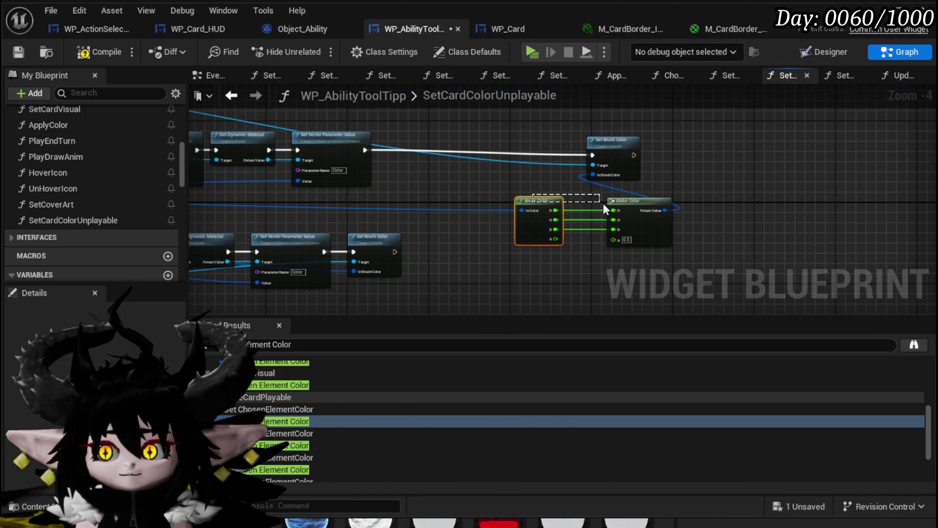
{"action": "left_click_drag", "start_coordinate": [641, 207], "coordinate": [575, 198]}
{"action": "left_click_drag", "start_coordinate": [471, 192], "coordinate": [512, 191]}
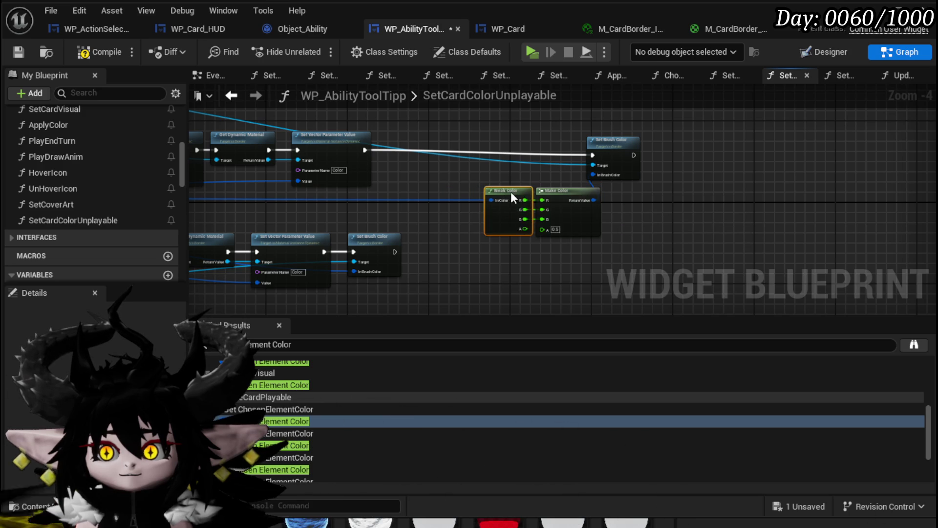
- Move Border Main Element aside and pan back along the chain to the function's entry
{"action": "scroll", "coordinate": [517, 181], "scroll_direction": "up", "scroll_amount": 3}
{"action": "left_click", "coordinate": [518, 181]}
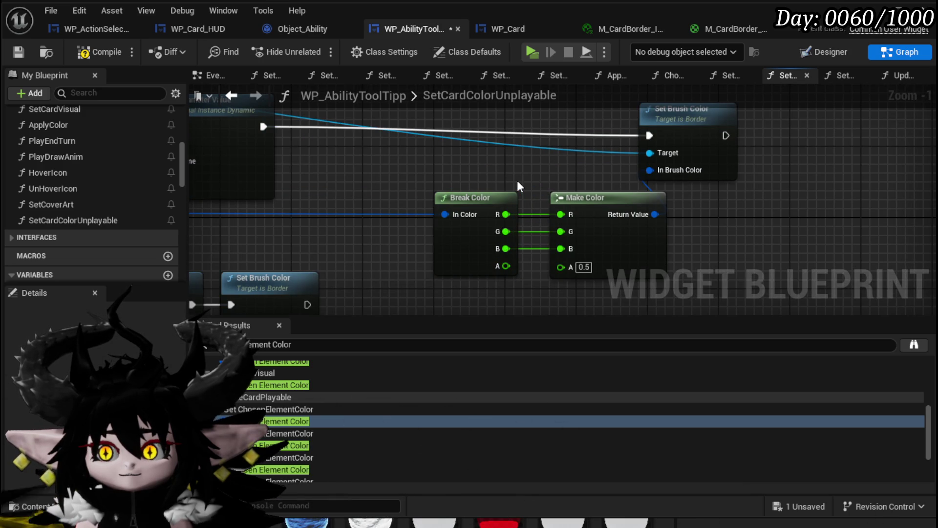
{"action": "scroll", "coordinate": [516, 182], "scroll_direction": "down", "scroll_amount": 3}
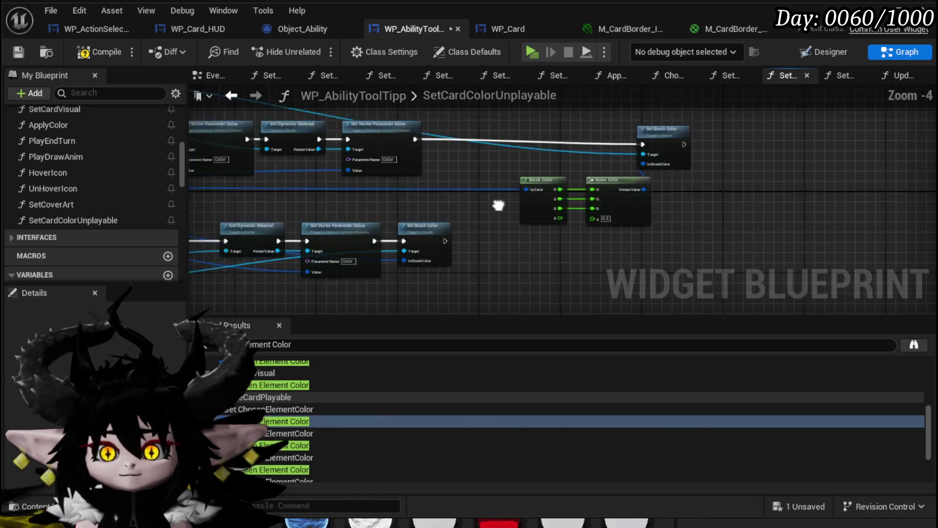
{"action": "scroll", "coordinate": [348, 279], "scroll_direction": "up", "scroll_amount": 3}
{"action": "scroll", "coordinate": [348, 279], "scroll_direction": "up", "scroll_amount": 1}
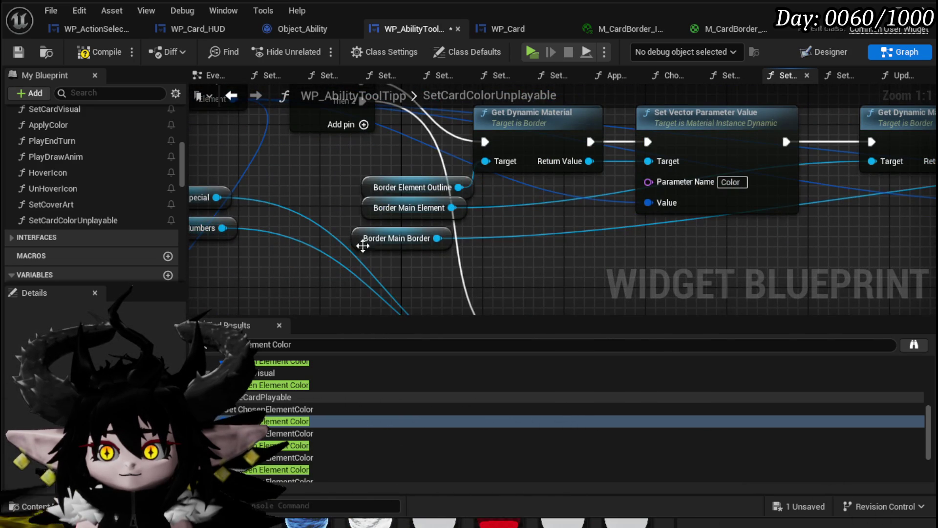
{"action": "mouse_move", "coordinate": [379, 215]}
{"action": "left_mouse_down"}
{"action": "mouse_move", "coordinate": [340, 215]}
{"action": "mouse_move", "coordinate": [599, 276]}
{"action": "mouse_move", "coordinate": [817, 275]}
{"action": "mouse_move", "coordinate": [345, 241]}
{"action": "left_mouse_up"}
{"action": "left_click_drag", "start_coordinate": [567, 230], "coordinate": [473, 260]}
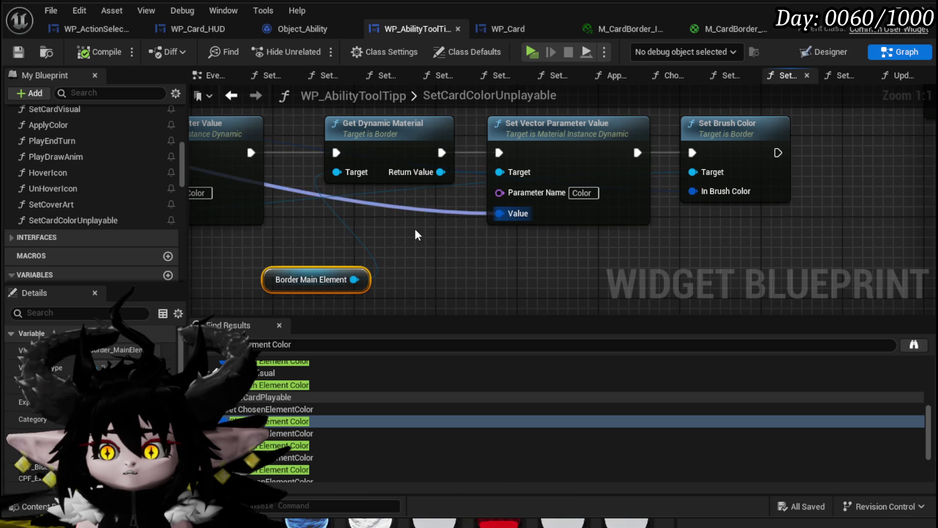
{"action": "scroll", "coordinate": [415, 229], "scroll_direction": "down", "scroll_amount": 2}
{"action": "mouse_move", "coordinate": [399, 161]}
{"action": "left_mouse_down"}
{"action": "mouse_move", "coordinate": [502, 195]}
{"action": "mouse_move", "coordinate": [569, 204]}
{"action": "left_mouse_up"}
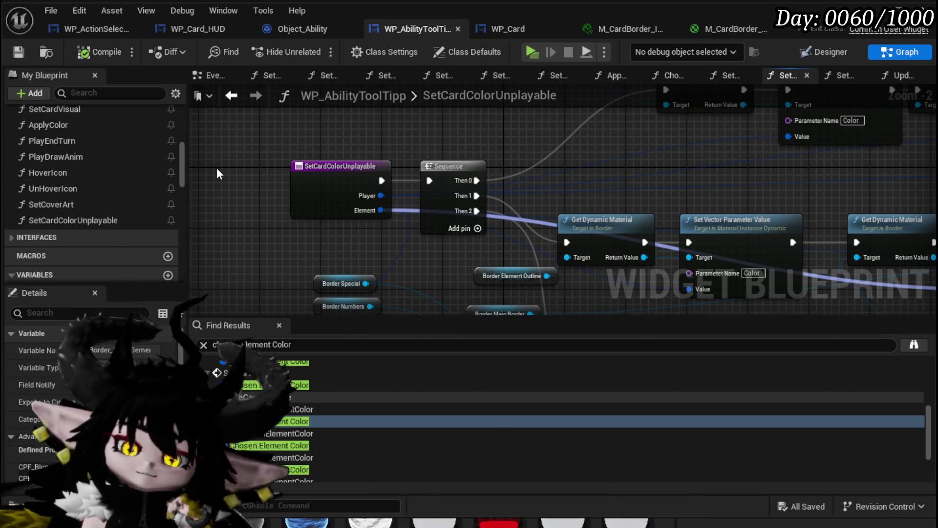
{"action": "scroll", "coordinate": [80, 175], "scroll_direction": "up", "scroll_amount": 2}
{"action": "scroll", "coordinate": [77, 172], "scroll_direction": "up", "scroll_amount": 10}
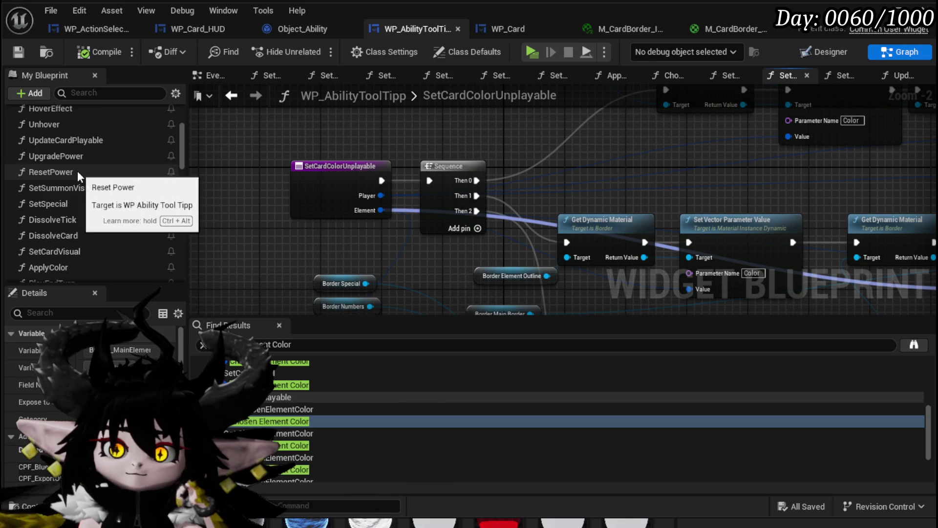
- In ChoseElementColor, keep red as the fire Set Card Visual's Chosen Element Color, then go to Designer
{"action": "double_click", "coordinate": [74, 194]}
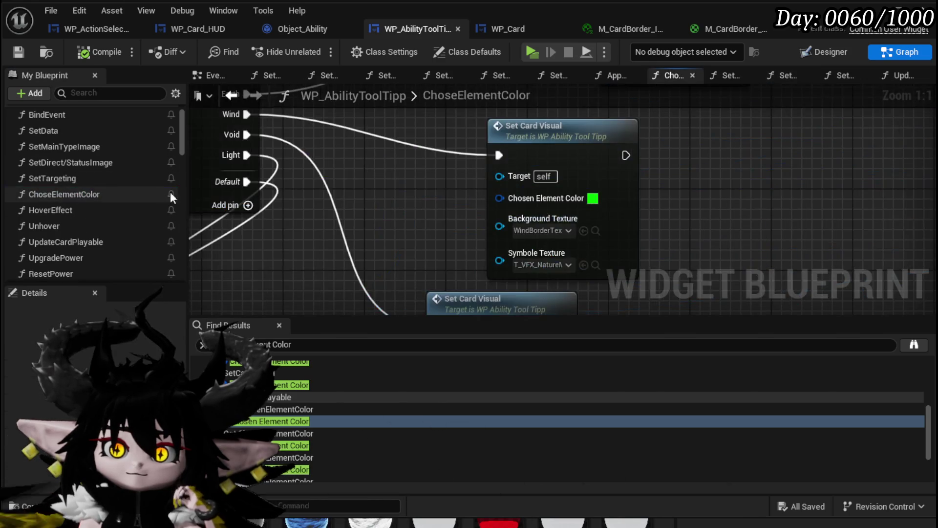
{"action": "mouse_move", "coordinate": [403, 288]}
{"action": "left_mouse_down"}
{"action": "mouse_move", "coordinate": [380, 184]}
{"action": "mouse_move", "coordinate": [398, 278]}
{"action": "left_mouse_up"}
{"action": "left_click", "coordinate": [499, 173]}
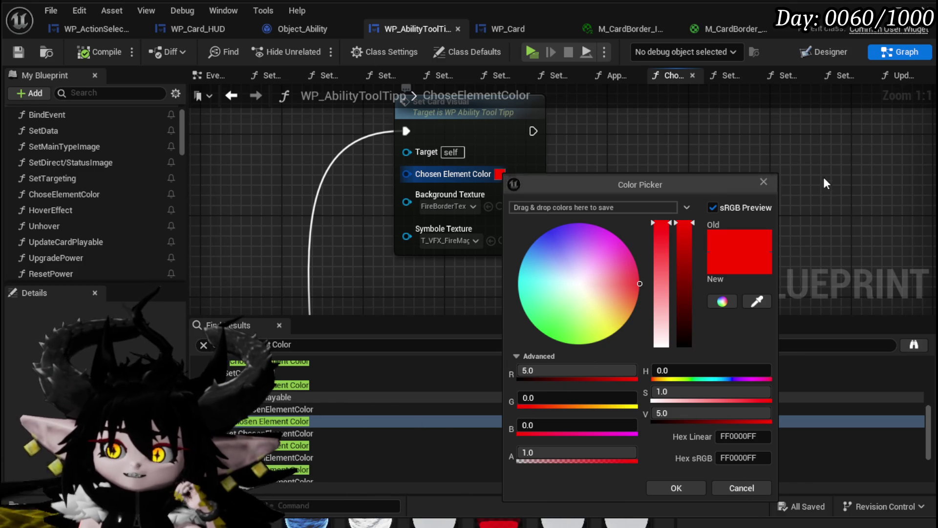
{"action": "left_click", "coordinate": [692, 490]}
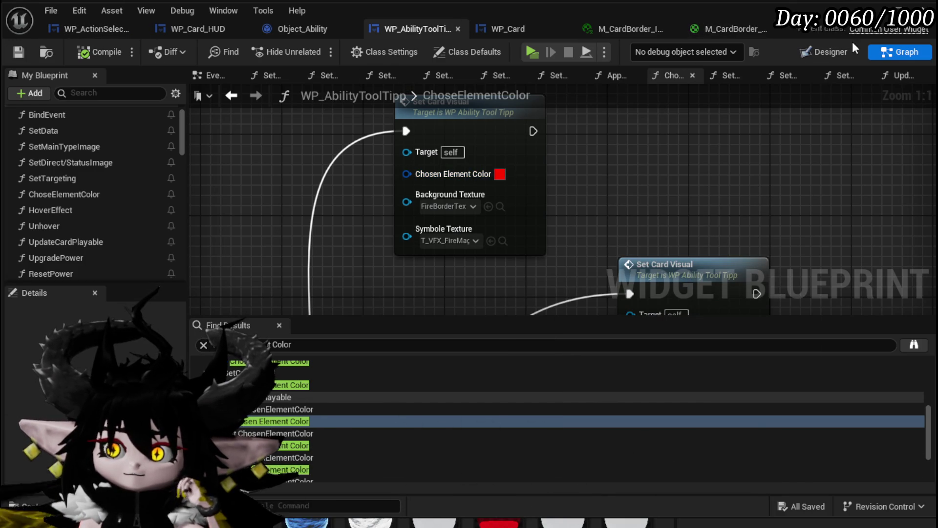
{"action": "left_click", "coordinate": [831, 54]}
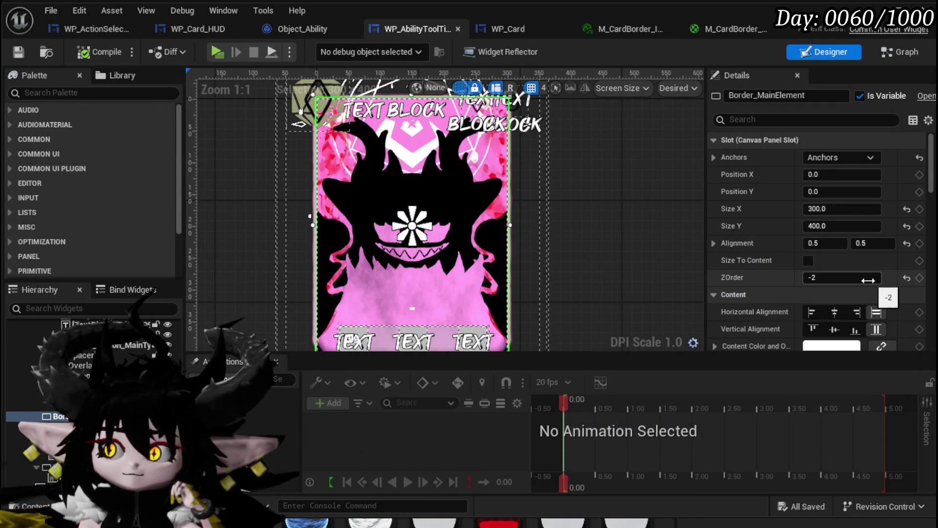
- Preview blue and yellow tints on the cover art, then set it back to white
{"action": "scroll", "coordinate": [851, 244], "scroll_direction": "down", "scroll_amount": 6}
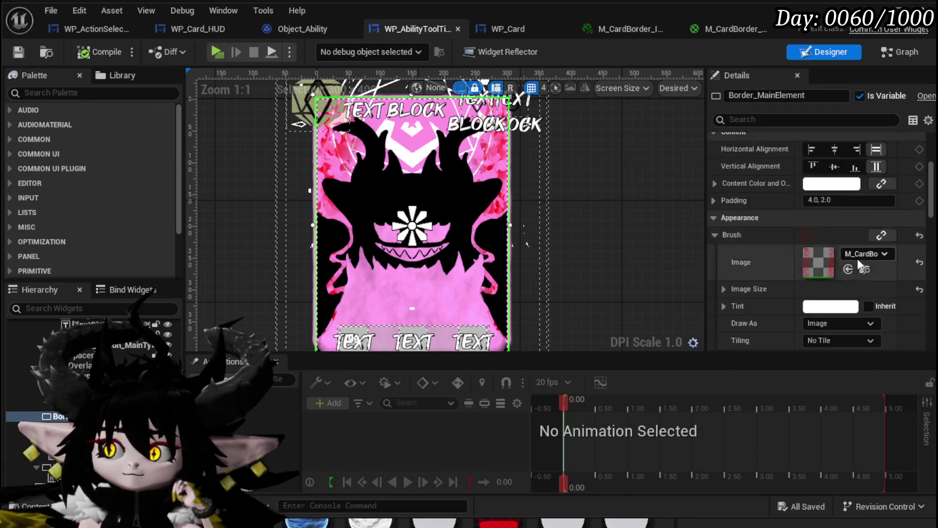
{"action": "scroll", "coordinate": [857, 259], "scroll_direction": "down", "scroll_amount": 3}
{"action": "left_click", "coordinate": [837, 213]}
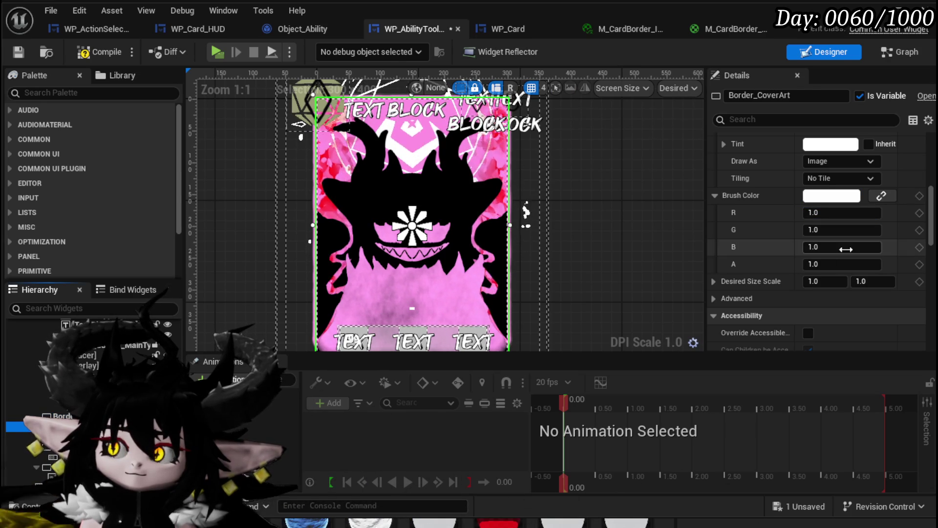
{"action": "left_click", "coordinate": [831, 195]}
{"action": "left_click", "coordinate": [864, 279]}
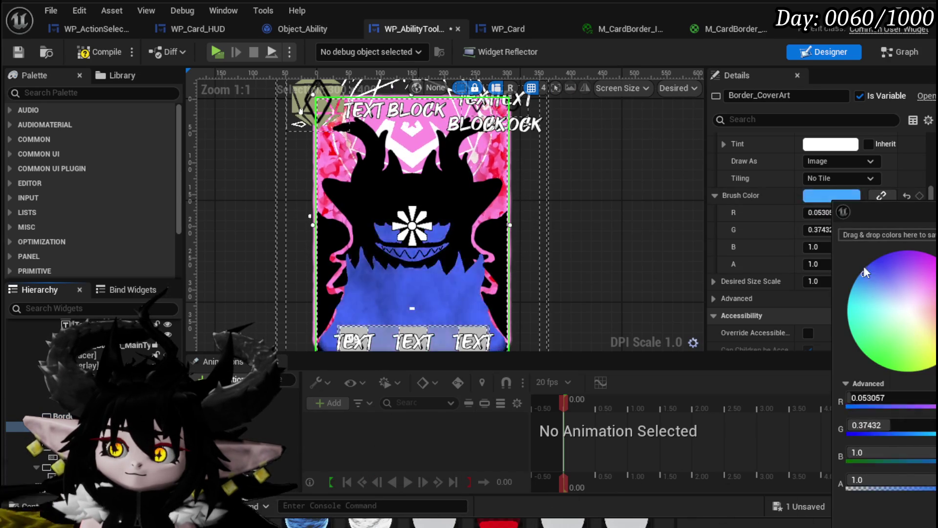
{"action": "left_click", "coordinate": [929, 367]}
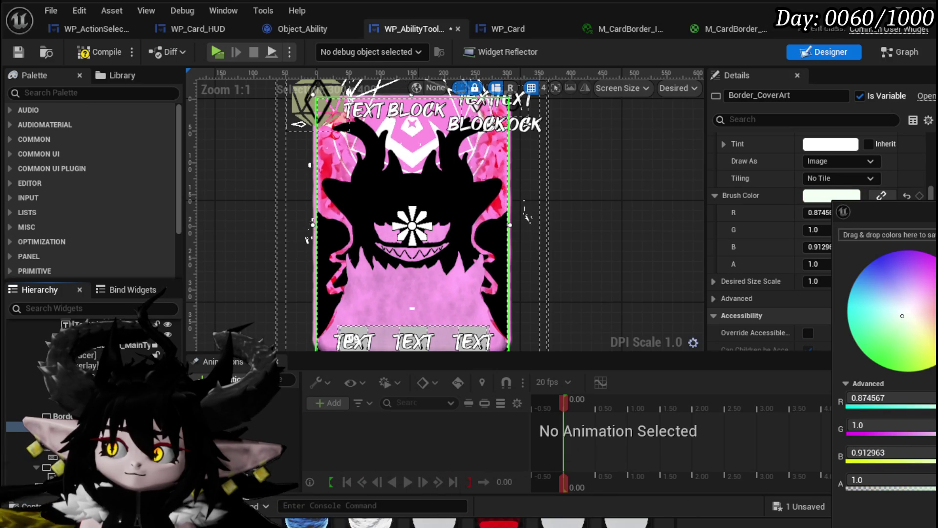
{"action": "left_click", "coordinate": [908, 311]}
{"action": "left_click", "coordinate": [142, 290]}
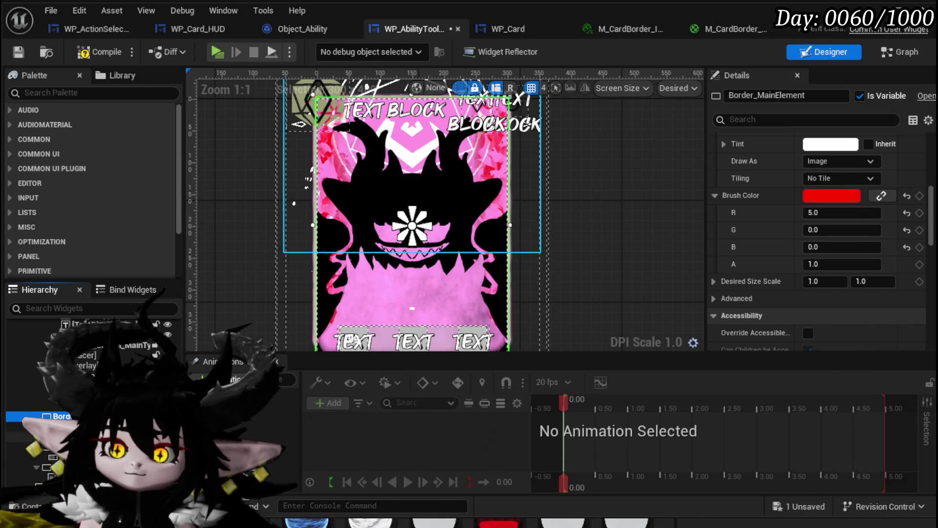
- Tint the power-up image near-white after previewing a purple tint
{"action": "left_click", "coordinate": [53, 436]}
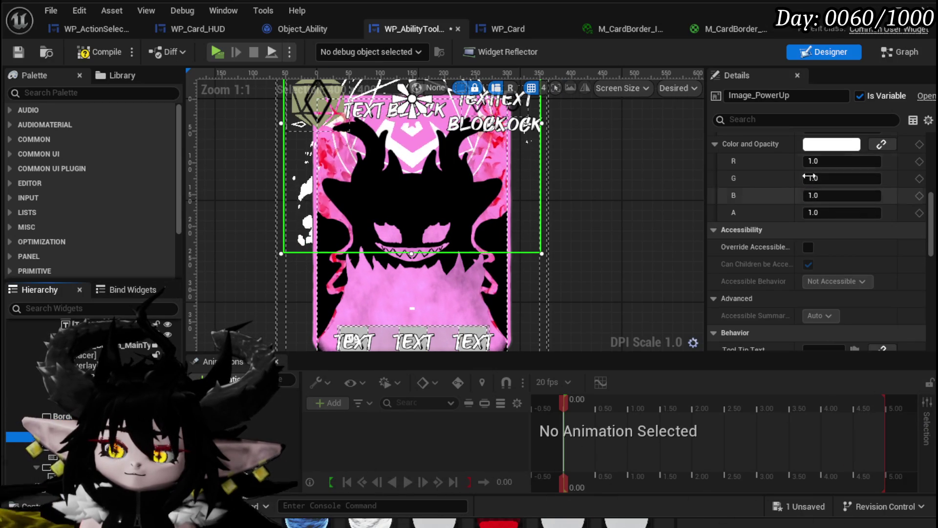
{"action": "left_click", "coordinate": [849, 146]}
{"action": "mouse_move", "coordinate": [922, 279]}
{"action": "left_mouse_down"}
{"action": "mouse_move", "coordinate": [931, 218]}
{"action": "mouse_move", "coordinate": [916, 195]}
{"action": "left_mouse_up"}
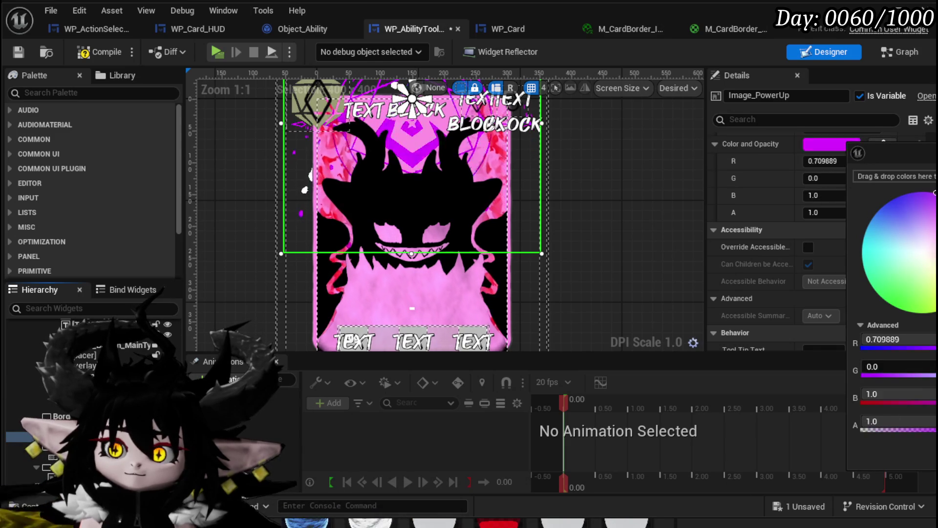
{"action": "left_click_drag", "start_coordinate": [915, 260], "coordinate": [923, 261]}
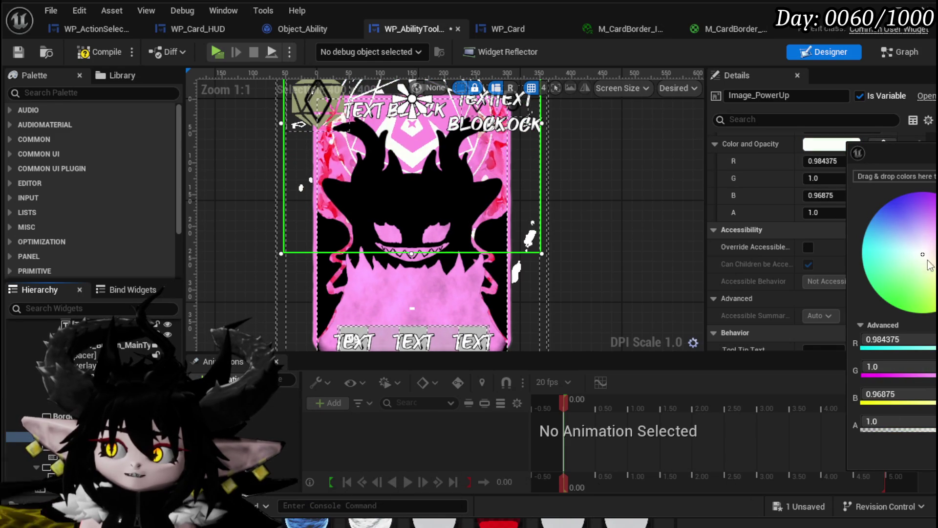
{"action": "key", "text": "Return"}
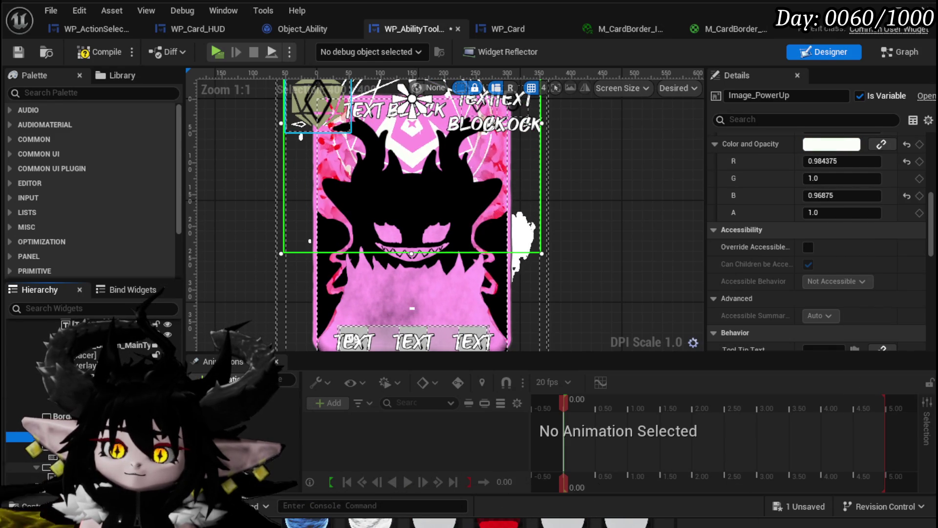
- Try blue tints on Border_MainBorder, then settle on off-white (1.0, 0.974041, 0.953415)
{"action": "left_click", "coordinate": [301, 124]}
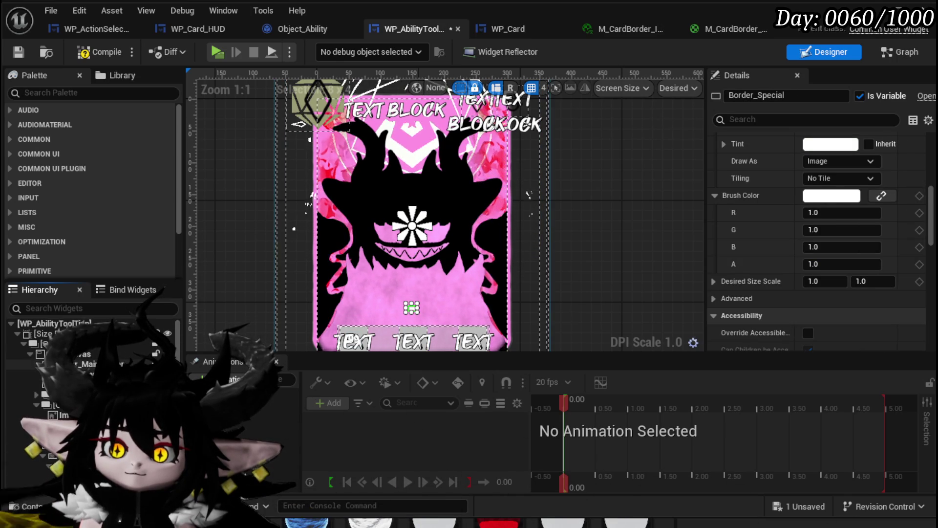
{"action": "left_click", "coordinate": [821, 193]}
{"action": "left_click", "coordinate": [885, 295]}
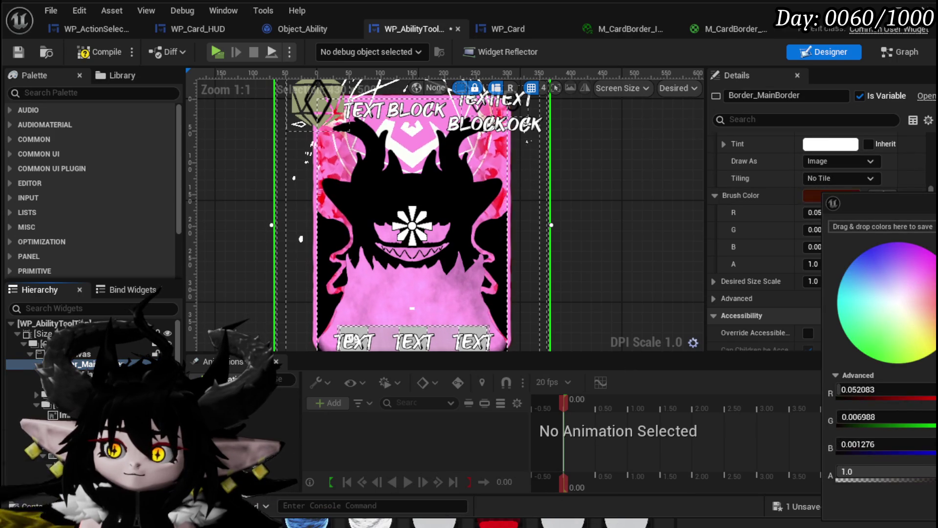
{"action": "left_click", "coordinate": [849, 290]}
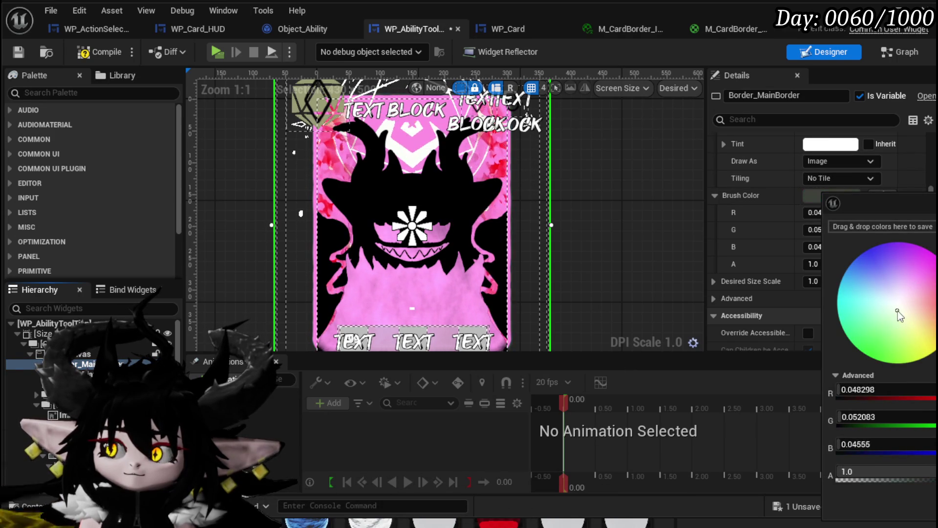
{"action": "left_click_drag", "start_coordinate": [889, 305], "coordinate": [916, 340]}
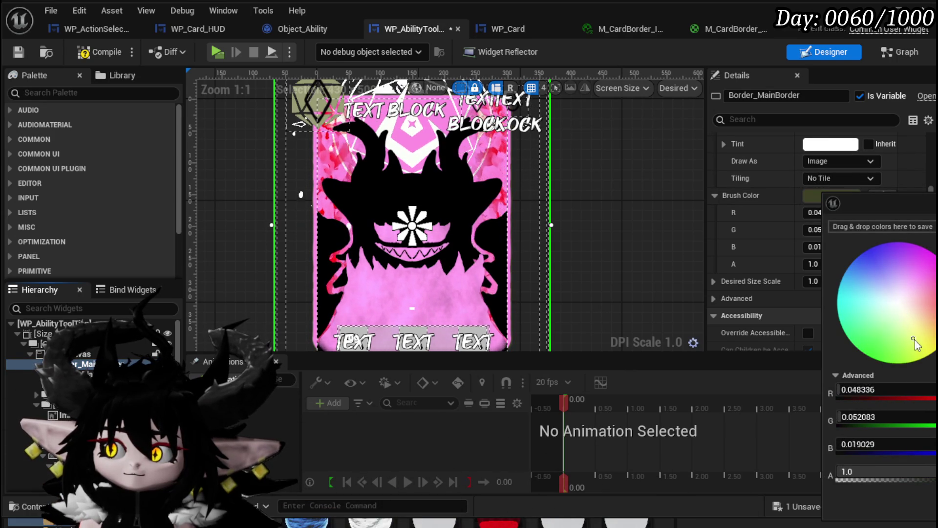
{"action": "left_click", "coordinate": [898, 306]}
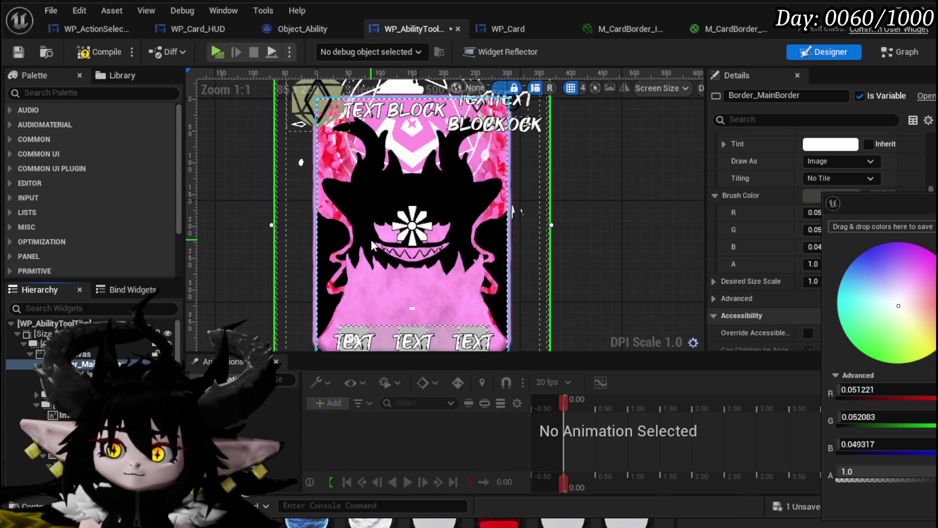
{"action": "scroll", "coordinate": [370, 239], "scroll_direction": "up", "scroll_amount": 1}
{"action": "mouse_move", "coordinate": [340, 237]}
{"action": "left_mouse_down"}
{"action": "mouse_move", "coordinate": [280, 223]}
{"action": "mouse_move", "coordinate": [354, 179]}
{"action": "left_mouse_up"}
{"action": "scroll", "coordinate": [354, 179], "scroll_direction": "up", "scroll_amount": 11}
{"action": "mouse_move", "coordinate": [913, 314]}
{"action": "left_mouse_down"}
{"action": "mouse_move", "coordinate": [884, 236]}
{"action": "mouse_move", "coordinate": [900, 242]}
{"action": "mouse_move", "coordinate": [895, 363]}
{"action": "mouse_move", "coordinate": [854, 277]}
{"action": "mouse_move", "coordinate": [883, 307]}
{"action": "mouse_move", "coordinate": [901, 304]}
{"action": "left_mouse_up"}
{"action": "left_click_drag", "start_coordinate": [936, 361], "coordinate": [936, 245]}
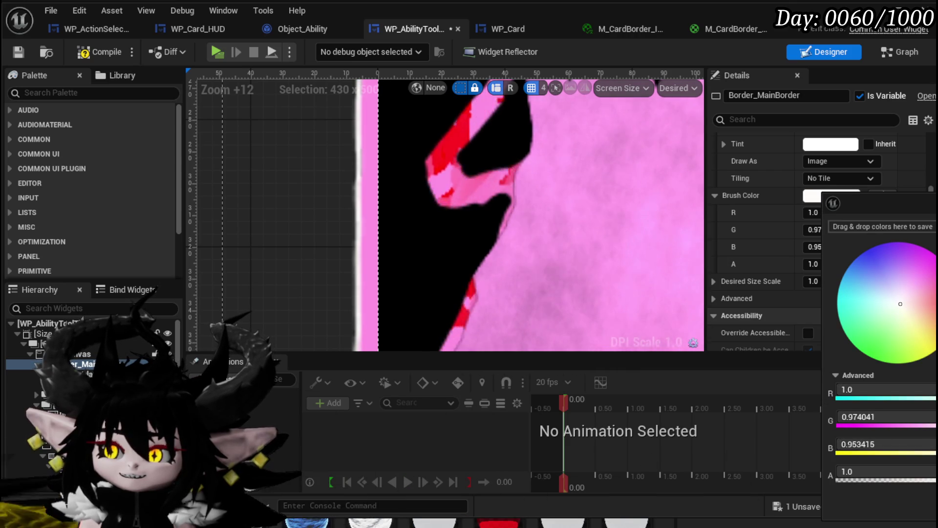
{"action": "left_click", "coordinate": [523, 242]}
{"action": "scroll", "coordinate": [524, 242], "scroll_direction": "down", "scroll_amount": 10}
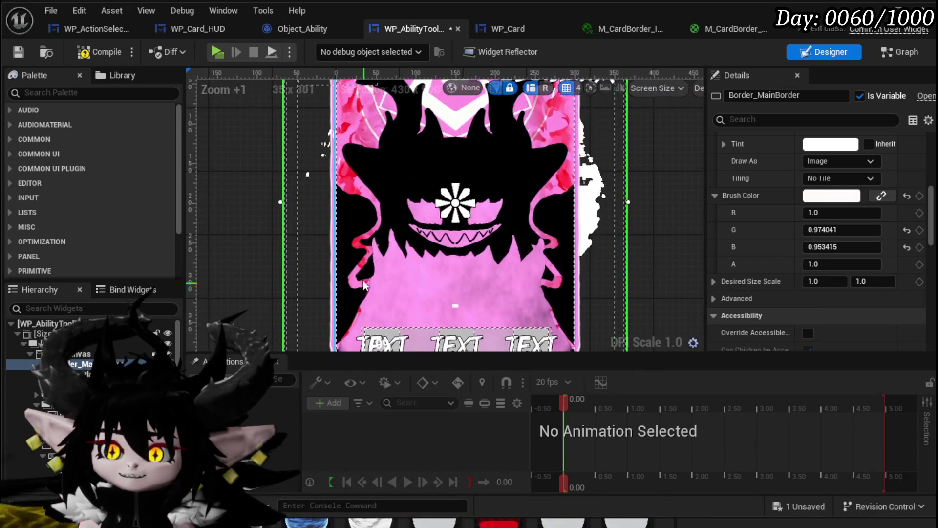
{"action": "left_click", "coordinate": [81, 374]}
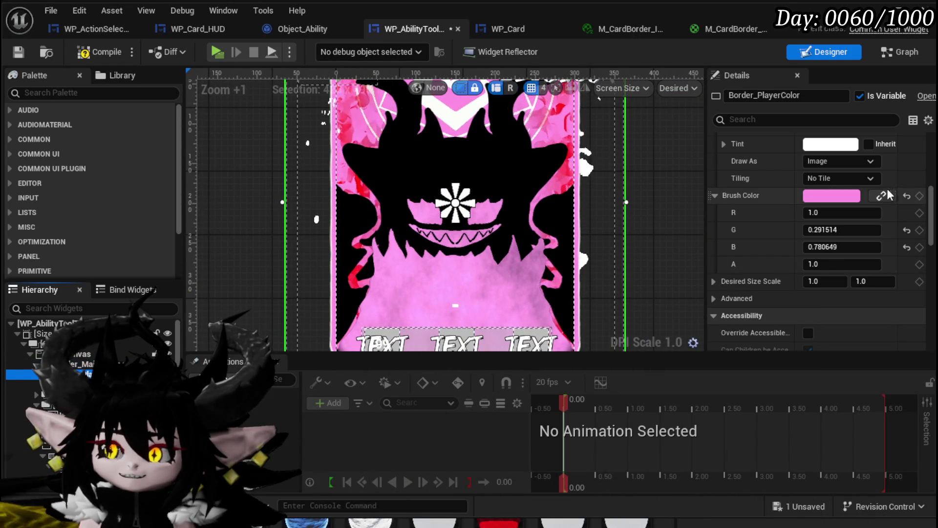
- Preview cyan on Border_PlayerColor, then sweep its tint back to pink
{"action": "left_click", "coordinate": [830, 195]}
{"action": "mouse_move", "coordinate": [909, 313]}
{"action": "left_mouse_down"}
{"action": "mouse_move", "coordinate": [860, 322]}
{"action": "mouse_move", "coordinate": [892, 328]}
{"action": "mouse_move", "coordinate": [928, 308]}
{"action": "left_mouse_up"}
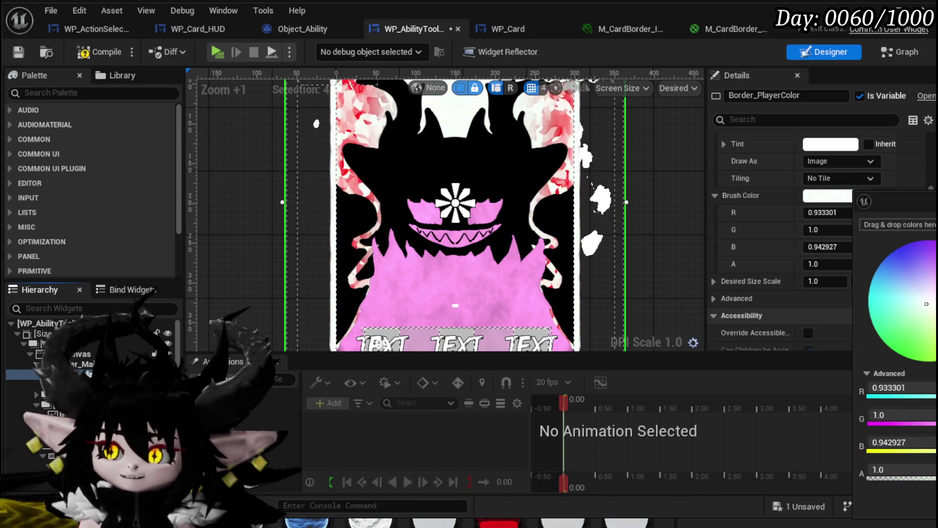
{"action": "left_click", "coordinate": [831, 144]}
{"action": "left_click", "coordinate": [831, 144]}
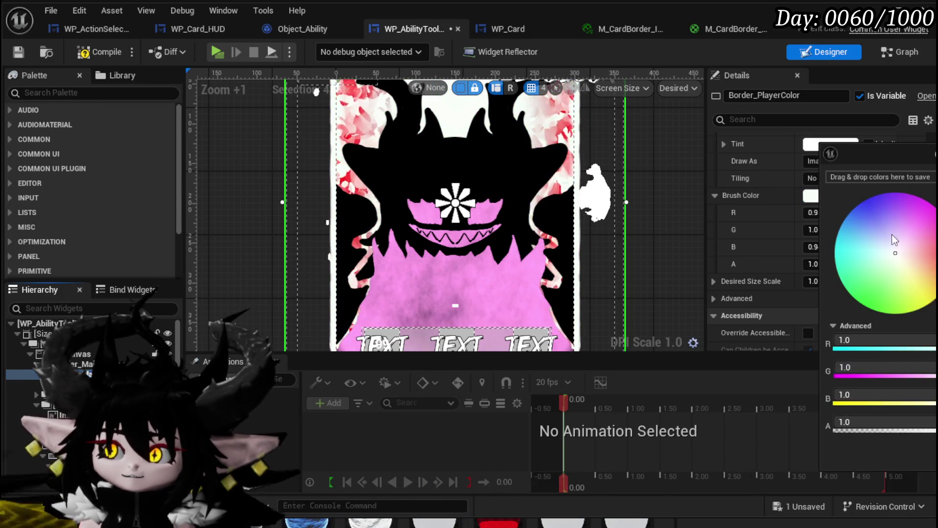
{"action": "mouse_move", "coordinate": [907, 284]}
{"action": "left_mouse_down"}
{"action": "mouse_move", "coordinate": [881, 209]}
{"action": "mouse_move", "coordinate": [909, 222]}
{"action": "mouse_move", "coordinate": [890, 206]}
{"action": "mouse_move", "coordinate": [909, 248]}
{"action": "mouse_move", "coordinate": [895, 255]}
{"action": "left_mouse_up"}
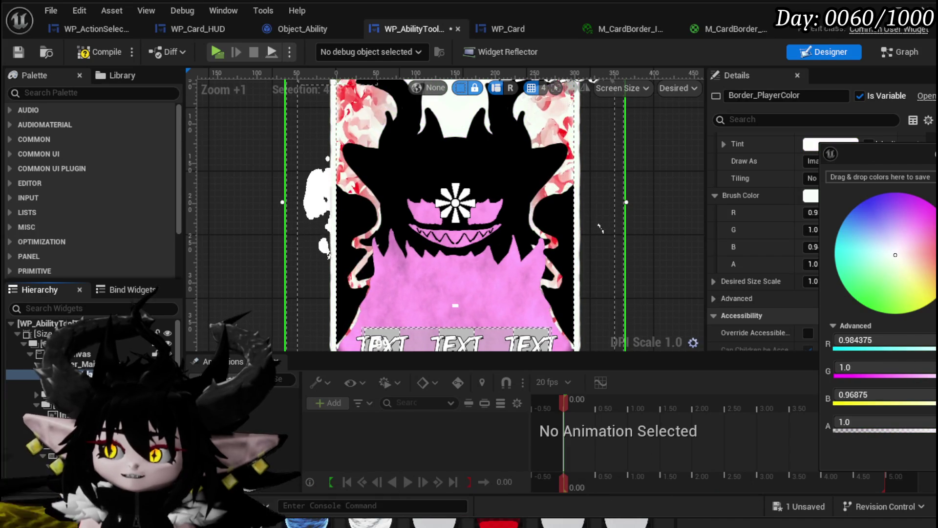
{"action": "left_click", "coordinate": [776, 189]}
- Set Border_PlayerColor's brush colour alpha to 0.5
{"action": "scroll", "coordinate": [776, 190], "scroll_direction": "up", "scroll_amount": 4}
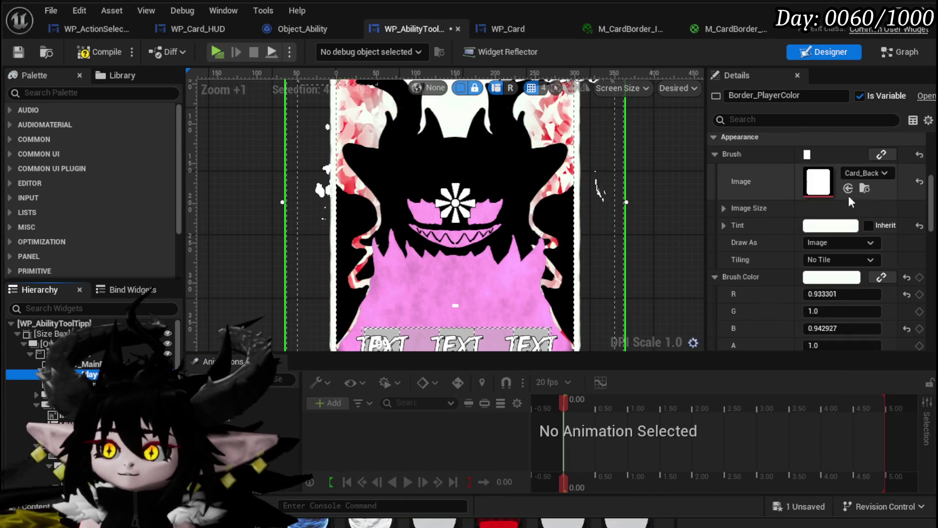
{"action": "scroll", "coordinate": [892, 198], "scroll_direction": "up", "scroll_amount": 2}
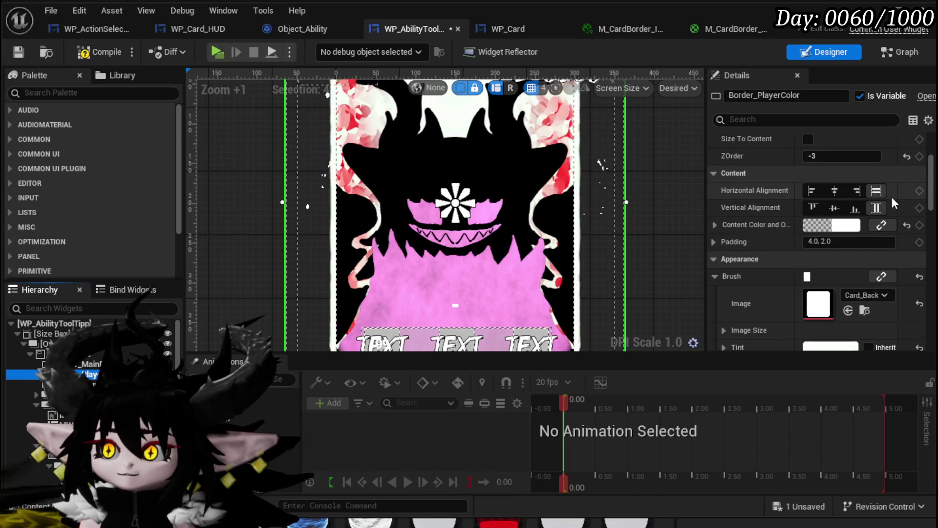
{"action": "scroll", "coordinate": [891, 194], "scroll_direction": "up", "scroll_amount": 4}
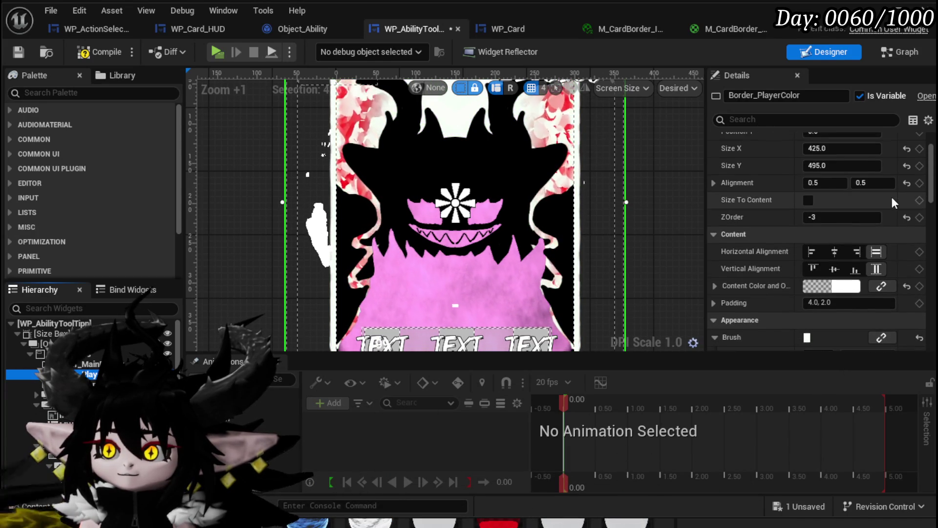
{"action": "scroll", "coordinate": [890, 194], "scroll_direction": "down", "scroll_amount": 5}
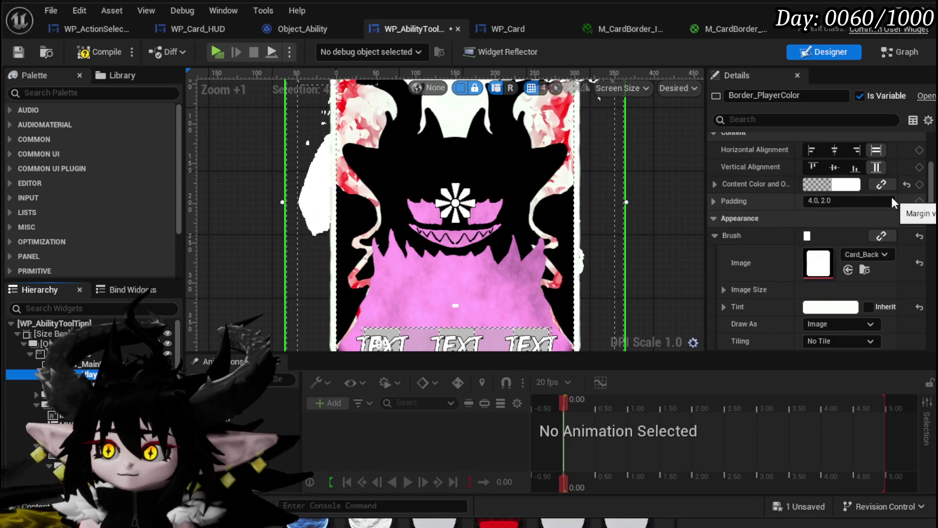
{"action": "scroll", "coordinate": [892, 196], "scroll_direction": "down", "scroll_amount": 2}
{"action": "scroll", "coordinate": [892, 196], "scroll_direction": "down", "scroll_amount": 2}
{"action": "scroll", "coordinate": [893, 196], "scroll_direction": "down", "scroll_amount": 3}
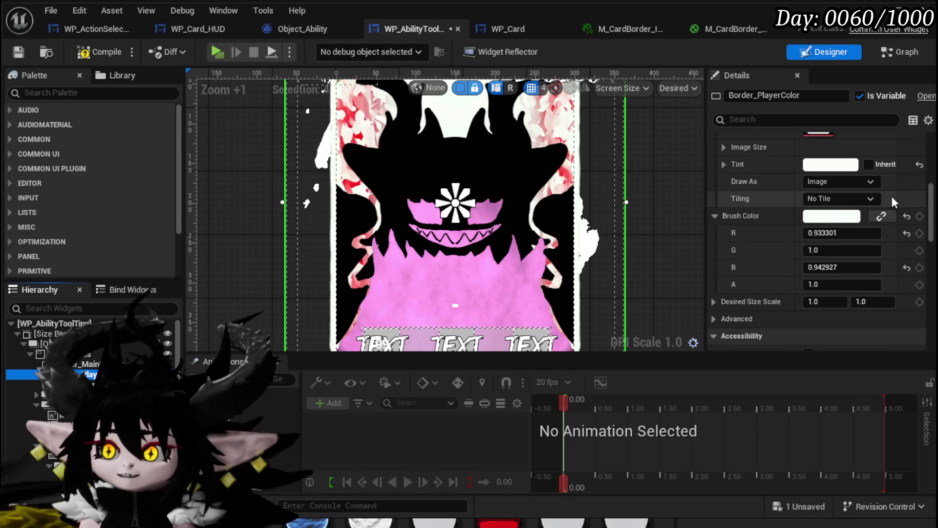
{"action": "scroll", "coordinate": [855, 255], "scroll_direction": "down", "scroll_amount": 5}
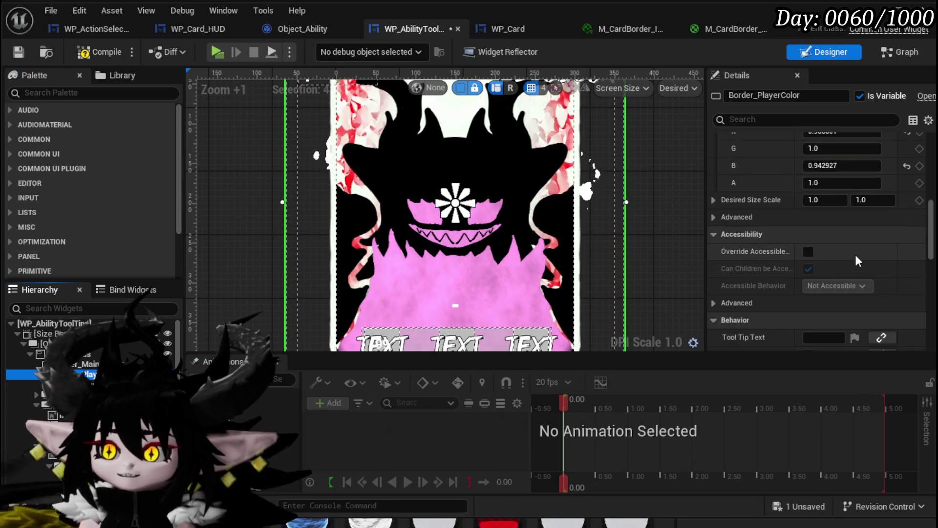
{"action": "scroll", "coordinate": [855, 254], "scroll_direction": "down", "scroll_amount": 3}
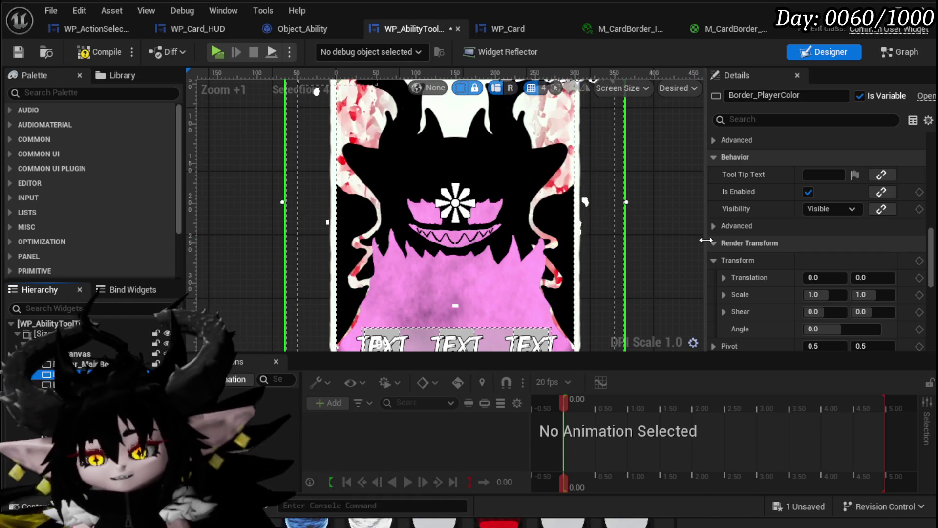
{"action": "scroll", "coordinate": [815, 252], "scroll_direction": "up", "scroll_amount": 5}
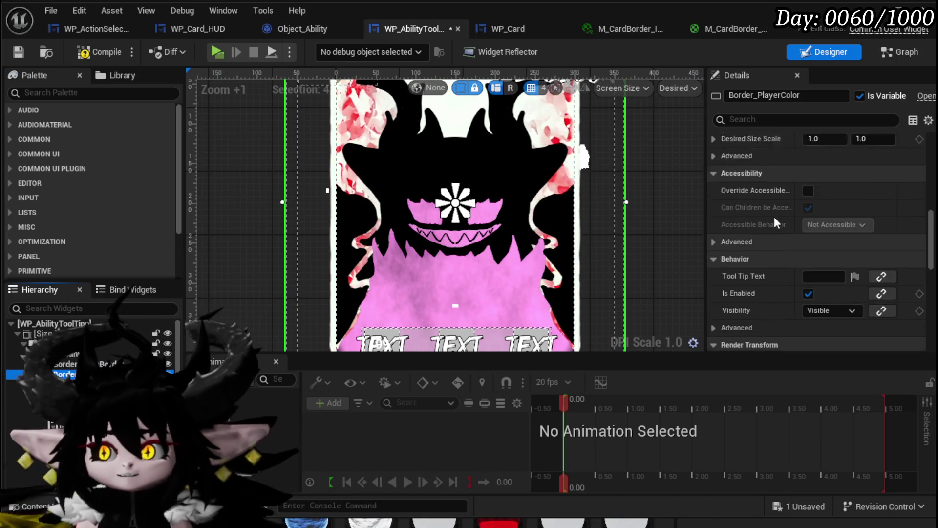
{"action": "left_click", "coordinate": [833, 285]}
{"action": "type", "text": "0."}
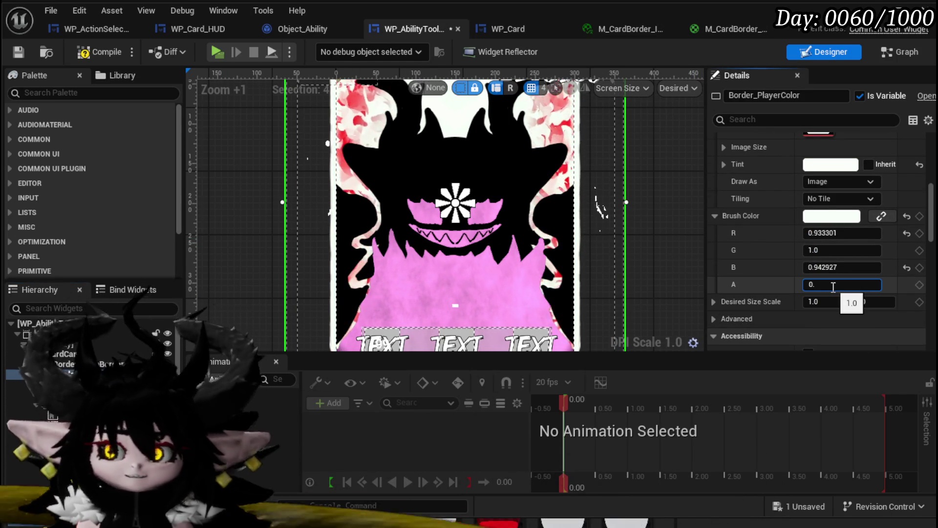
{"action": "type", "text": "5"}
{"action": "key", "text": "Return"}
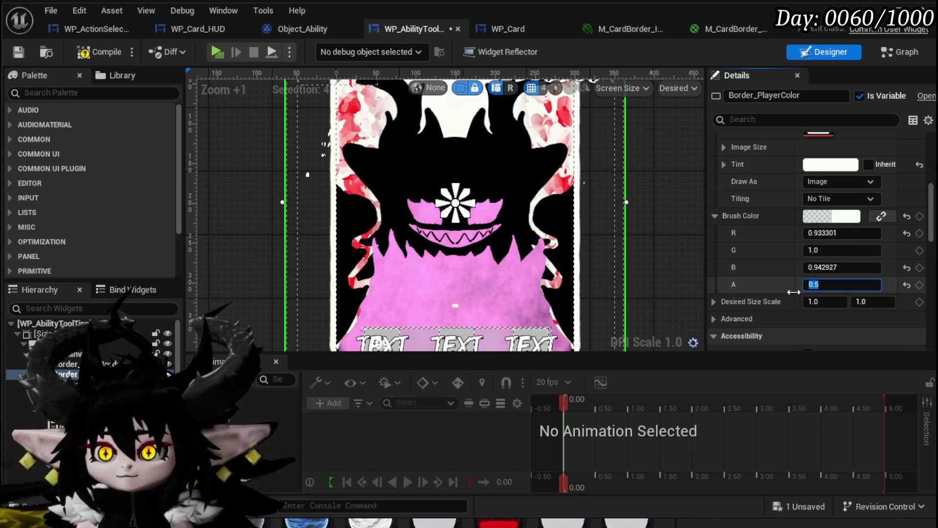
- Begin choosing a new brush colour for Border_MainBorder
{"action": "left_click", "coordinate": [826, 285]}
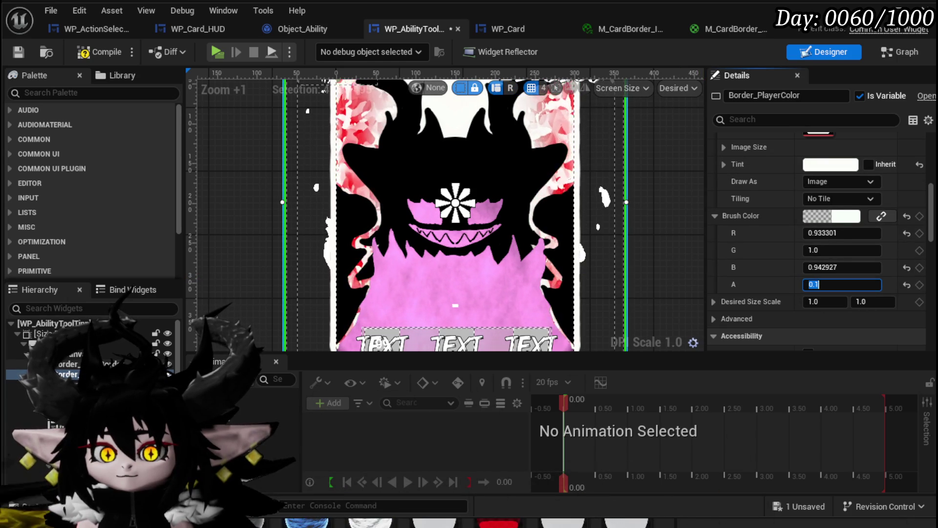
{"action": "scroll", "coordinate": [831, 255], "scroll_direction": "up", "scroll_amount": 3}
{"action": "left_click", "coordinate": [833, 297]}
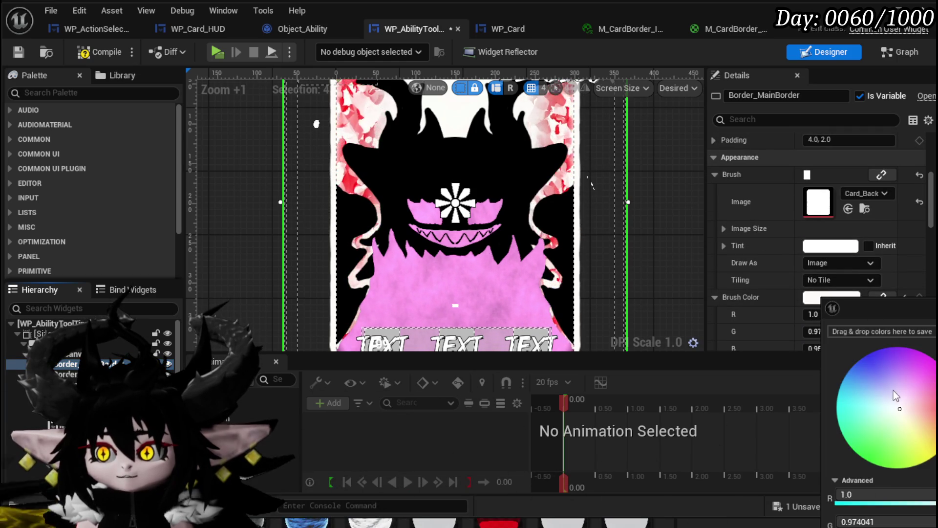
- Make Border_MainBorder pink (0.950028, 0.282534, 1.0), then switch to the blueprint graph
{"action": "left_click", "coordinate": [918, 368]}
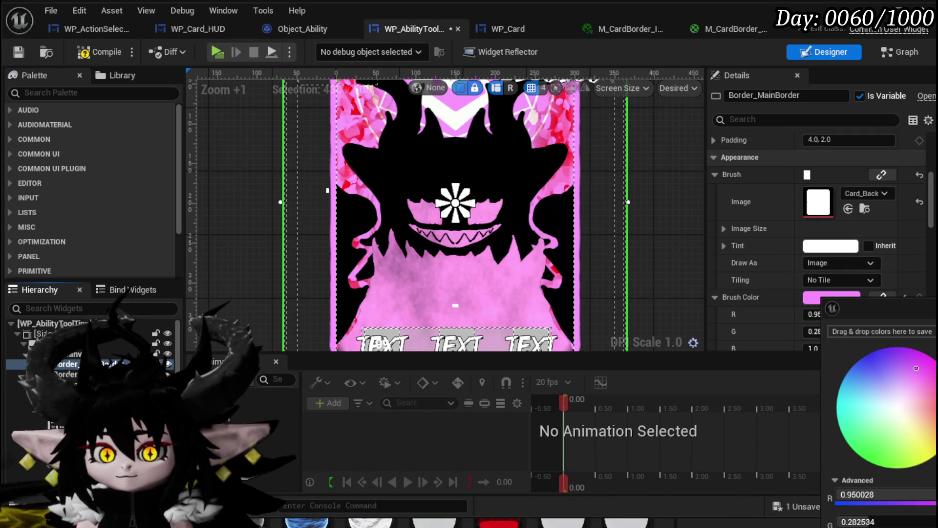
{"action": "key", "text": "Return"}
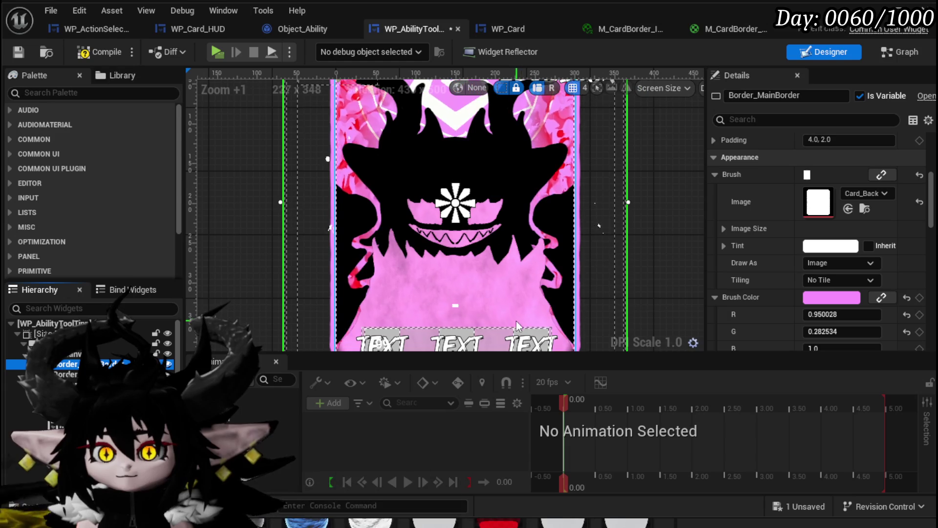
{"action": "key", "text": "Down"}
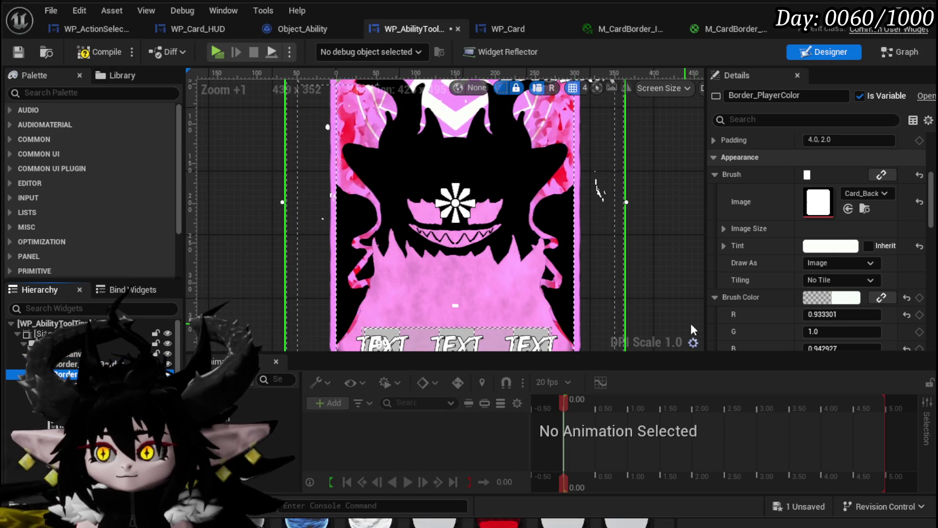
{"action": "left_click", "coordinate": [892, 56]}
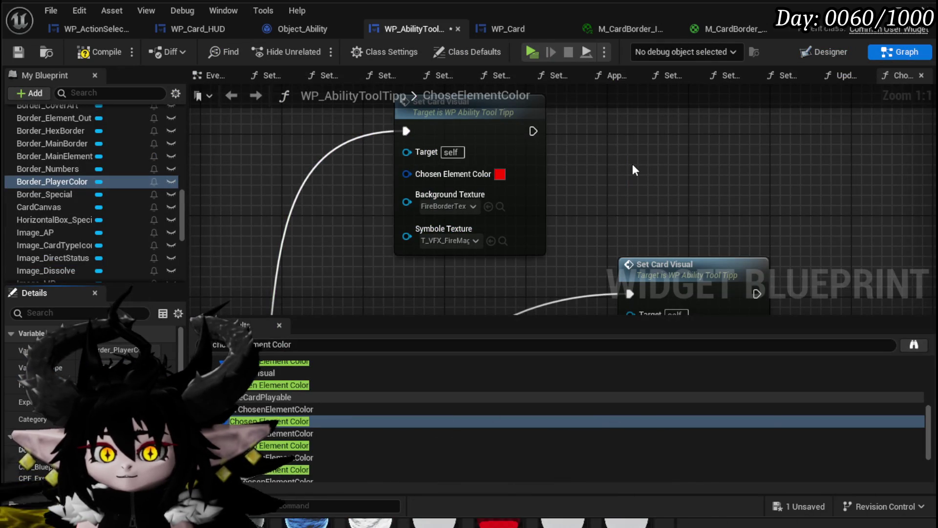
- Pan the ChoseElementColor graph, then open the SetCardColorUnplayable function from My Blueprint
{"action": "scroll", "coordinate": [633, 163], "scroll_direction": "down", "scroll_amount": 5}
{"action": "mouse_move", "coordinate": [639, 210]}
{"action": "left_mouse_down"}
{"action": "mouse_move", "coordinate": [607, 149]}
{"action": "mouse_move", "coordinate": [614, 64]}
{"action": "mouse_move", "coordinate": [597, 71]}
{"action": "left_mouse_up"}
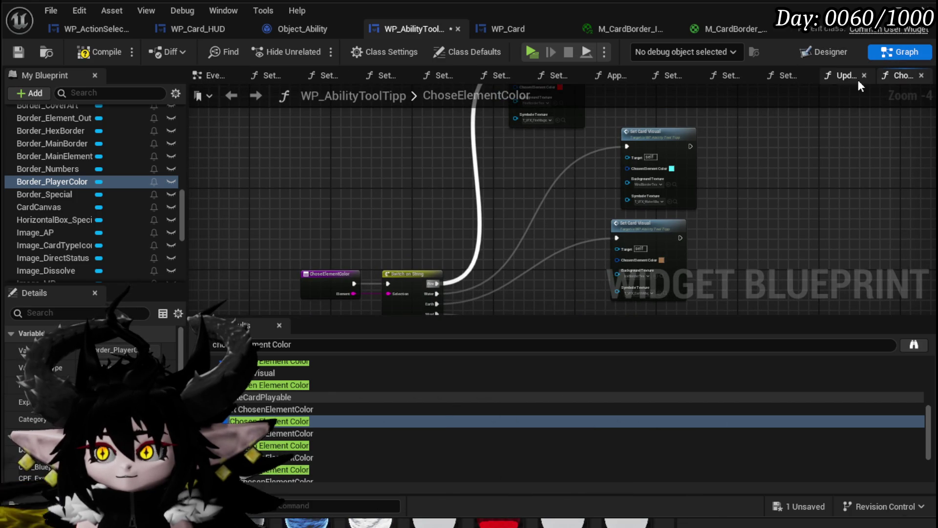
{"action": "scroll", "coordinate": [92, 166], "scroll_direction": "up", "scroll_amount": 15}
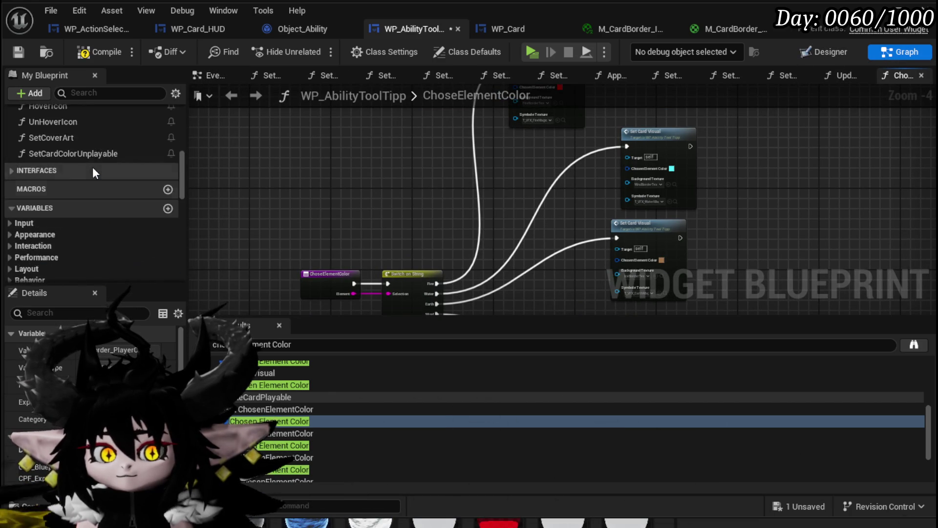
{"action": "double_click", "coordinate": [67, 256]}
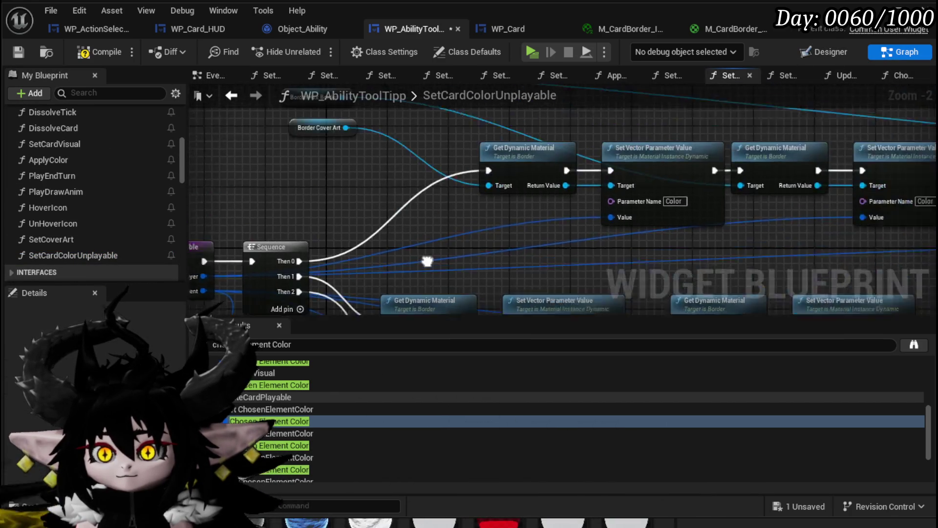
- Place Border Player Color beside Set Brush Color and tidy the Border Element Outline node
{"action": "mouse_move", "coordinate": [393, 230]}
{"action": "left_mouse_down"}
{"action": "mouse_move", "coordinate": [420, 131]}
{"action": "mouse_move", "coordinate": [826, 149]}
{"action": "left_mouse_up"}
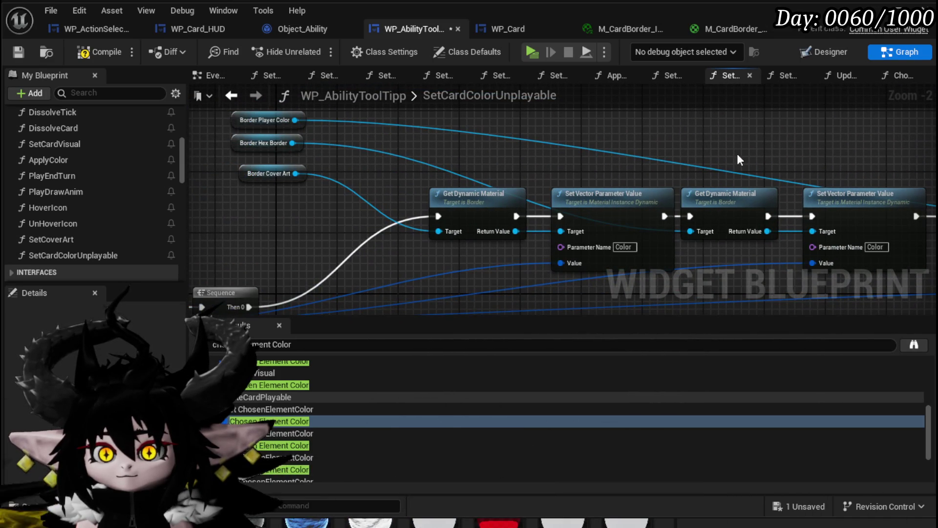
{"action": "mouse_move", "coordinate": [283, 124]}
{"action": "left_mouse_down"}
{"action": "mouse_move", "coordinate": [910, 169]}
{"action": "mouse_move", "coordinate": [797, 176]}
{"action": "left_mouse_up"}
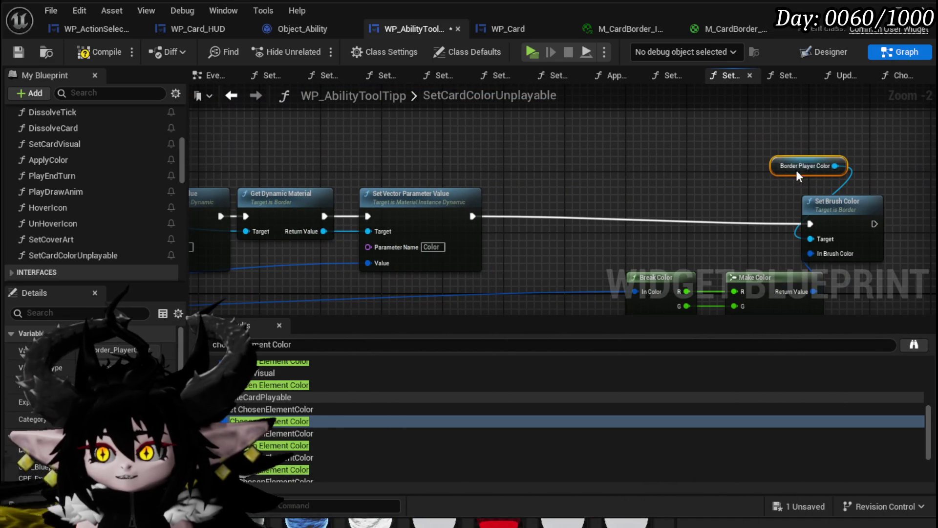
{"action": "left_click_drag", "start_coordinate": [150, 161], "coordinate": [642, 154]}
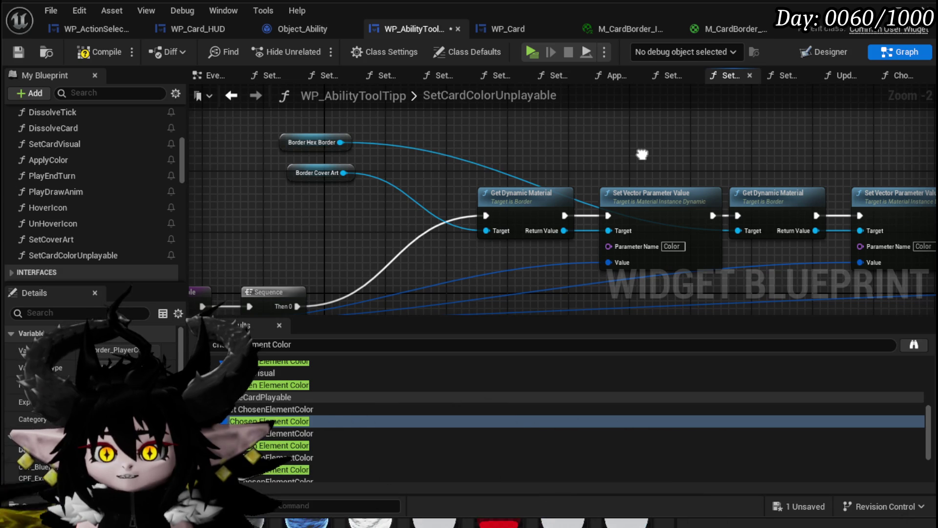
{"action": "scroll", "coordinate": [580, 174], "scroll_direction": "down", "scroll_amount": 3}
{"action": "scroll", "coordinate": [327, 204], "scroll_direction": "up", "scroll_amount": 3}
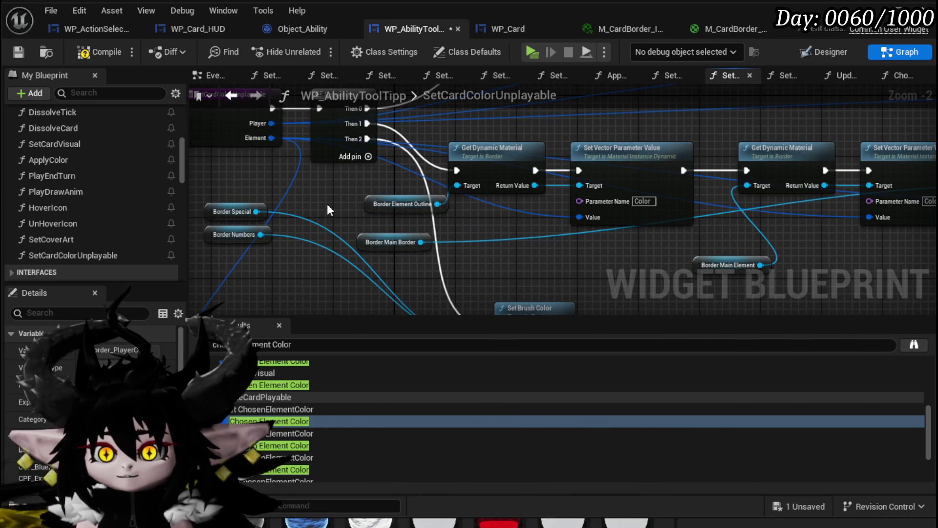
{"action": "left_click_drag", "start_coordinate": [389, 204], "coordinate": [347, 195]}
- Position Border Main Border next to Set Brush Color at the end of the material chain
{"action": "left_click_drag", "start_coordinate": [385, 243], "coordinate": [796, 268]}
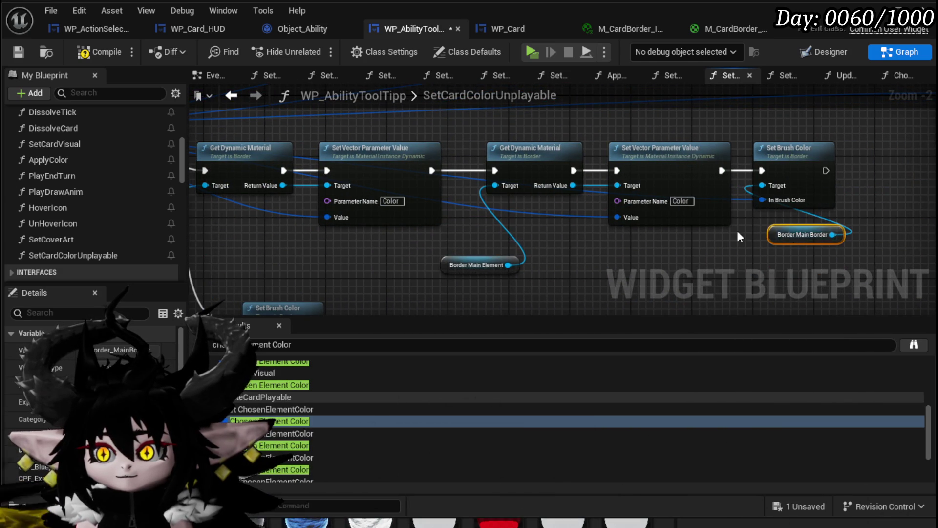
{"action": "scroll", "coordinate": [739, 231], "scroll_direction": "down", "scroll_amount": 3}
{"action": "scroll", "coordinate": [844, 230], "scroll_direction": "up", "scroll_amount": 3}
{"action": "left_click_drag", "start_coordinate": [571, 228], "coordinate": [554, 225]}
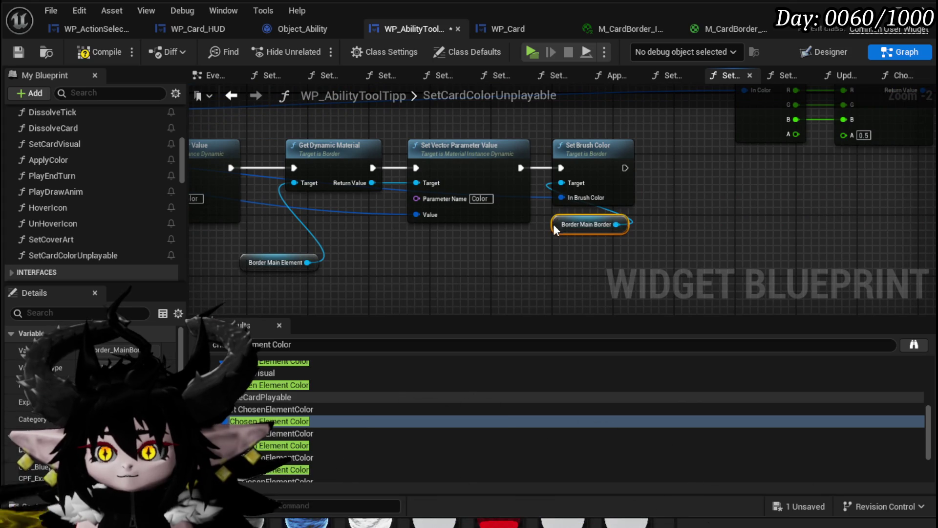
{"action": "scroll", "coordinate": [673, 185], "scroll_direction": "down", "scroll_amount": 1}
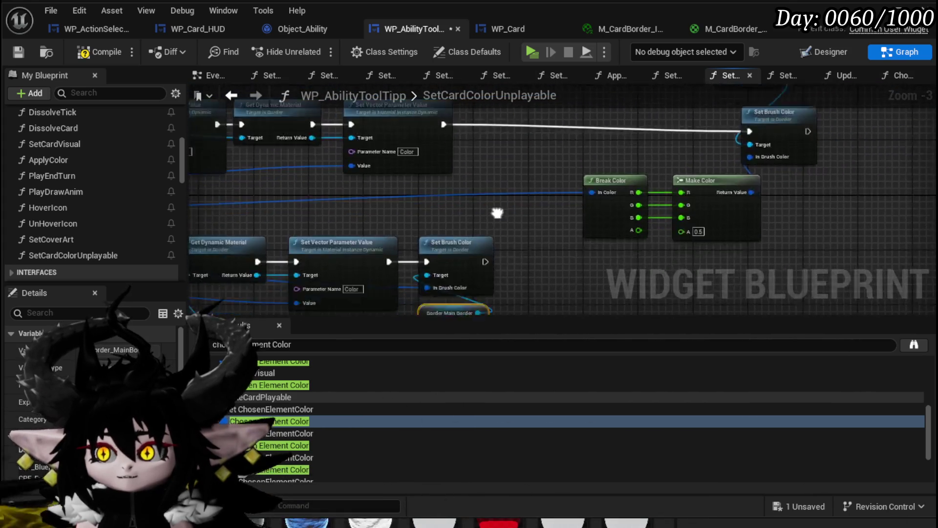
{"action": "left_click_drag", "start_coordinate": [552, 230], "coordinate": [815, 267]}
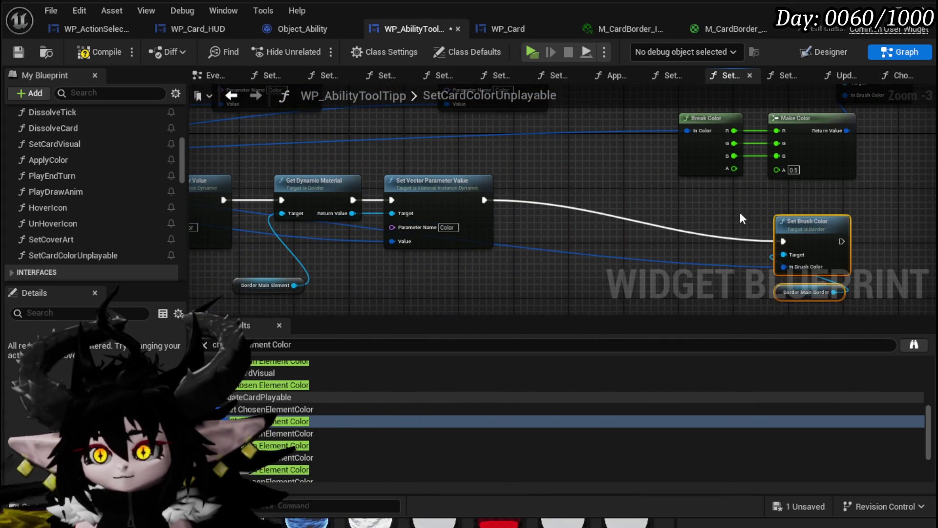
{"action": "scroll", "coordinate": [752, 186], "scroll_direction": "down", "scroll_amount": 1}
{"action": "scroll", "coordinate": [668, 198], "scroll_direction": "up", "scroll_amount": 1}
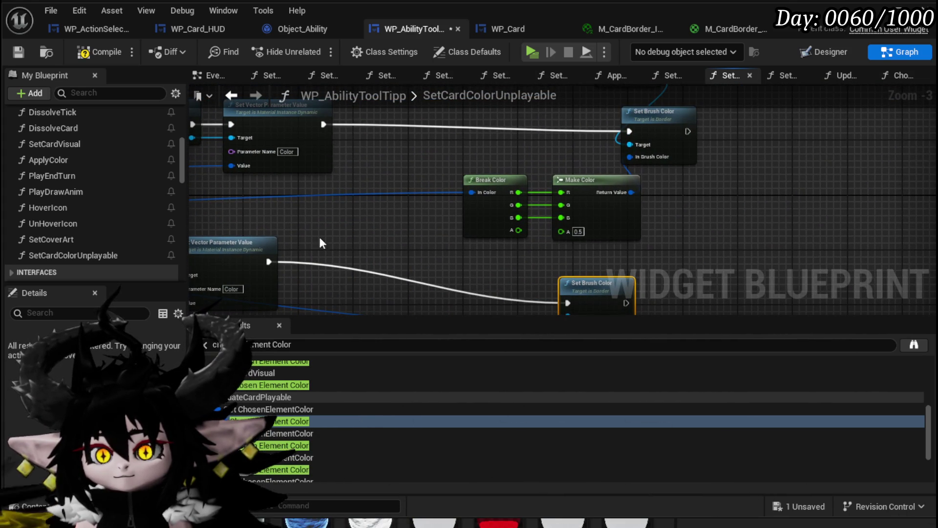
- Connect Border Main Border as the Set Brush Color target, rearrange Break/Make Color nodes and wire the chain
{"action": "mouse_move", "coordinate": [624, 147]}
{"action": "left_mouse_down"}
{"action": "mouse_move", "coordinate": [629, 131]}
{"action": "mouse_move", "coordinate": [627, 145]}
{"action": "left_mouse_up"}
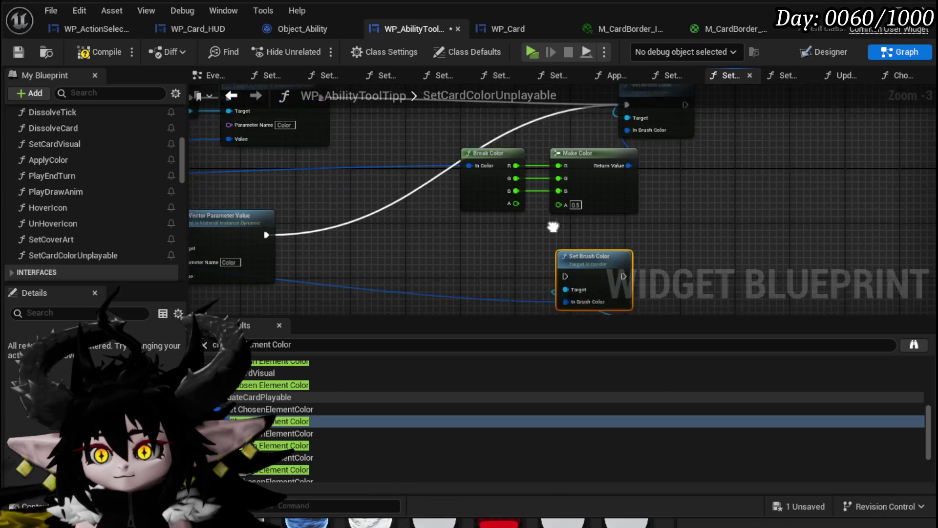
{"action": "left_click_drag", "start_coordinate": [608, 210], "coordinate": [848, 100]}
{"action": "left_click_drag", "start_coordinate": [466, 291], "coordinate": [686, 142]}
{"action": "left_click_drag", "start_coordinate": [686, 177], "coordinate": [618, 286]}
{"action": "mouse_move", "coordinate": [360, 163]}
{"action": "left_mouse_down"}
{"action": "mouse_move", "coordinate": [841, 215]}
{"action": "mouse_move", "coordinate": [844, 198]}
{"action": "mouse_move", "coordinate": [660, 134]}
{"action": "left_mouse_up"}
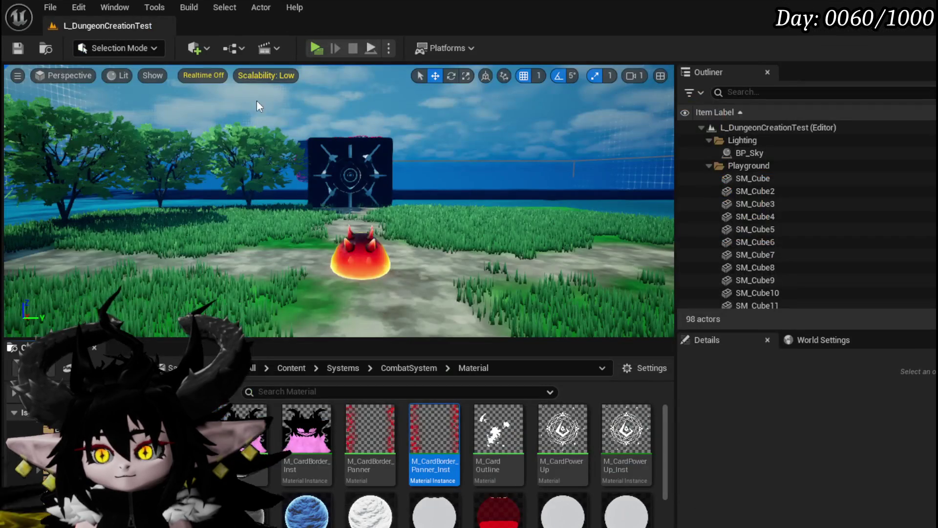
- Start play-in-editor and run the character forward into the red slime to trigger a battle
{"action": "left_click", "coordinate": [314, 46]}
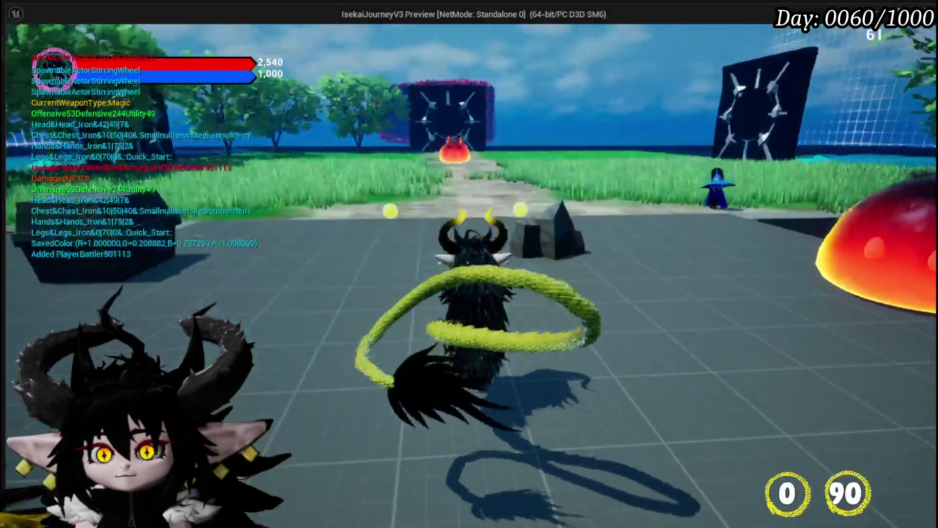
{"action": "key", "text": "w"}
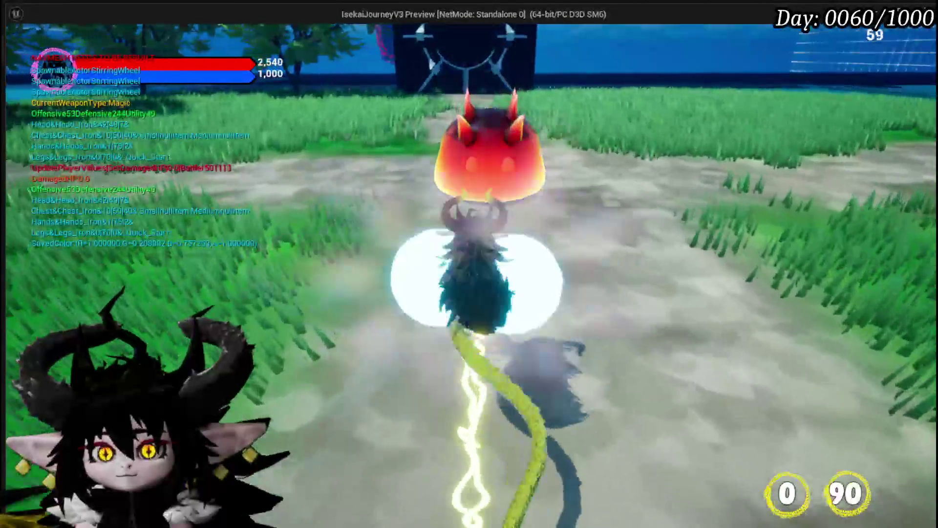
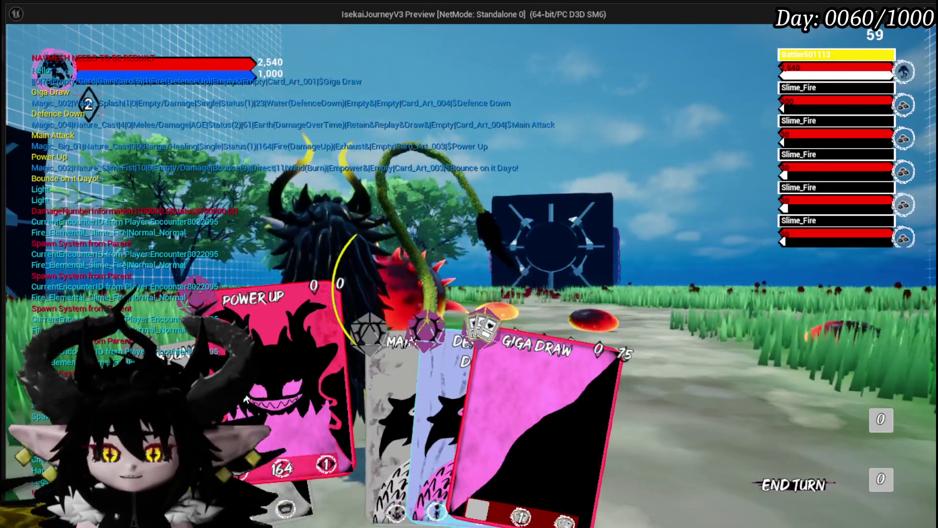
- Stop the game preview, shift the Set Brush Color and Border Main Border nodes left, and show Designer
{"action": "key", "text": "Escape"}
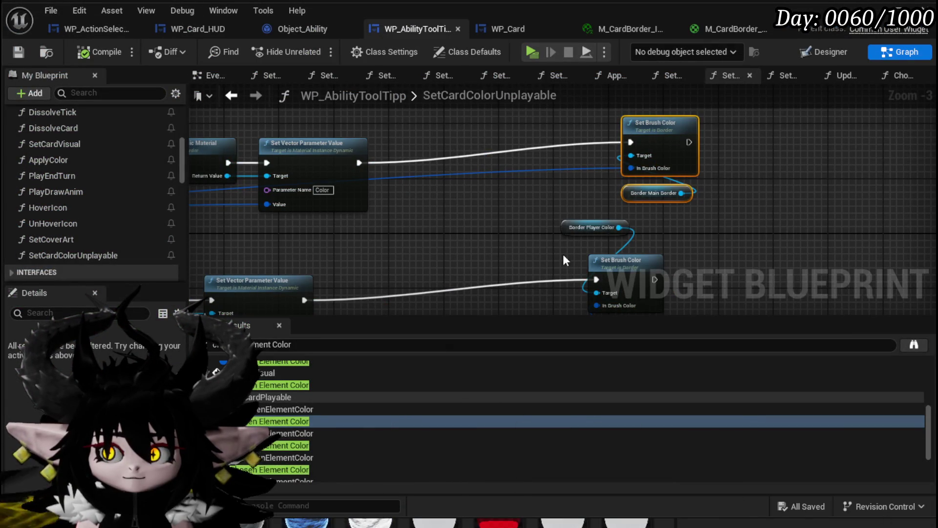
{"action": "left_click_drag", "start_coordinate": [623, 201], "coordinate": [521, 194]}
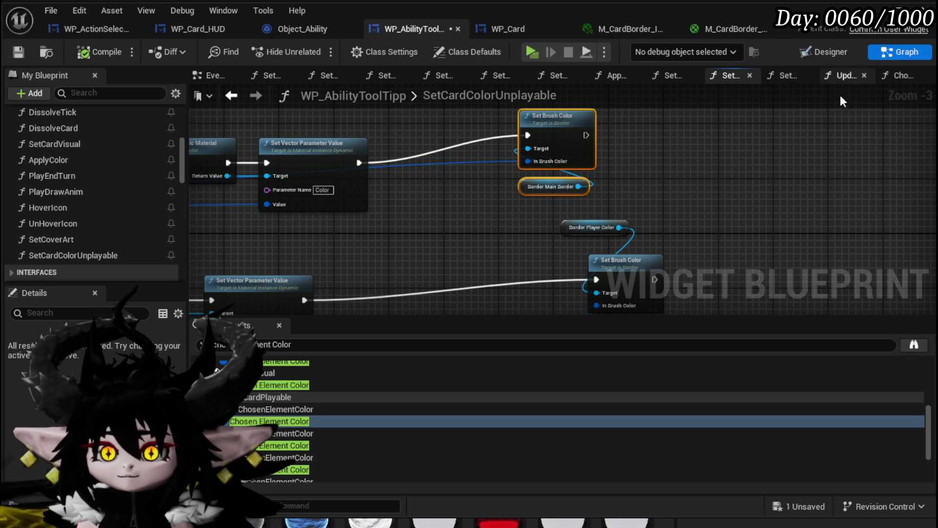
{"action": "left_click", "coordinate": [825, 51]}
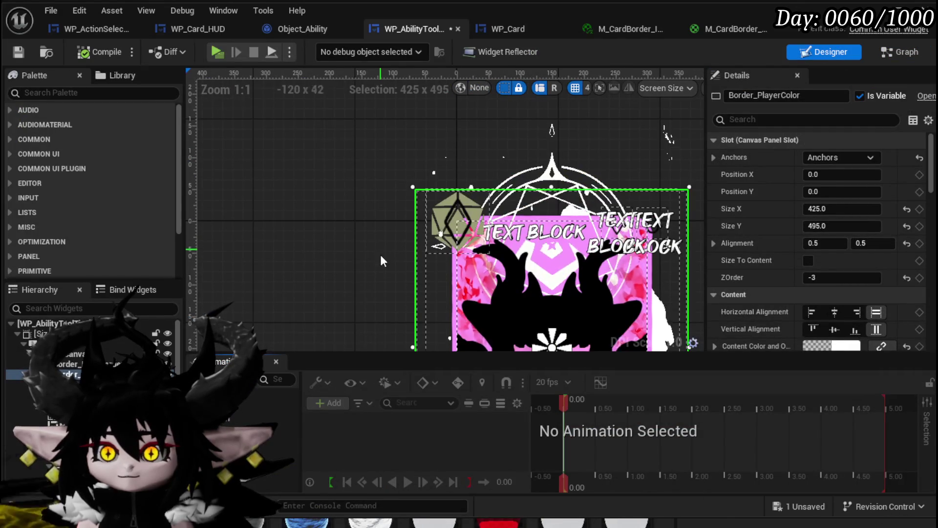
- Set Border_MainBorder's Brush Color to red
{"action": "left_click", "coordinate": [98, 364]}
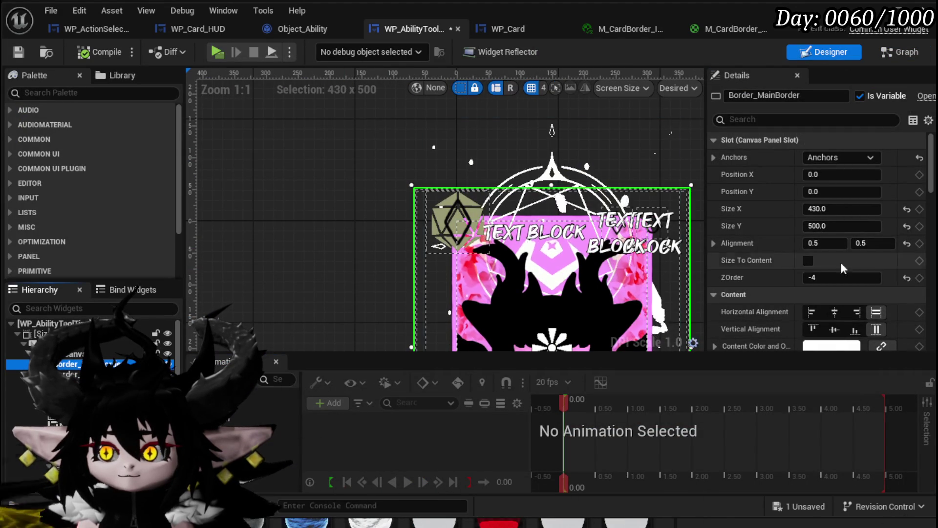
{"action": "scroll", "coordinate": [806, 245], "scroll_direction": "down", "scroll_amount": 5}
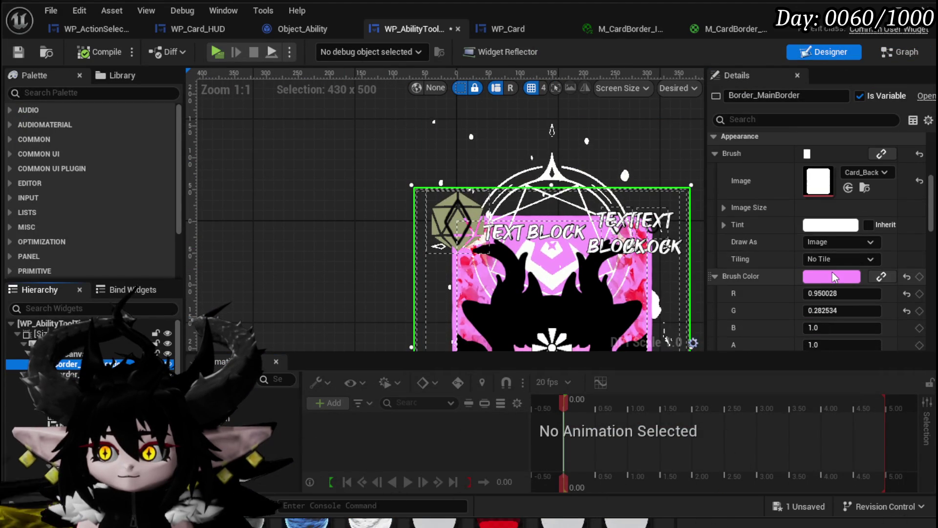
{"action": "left_click", "coordinate": [831, 276]}
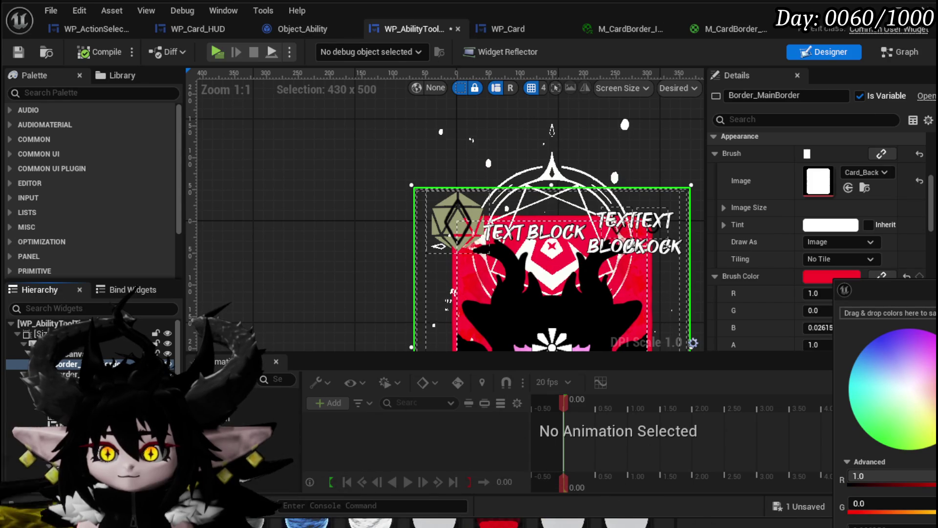
- Give Border_PlayerColor an opaque dark grey Brush Color with alpha 1
{"action": "left_click_drag", "start_coordinate": [352, 307], "coordinate": [250, 238]}
{"action": "left_click", "coordinate": [174, 374]}
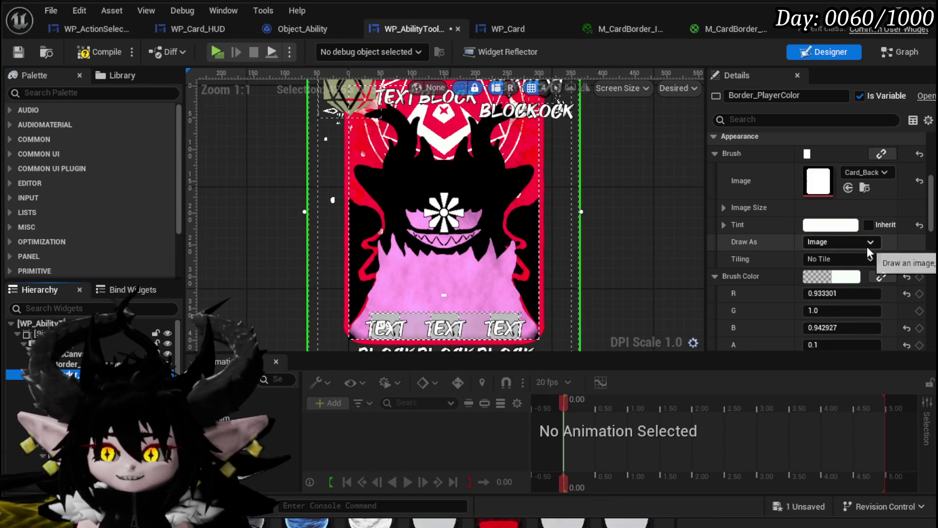
{"action": "left_click", "coordinate": [839, 277]}
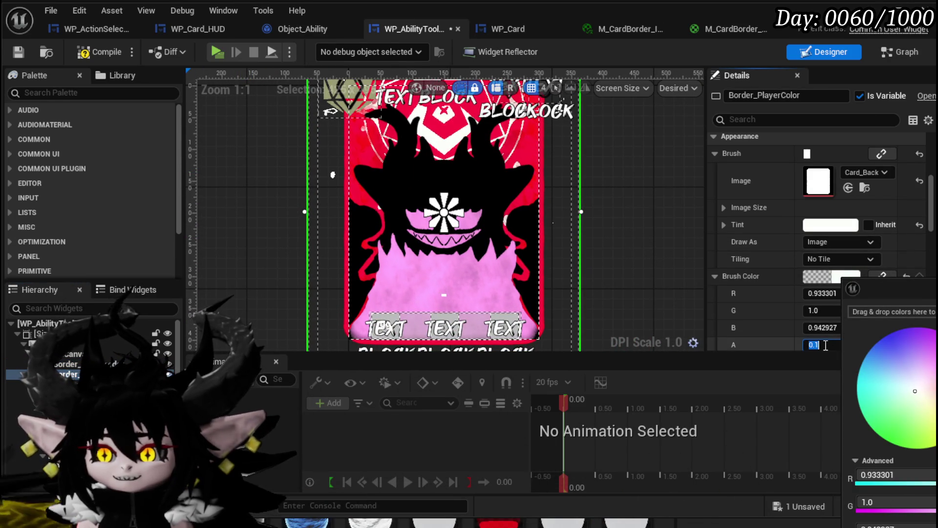
{"action": "type", "text": "1"}
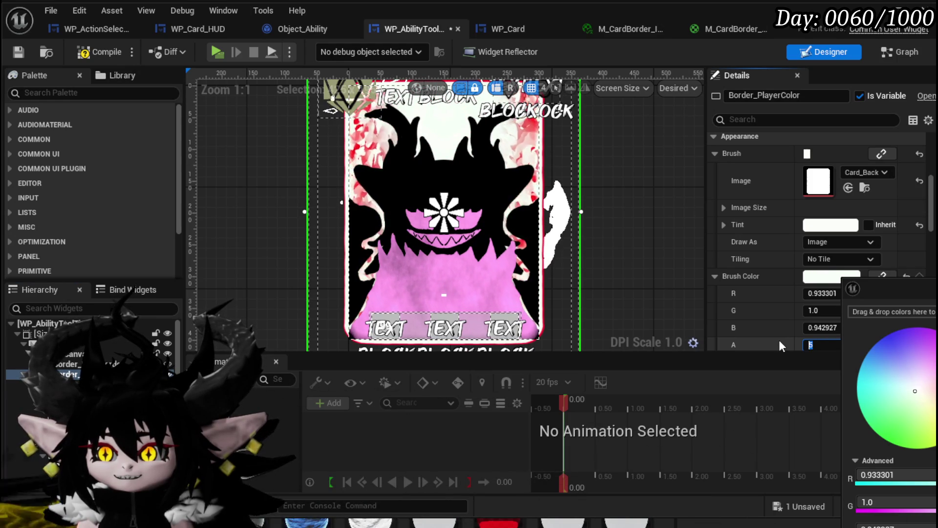
{"action": "key", "text": "Return"}
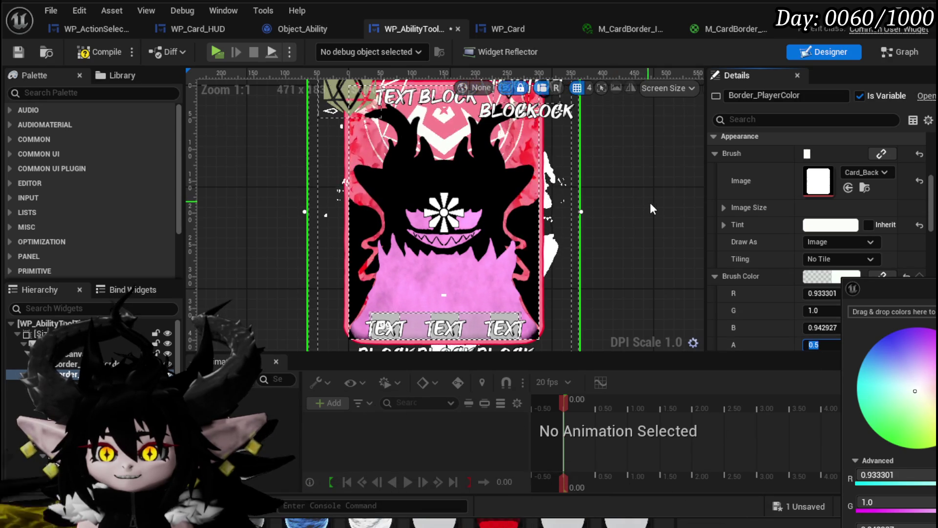
{"action": "scroll", "coordinate": [650, 205], "scroll_direction": "down", "scroll_amount": 2}
{"action": "key", "text": "ctrl+z"}
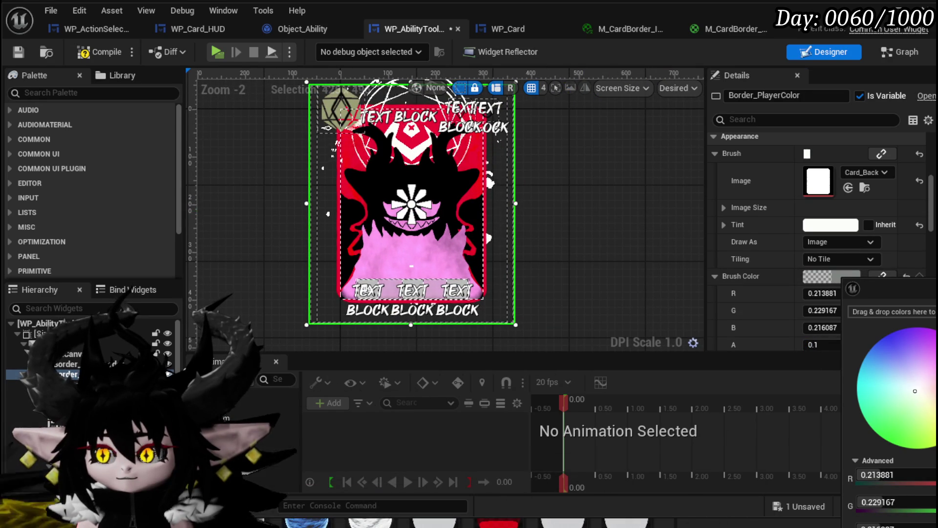
{"action": "key", "text": "Escape"}
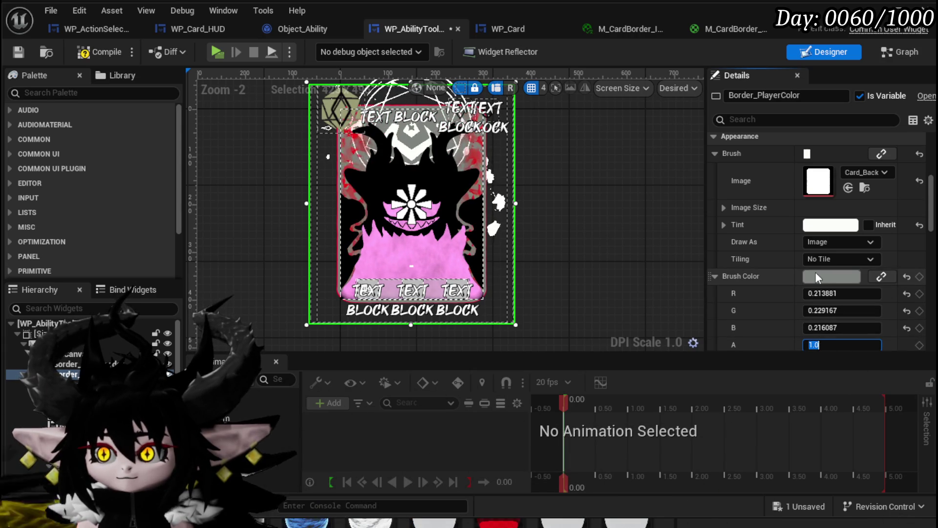
{"action": "left_click", "coordinate": [831, 277]}
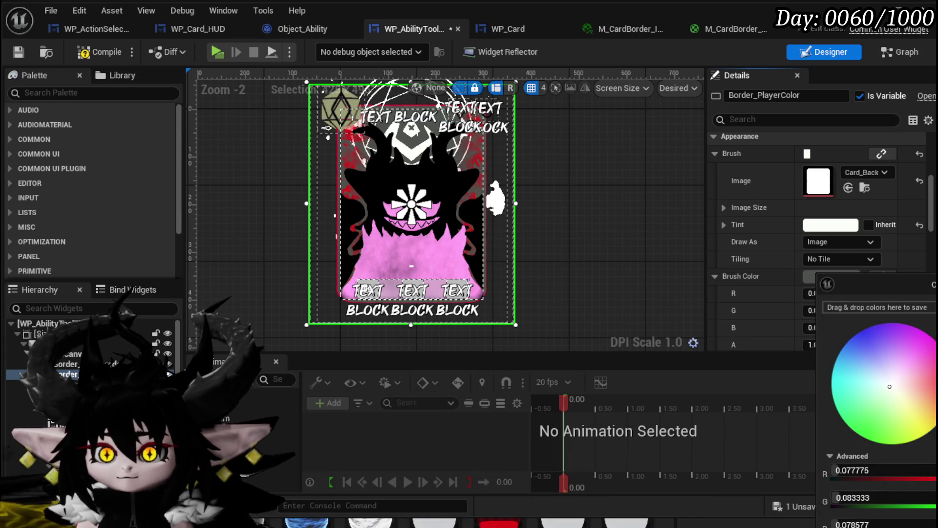
{"action": "left_click", "coordinate": [406, 239]}
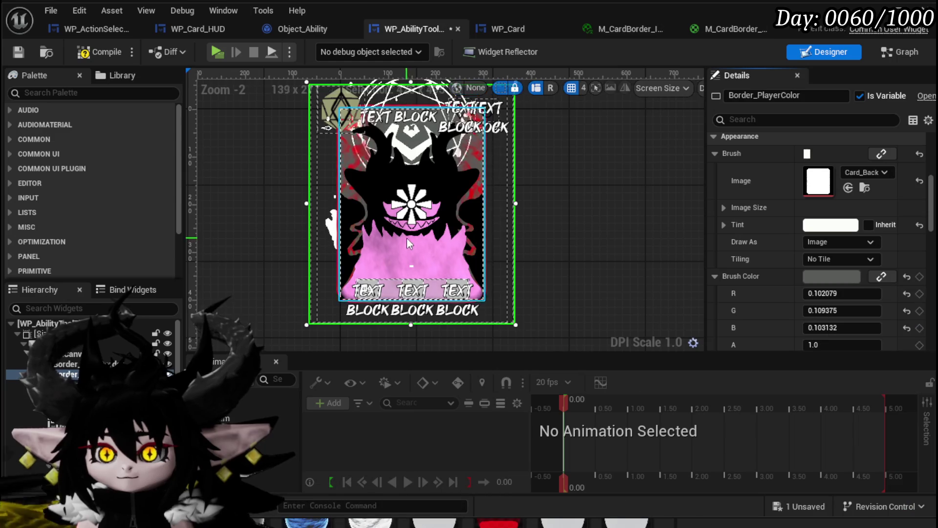
- Compile and save the WP_AbilityToolTipp widget
{"action": "scroll", "coordinate": [407, 238], "scroll_direction": "up", "scroll_amount": 4}
{"action": "scroll", "coordinate": [614, 213], "scroll_direction": "down", "scroll_amount": 1}
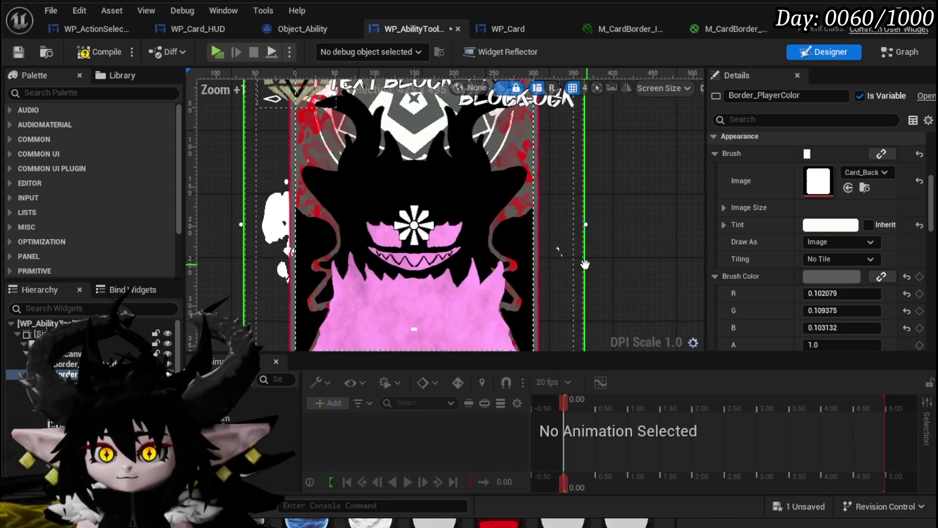
{"action": "scroll", "coordinate": [552, 281], "scroll_direction": "down", "scroll_amount": 1}
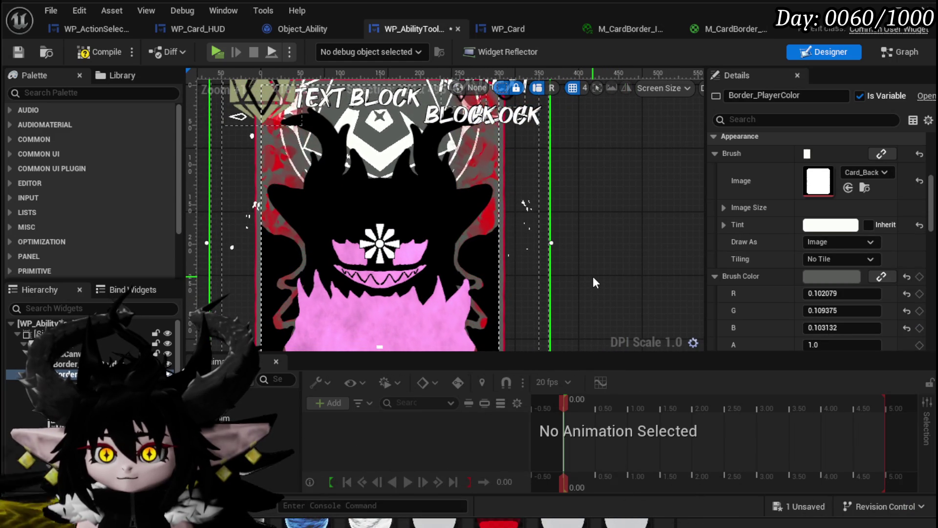
{"action": "scroll", "coordinate": [593, 277], "scroll_direction": "down", "scroll_amount": 1}
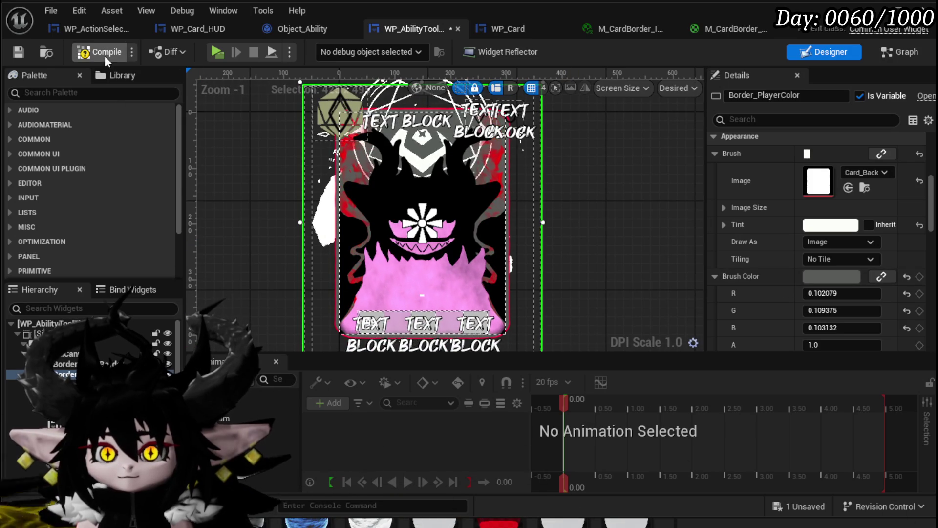
{"action": "left_click", "coordinate": [14, 52]}
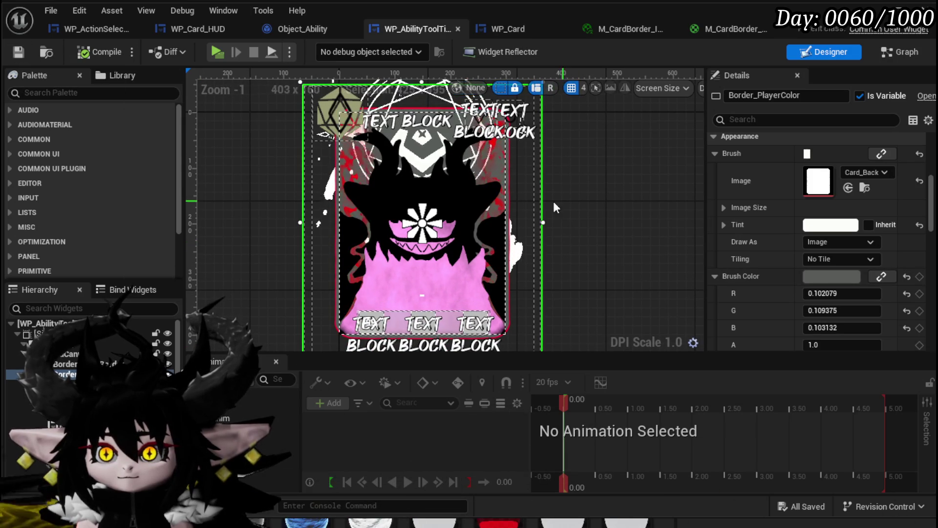
- Move Set Brush Color down and wire it after the lower Set Vector Parameter Value, then compile and save
{"action": "left_click", "coordinate": [914, 52]}
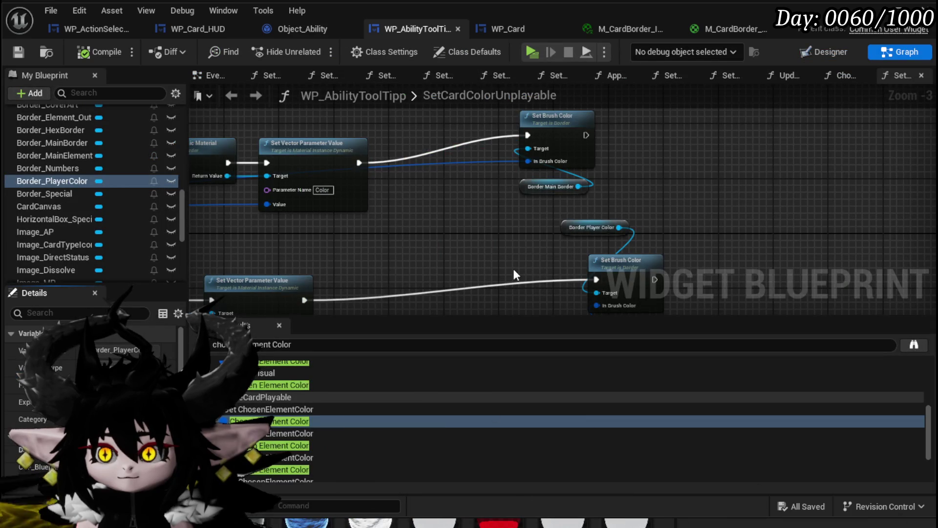
{"action": "mouse_move", "coordinate": [513, 268]}
{"action": "left_mouse_down"}
{"action": "mouse_move", "coordinate": [641, 218]}
{"action": "mouse_move", "coordinate": [505, 262]}
{"action": "left_mouse_up"}
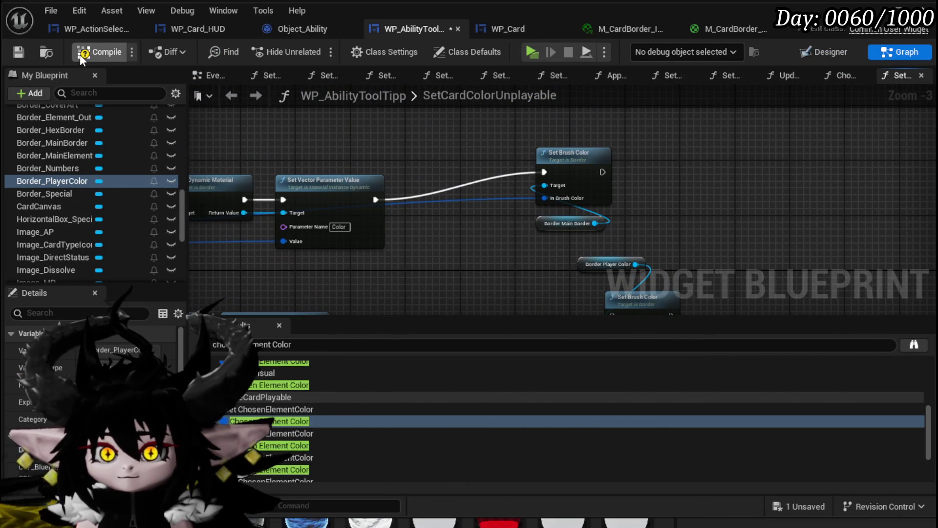
{"action": "left_click", "coordinate": [18, 50]}
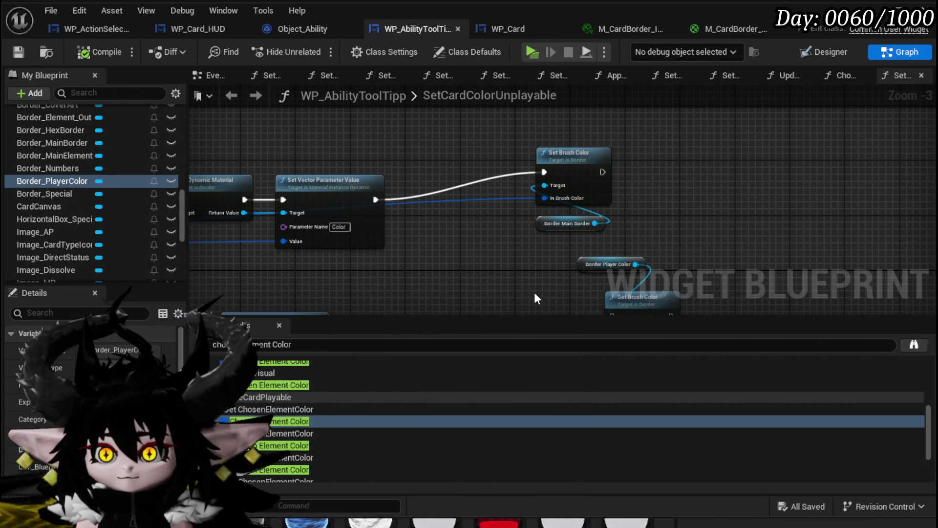
{"action": "scroll", "coordinate": [679, 226], "scroll_direction": "down", "scroll_amount": 2}
{"action": "left_click_drag", "start_coordinate": [675, 218], "coordinate": [718, 160]}
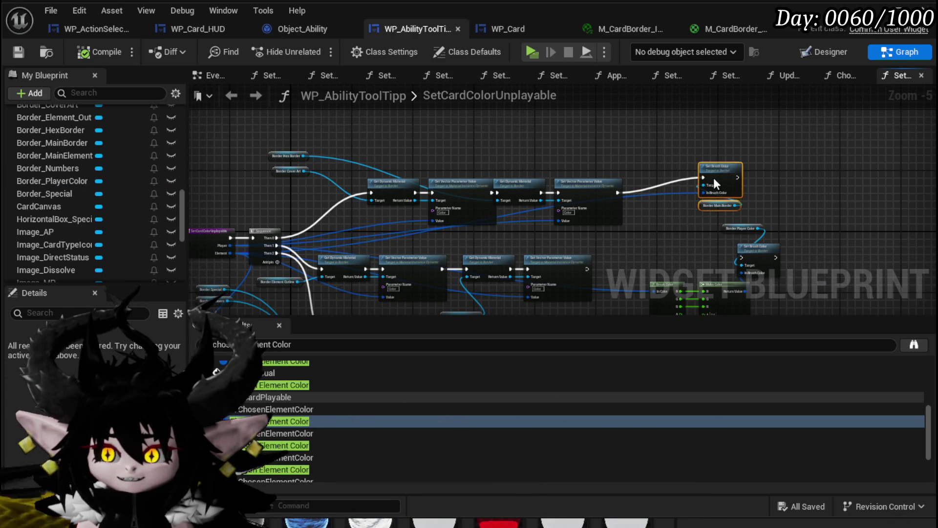
{"action": "left_click_drag", "start_coordinate": [726, 164], "coordinate": [673, 224]}
{"action": "left_click_drag", "start_coordinate": [587, 269], "coordinate": [652, 237]}
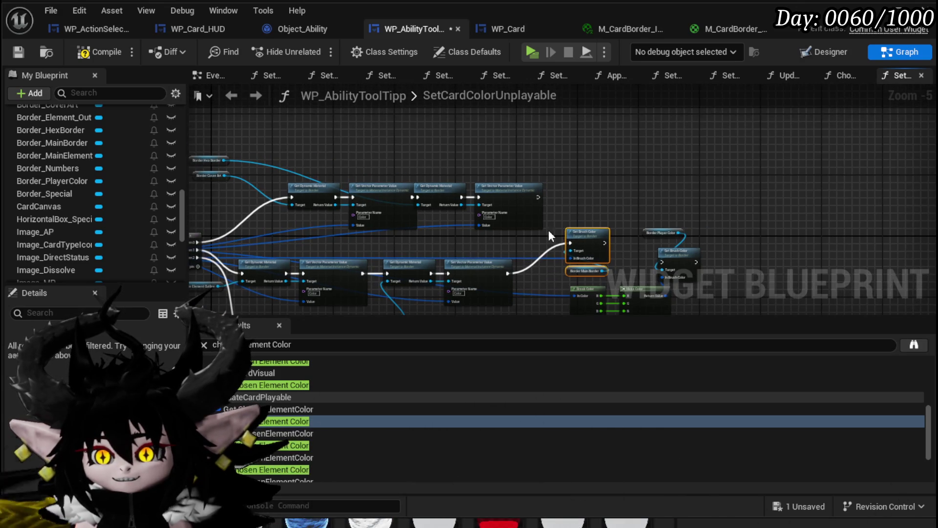
{"action": "left_click", "coordinate": [17, 53]}
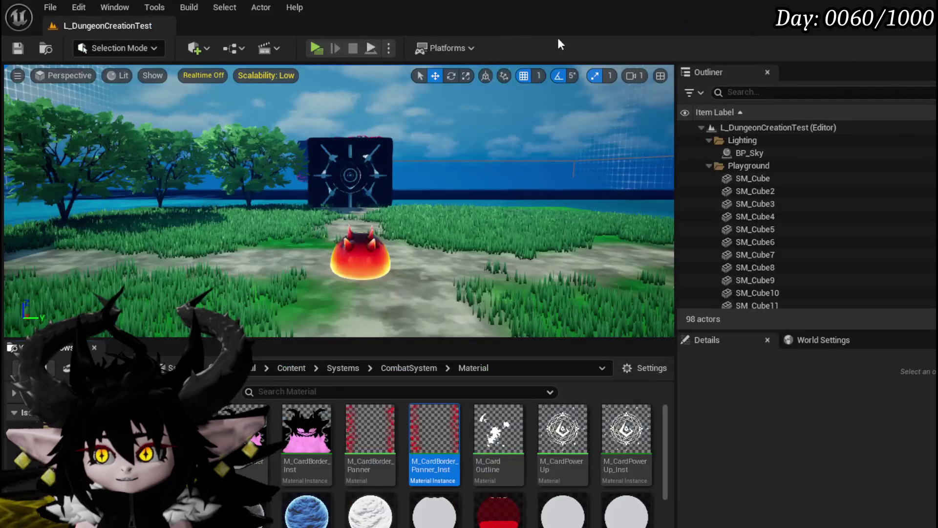
- Playtest the perk cards' border colours, then open the M_CardBorder_Panner_Inst material instance
{"action": "left_click", "coordinate": [313, 48]}
{"action": "key", "text": "Tab"}
{"action": "left_click", "coordinate": [337, 272]}
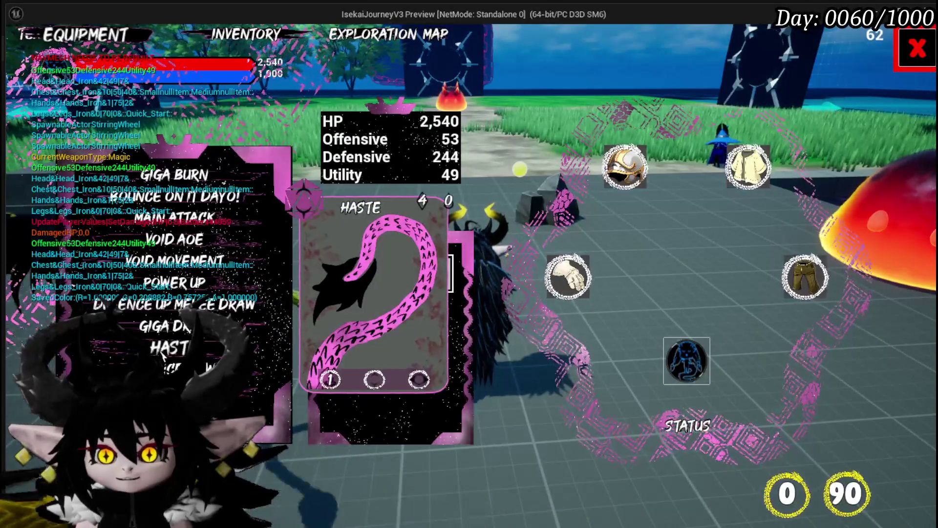
{"action": "key", "text": "Escape"}
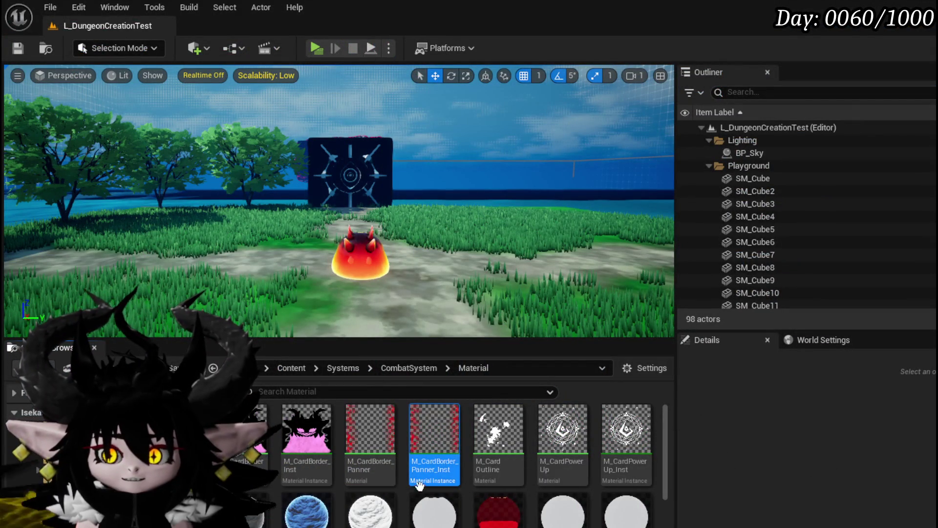
{"action": "double_click", "coordinate": [433, 428]}
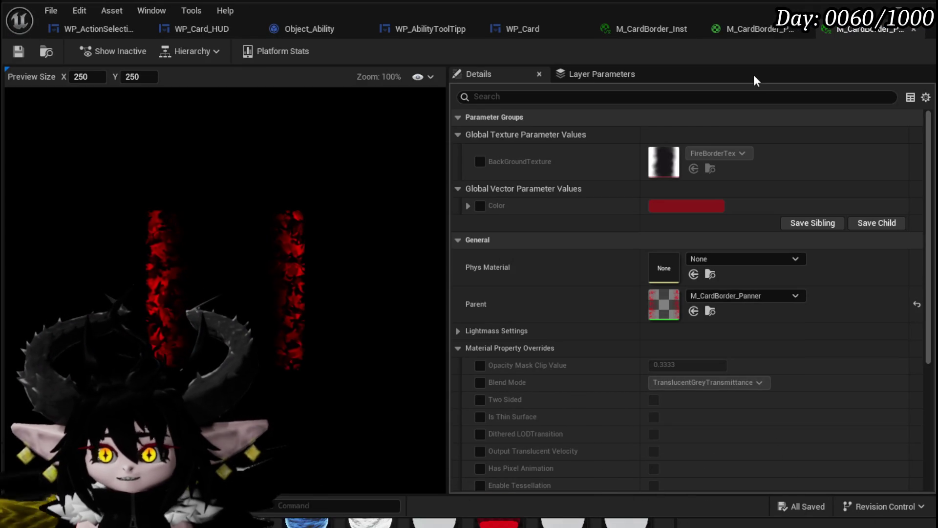
- Open the parent M_CardBorder_Panner material and change its blend setting to expose an Opacity Mask input
{"action": "left_click", "coordinate": [753, 30]}
{"action": "mouse_move", "coordinate": [389, 250]}
{"action": "left_mouse_down"}
{"action": "mouse_move", "coordinate": [538, 246]}
{"action": "mouse_move", "coordinate": [473, 201]}
{"action": "mouse_move", "coordinate": [644, 245]}
{"action": "mouse_move", "coordinate": [664, 375]}
{"action": "mouse_move", "coordinate": [549, 226]}
{"action": "mouse_move", "coordinate": [586, 274]}
{"action": "mouse_move", "coordinate": [435, 234]}
{"action": "mouse_move", "coordinate": [489, 205]}
{"action": "mouse_move", "coordinate": [393, 147]}
{"action": "mouse_move", "coordinate": [574, 242]}
{"action": "mouse_move", "coordinate": [555, 232]}
{"action": "mouse_move", "coordinate": [513, 249]}
{"action": "mouse_move", "coordinate": [666, 262]}
{"action": "mouse_move", "coordinate": [614, 285]}
{"action": "mouse_move", "coordinate": [406, 274]}
{"action": "left_mouse_up"}
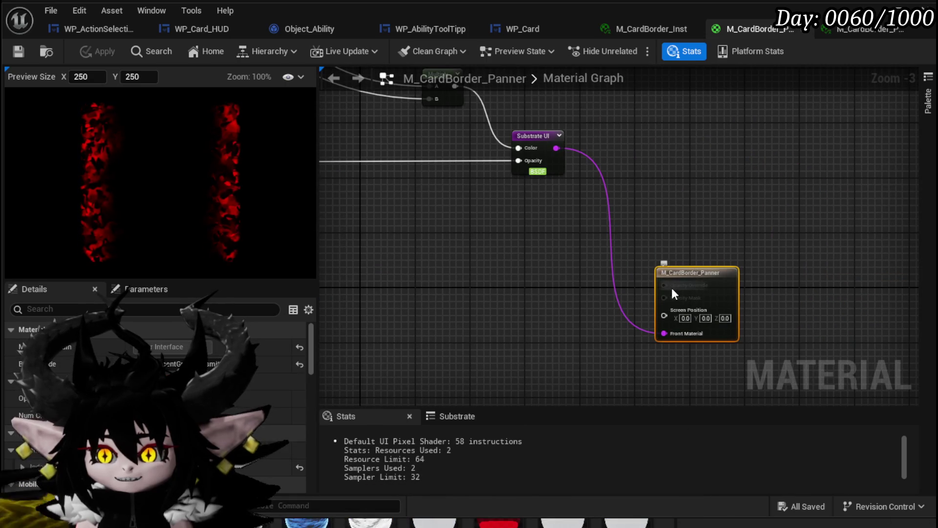
{"action": "left_click", "coordinate": [254, 389]}
{"action": "left_click", "coordinate": [508, 311]}
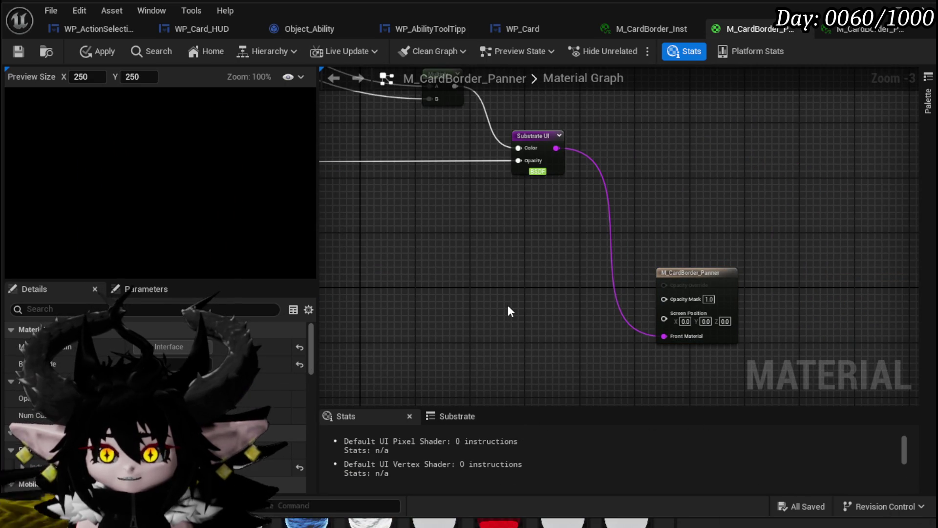
- Feed the opacity value into Opacity Mask and save the card border material
{"action": "left_click_drag", "start_coordinate": [549, 310], "coordinate": [574, 333]}
{"action": "left_click_drag", "start_coordinate": [542, 200], "coordinate": [683, 337]}
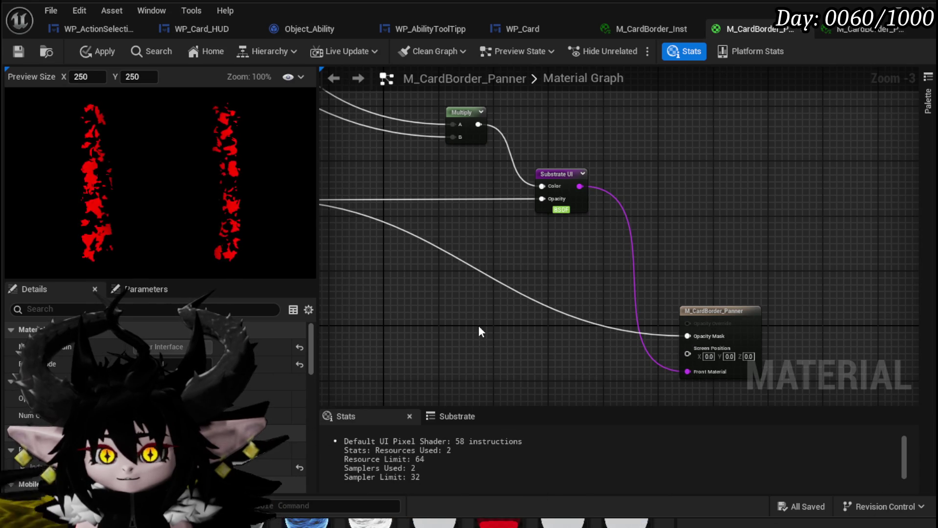
{"action": "left_click", "coordinate": [18, 52]}
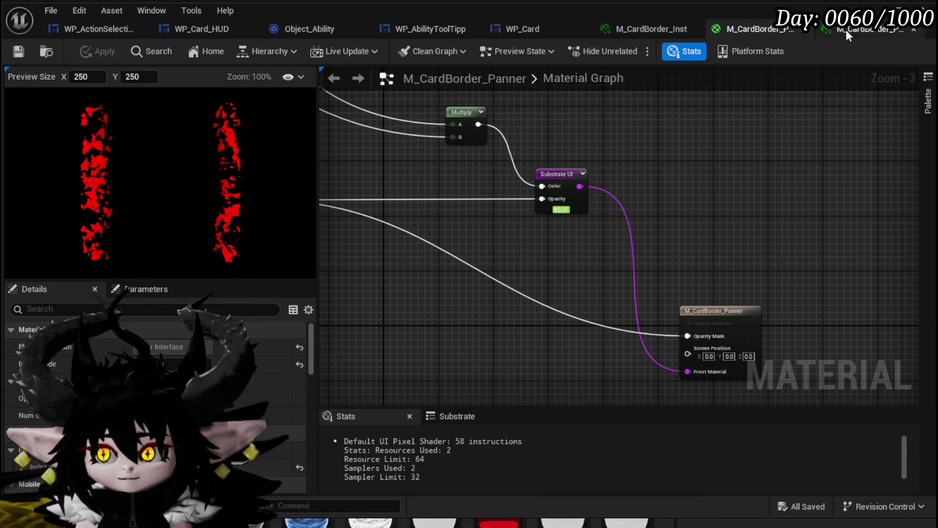
{"action": "left_click", "coordinate": [891, 15]}
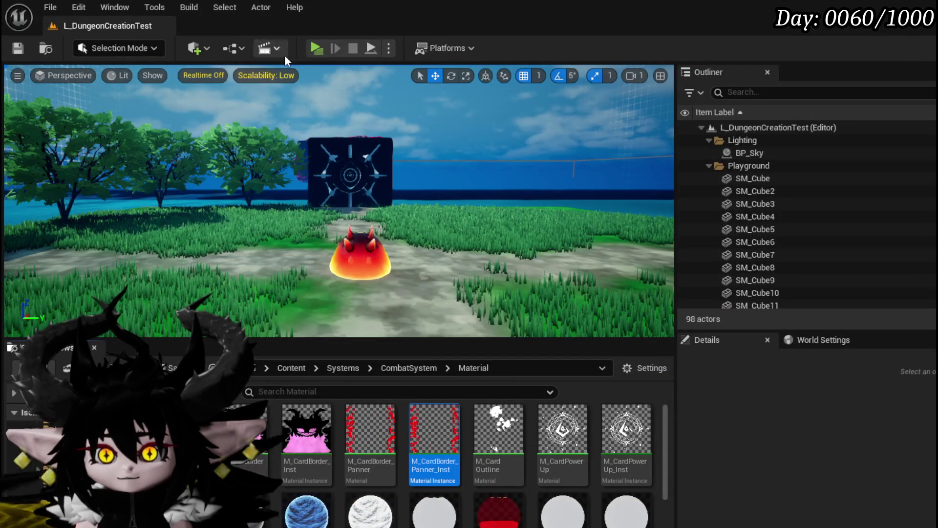
- Playtest the masked card borders in the equipment menu, save the level, and return to the material
{"action": "left_click", "coordinate": [322, 48]}
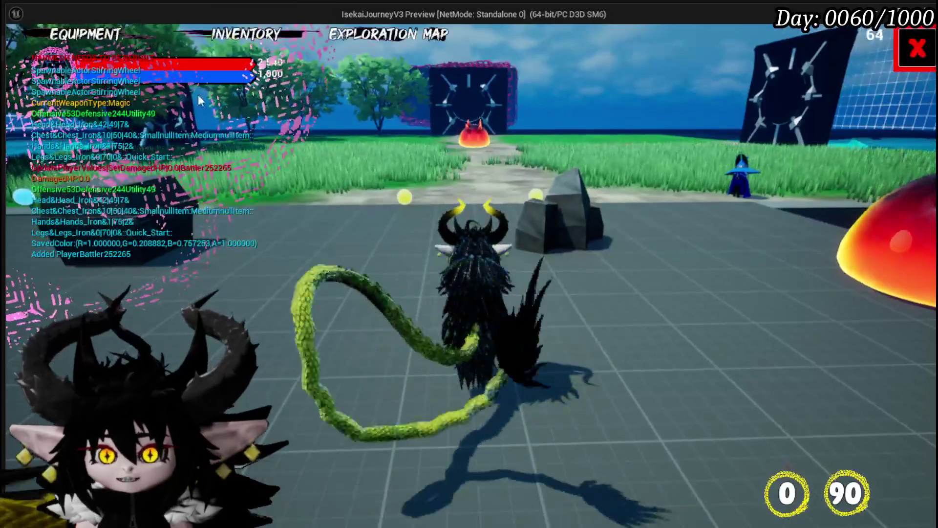
{"action": "left_click", "coordinate": [109, 42]}
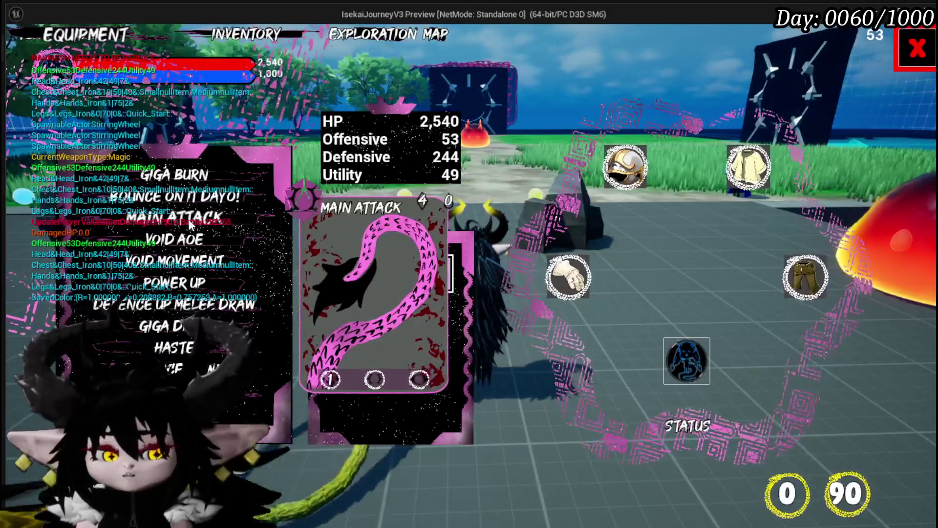
{"action": "key", "text": "Escape"}
{"action": "left_click", "coordinate": [14, 55]}
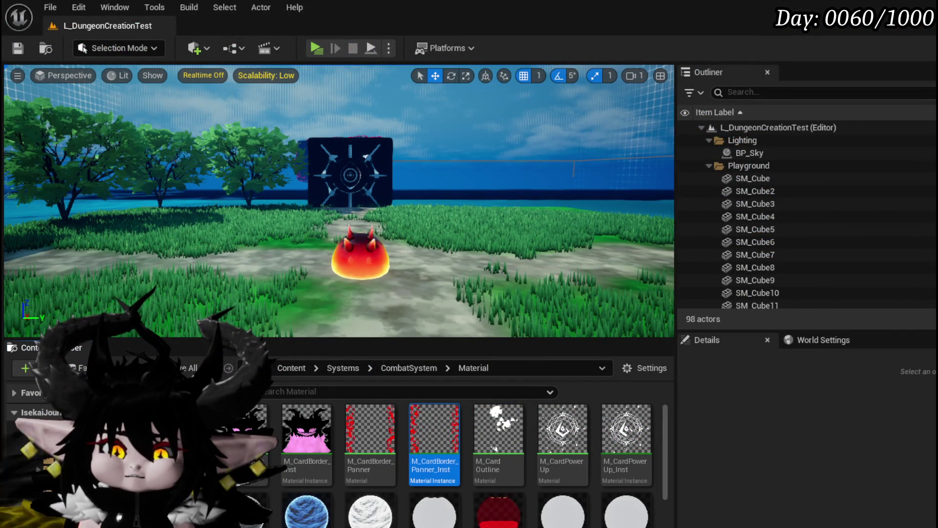
{"action": "key", "text": "alt+Tab"}
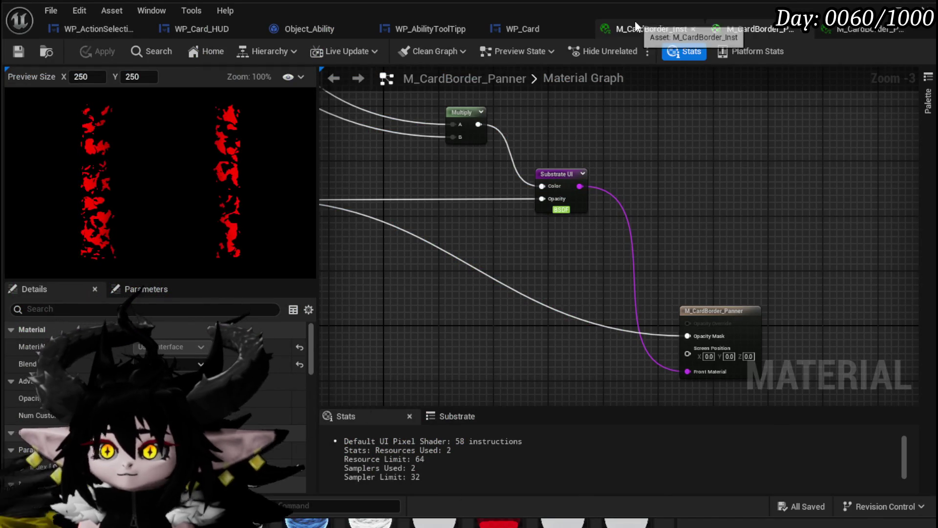
- In WP_AbilityToolTipp's Designer, raise Border_PlayerColor's brush colour to white with R at 1.0
{"action": "left_click", "coordinate": [410, 27]}
{"action": "left_click", "coordinate": [826, 52]}
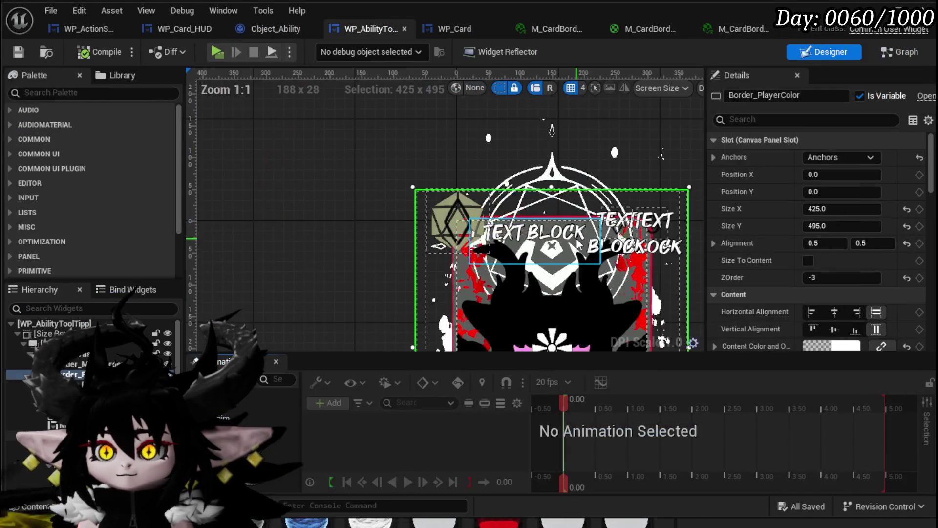
{"action": "left_click_drag", "start_coordinate": [332, 244], "coordinate": [300, 173]}
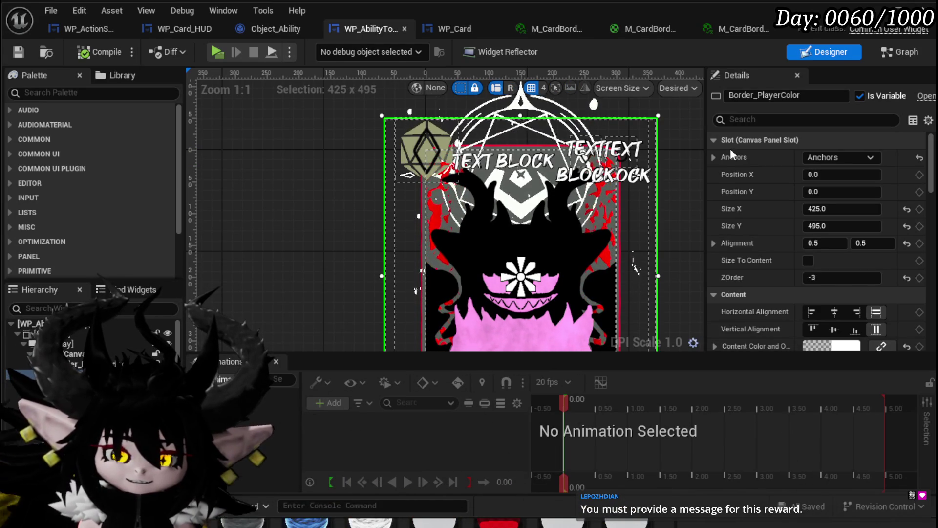
{"action": "scroll", "coordinate": [821, 228], "scroll_direction": "down", "scroll_amount": 5}
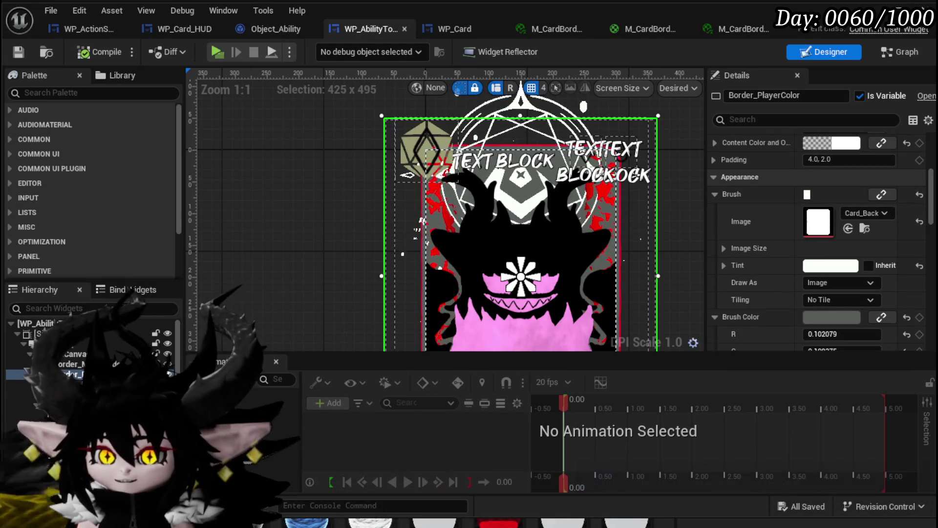
{"action": "left_click", "coordinate": [820, 317]}
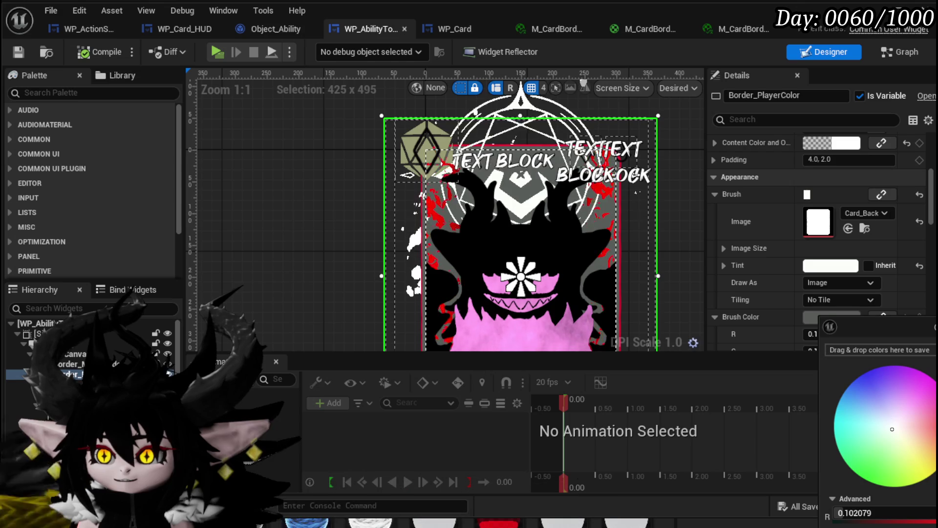
{"action": "left_click_drag", "start_coordinate": [861, 513], "coordinate": [904, 512]}
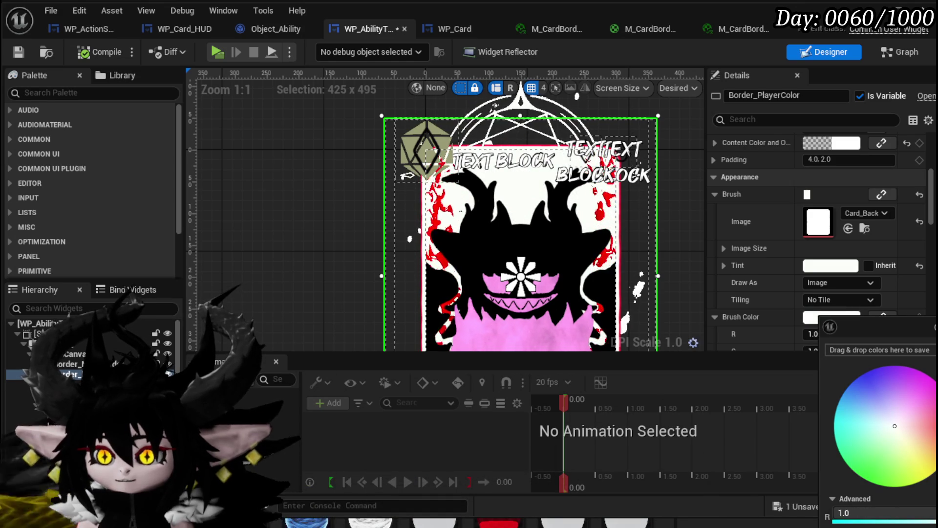
{"action": "left_click", "coordinate": [300, 175]}
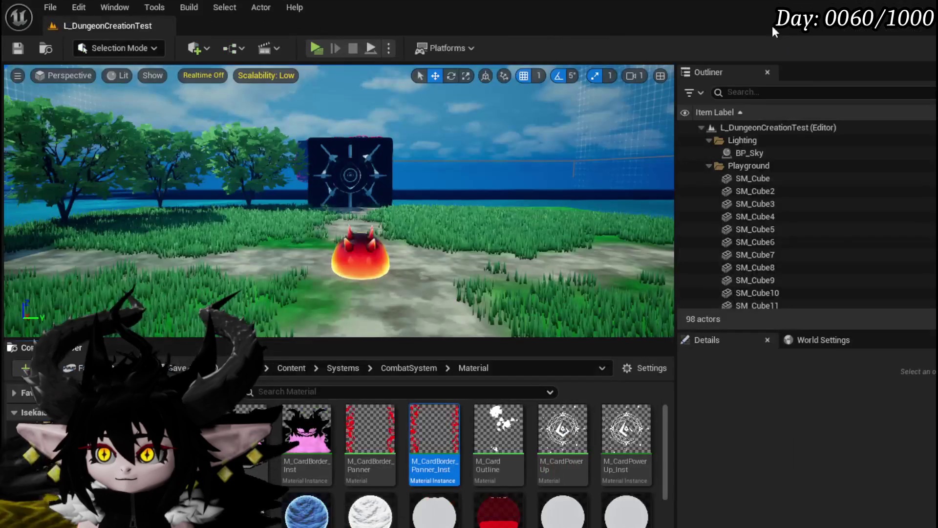
- Playtest the white perk card backgrounds in the equipment menu, then save the level
{"action": "left_click", "coordinate": [310, 47]}
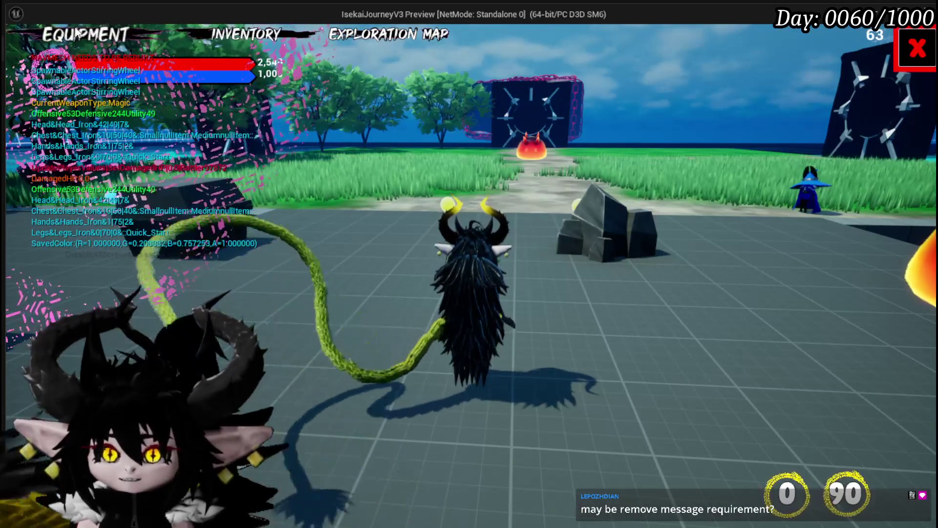
{"action": "left_click", "coordinate": [156, 33]}
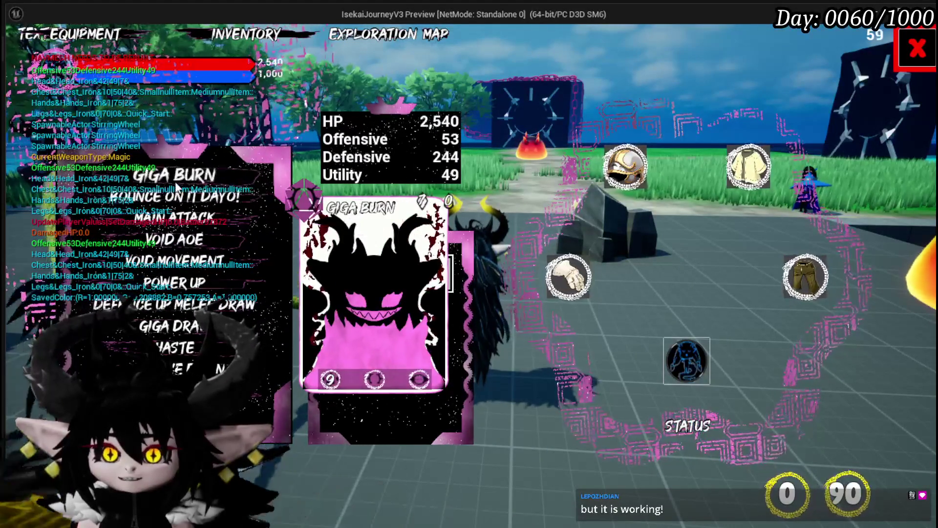
{"action": "key", "text": "alt+Tab"}
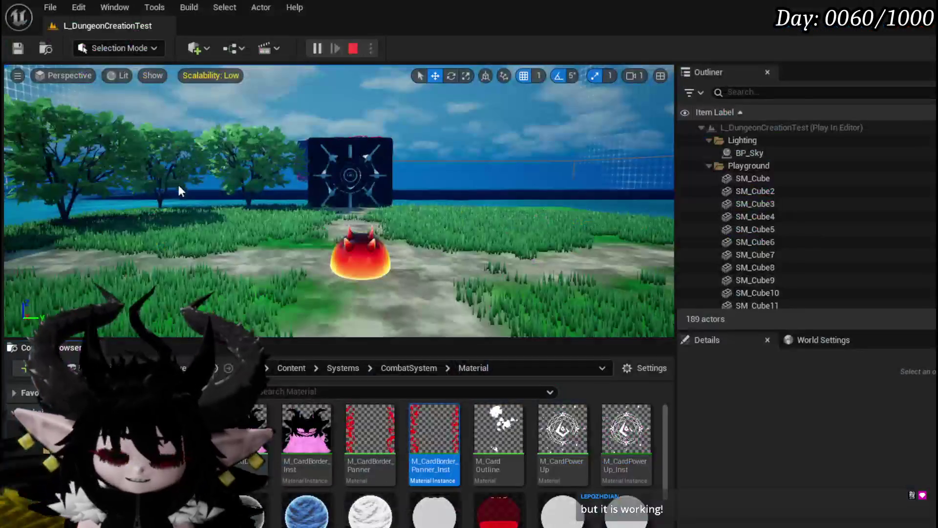
{"action": "left_click", "coordinate": [21, 50]}
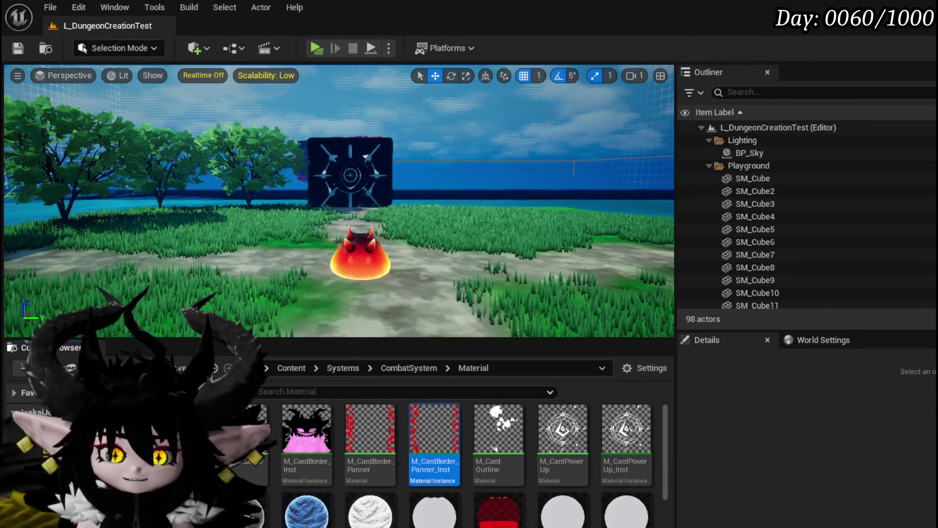
- Set In Brush Color on SetCardColorUnplayable's Set Brush Color to yellow, then compile and save
{"action": "key", "text": "alt+Tab"}
{"action": "left_click", "coordinate": [896, 54]}
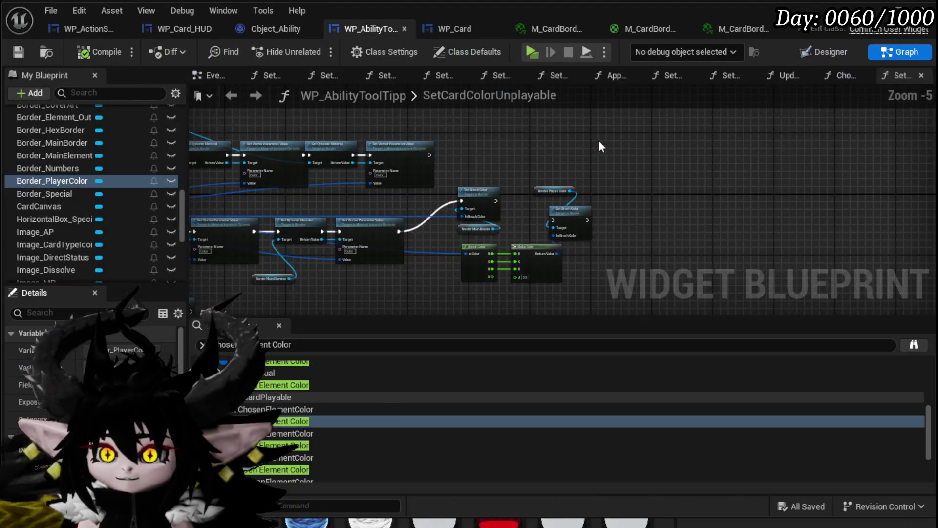
{"action": "scroll", "coordinate": [413, 200], "scroll_direction": "up", "scroll_amount": 5}
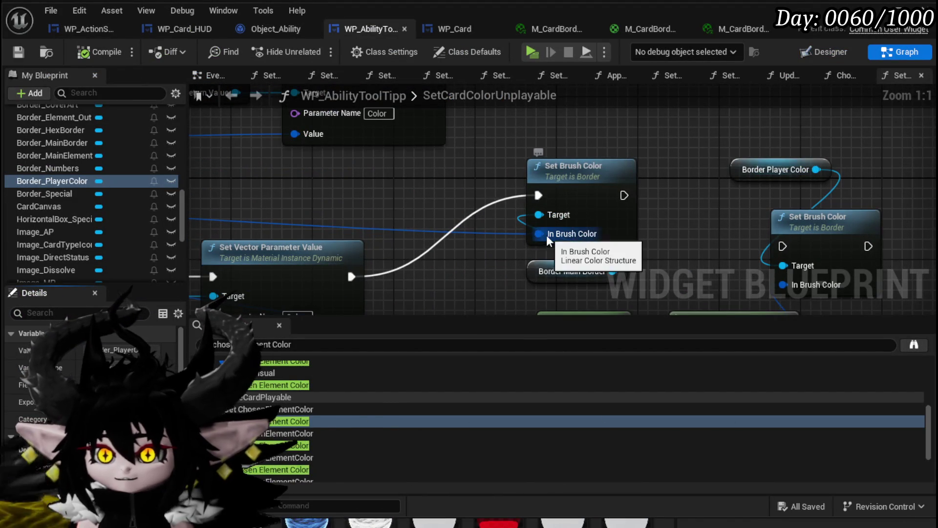
{"action": "left_click", "coordinate": [605, 235]}
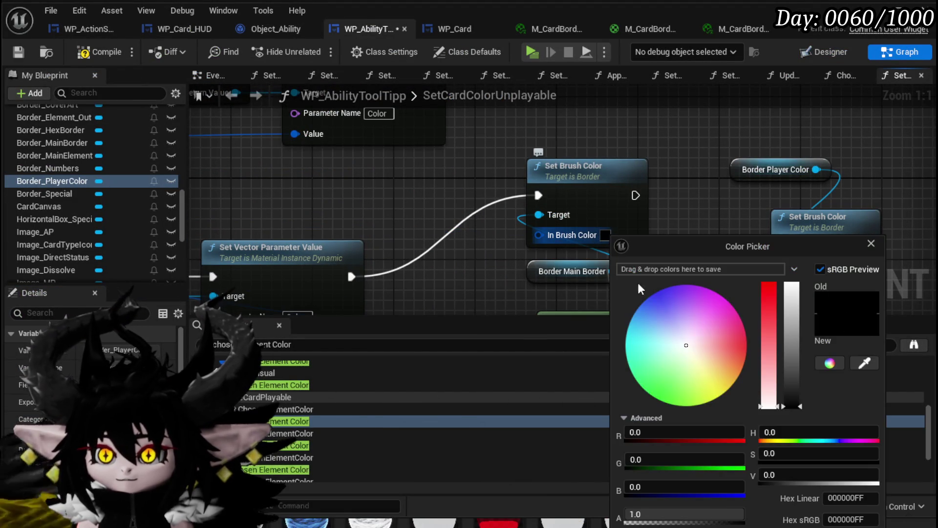
{"action": "left_click_drag", "start_coordinate": [702, 367], "coordinate": [752, 419]}
{"action": "left_click", "coordinate": [692, 461]}
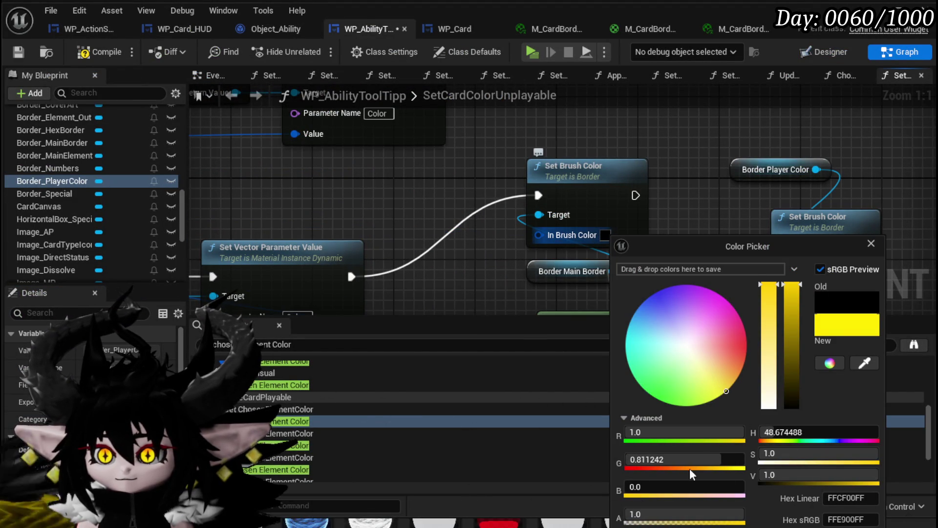
{"action": "key", "text": "Return"}
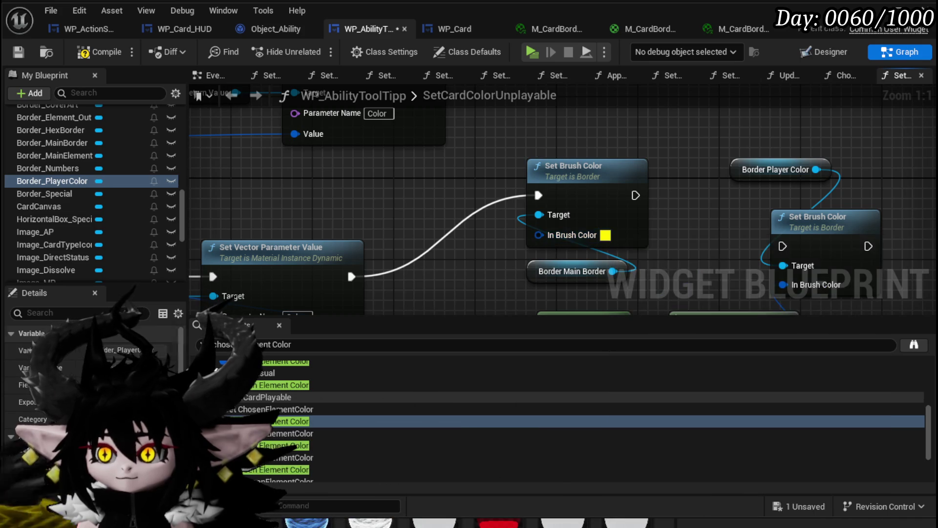
{"action": "left_click", "coordinate": [110, 51]}
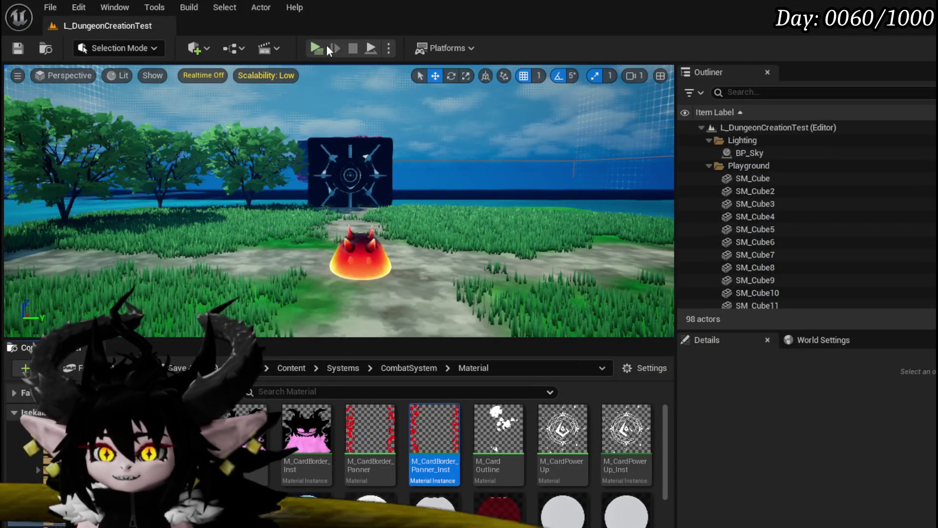
- Playtest the yellow card border in the equipment menu
{"action": "left_click", "coordinate": [327, 47]}
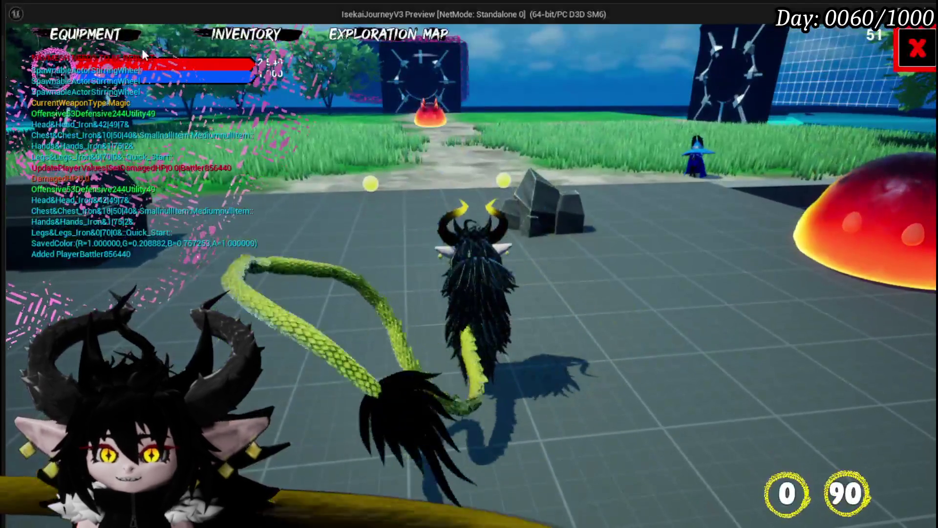
{"action": "left_click", "coordinate": [130, 48]}
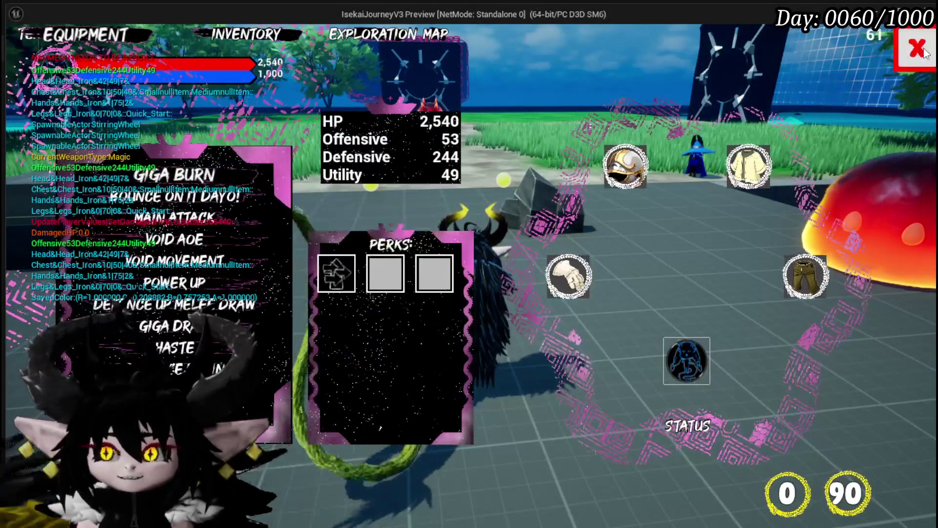
{"action": "key", "text": "Escape"}
{"action": "key", "text": "Escape"}
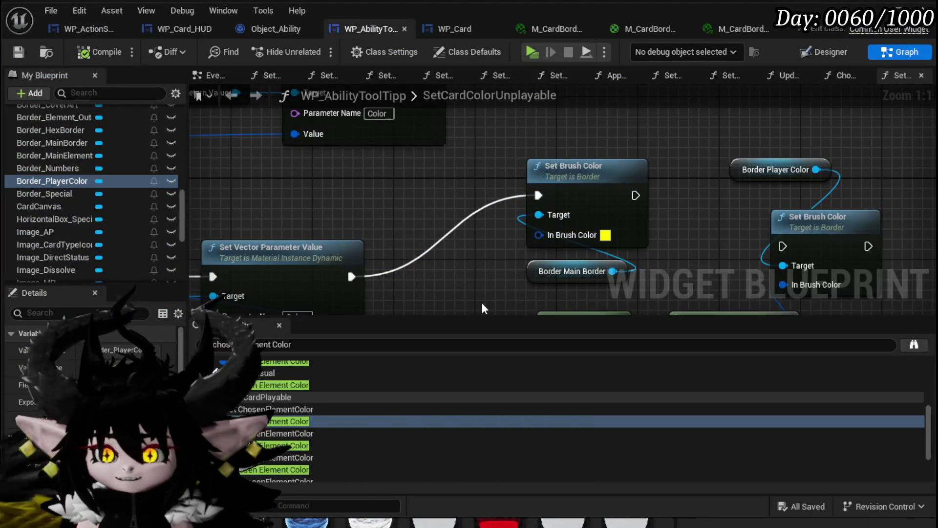
{"action": "scroll", "coordinate": [482, 289], "scroll_direction": "down", "scroll_amount": 3}
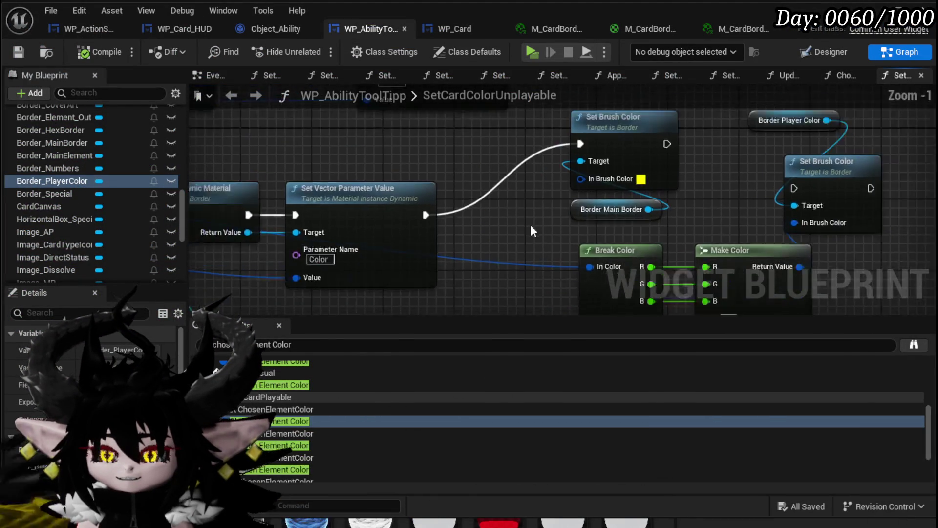
{"action": "left_click_drag", "start_coordinate": [417, 254], "coordinate": [419, 273]}
{"action": "mouse_move", "coordinate": [632, 146]}
{"action": "left_mouse_down"}
{"action": "mouse_move", "coordinate": [600, 172]}
{"action": "mouse_move", "coordinate": [455, 158]}
{"action": "mouse_move", "coordinate": [440, 170]}
{"action": "mouse_move", "coordinate": [444, 124]}
{"action": "left_mouse_up"}
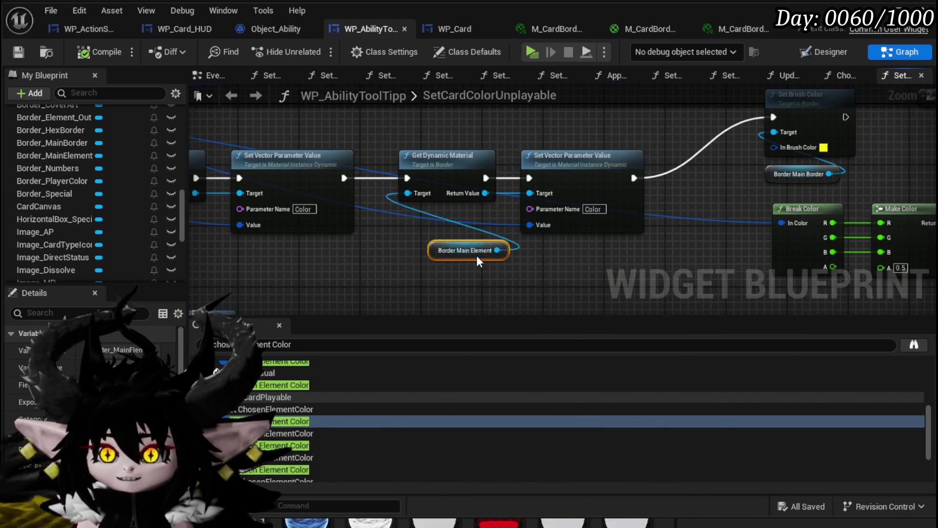
{"action": "left_click_drag", "start_coordinate": [365, 253], "coordinate": [456, 253]}
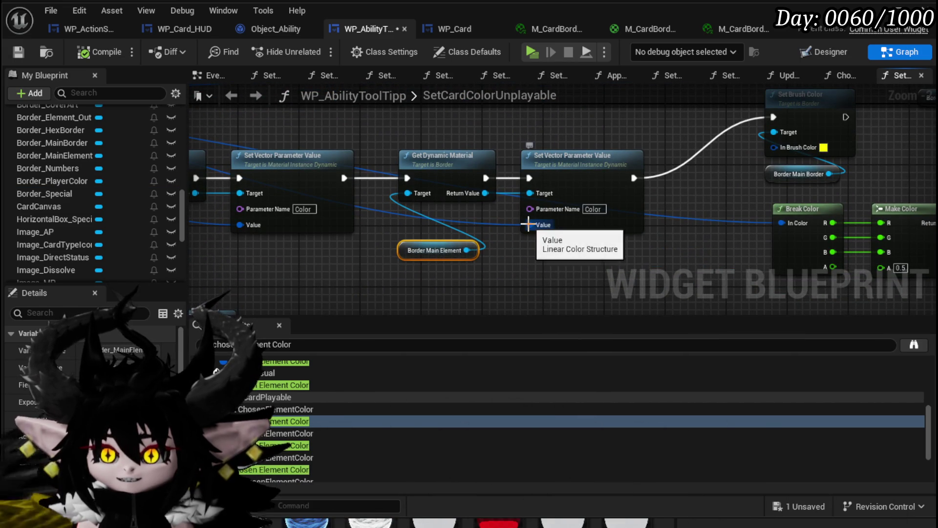
{"action": "left_click", "coordinate": [557, 227]}
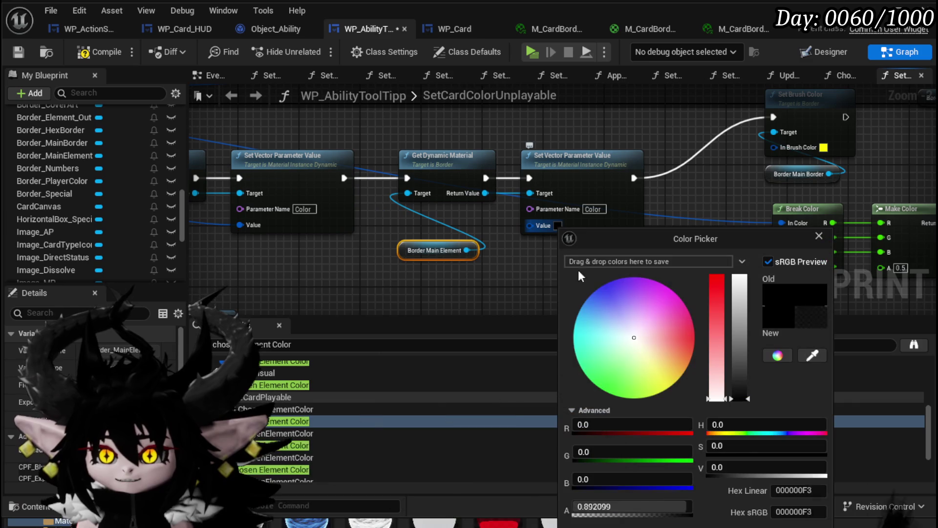
{"action": "left_click", "coordinate": [673, 385]}
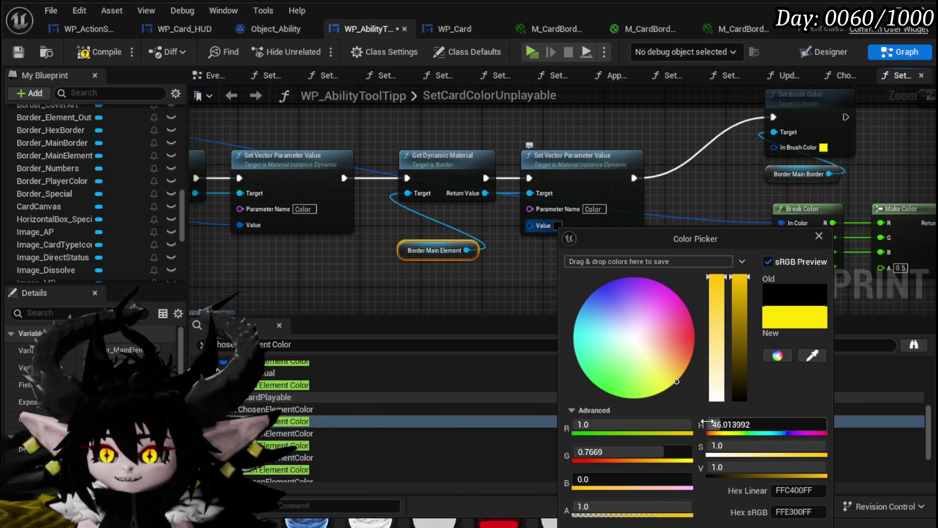
{"action": "key", "text": "Return"}
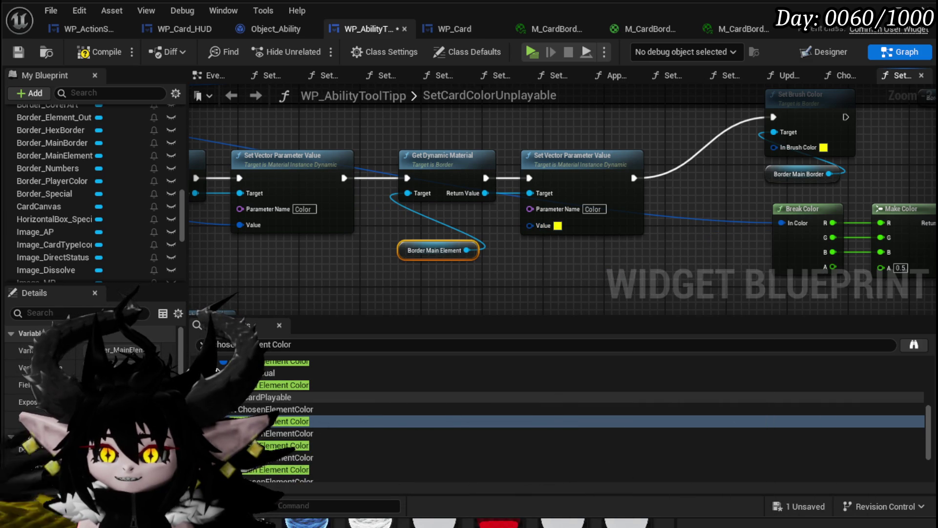
{"action": "left_click", "coordinate": [18, 54]}
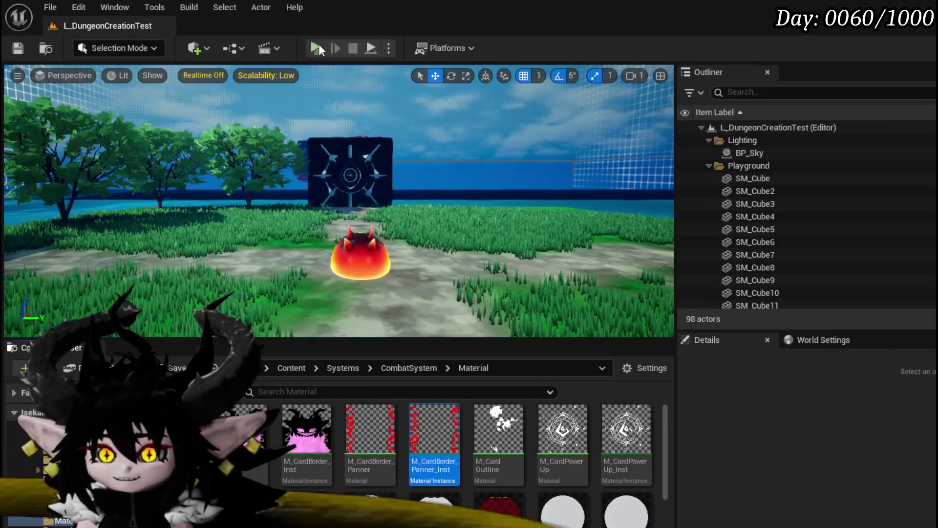
{"action": "left_click", "coordinate": [317, 48]}
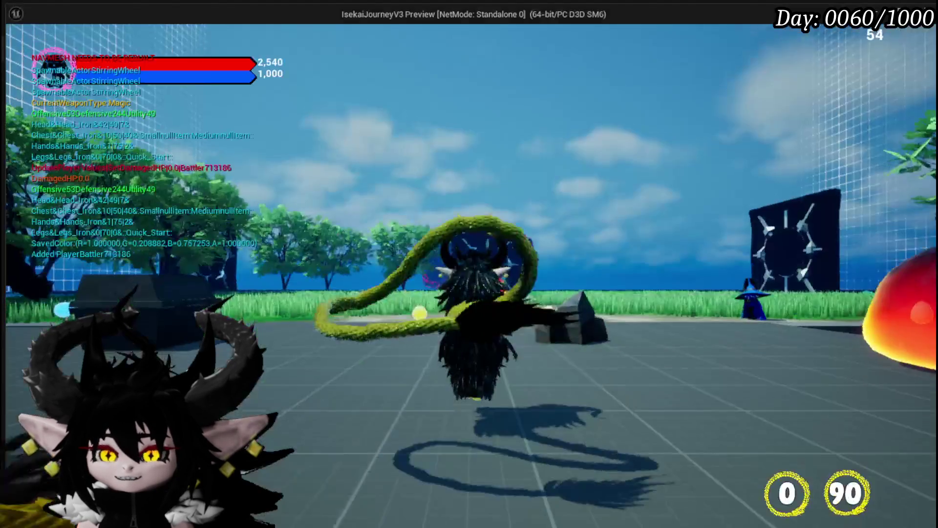
{"action": "key", "text": "Tab"}
{"action": "left_click", "coordinate": [337, 274]}
{"action": "mouse_move", "coordinate": [154, 311]}
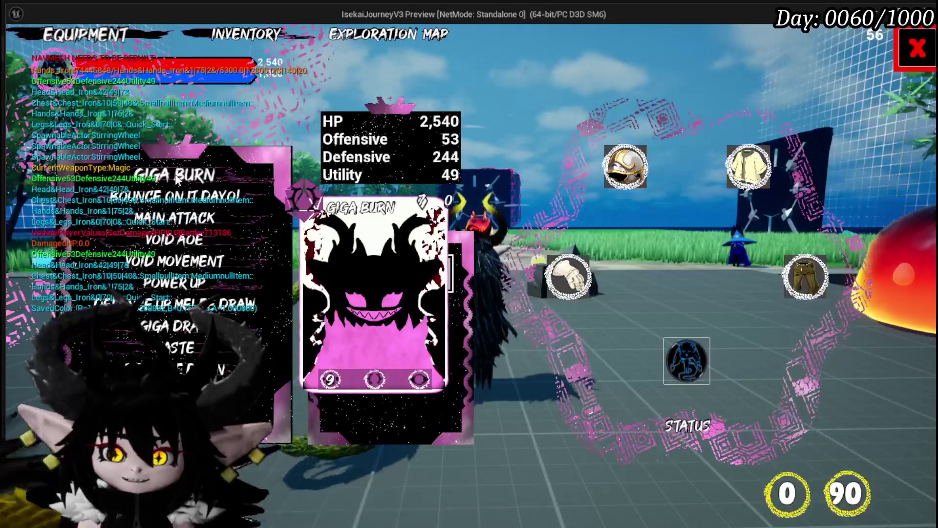
{"action": "left_click", "coordinate": [918, 49]}
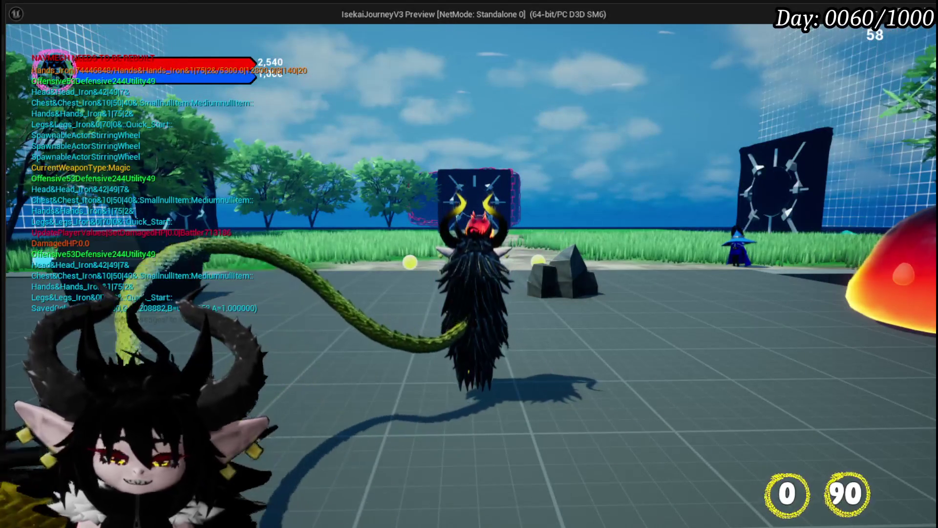
{"action": "key", "text": "Escape"}
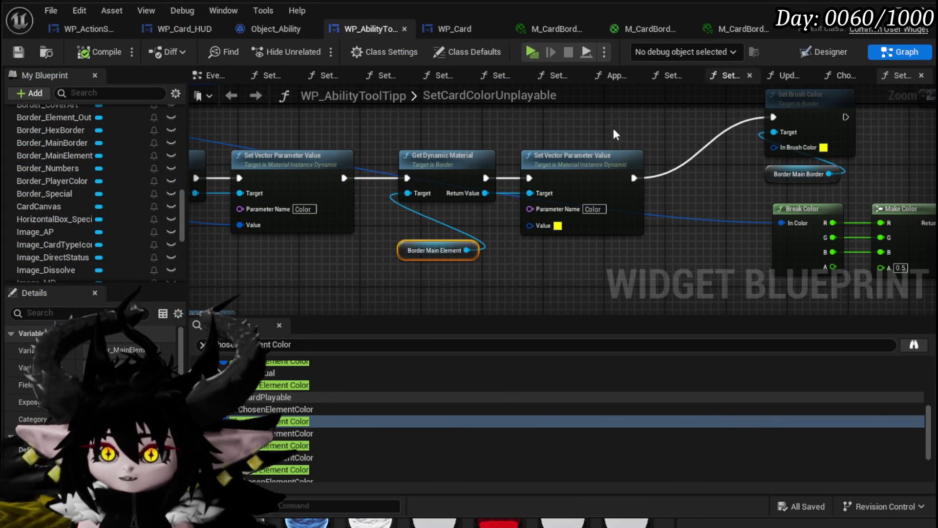
- Set the Color parameter's default value to 1,1,1,1 and save M_CardBorder_Panner
{"action": "left_click", "coordinate": [634, 28]}
{"action": "scroll", "coordinate": [485, 229], "scroll_direction": "up", "scroll_amount": 2}
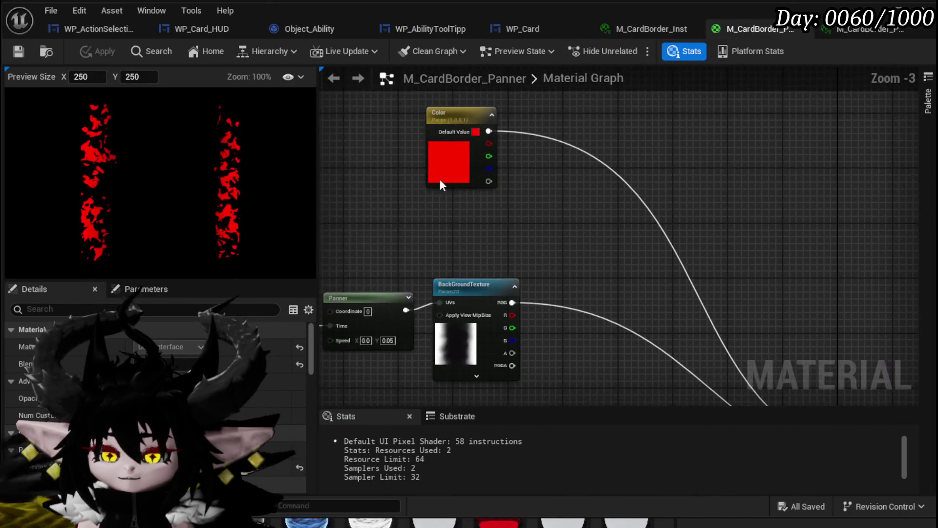
{"action": "left_click", "coordinate": [491, 178]}
{"action": "mouse_move", "coordinate": [538, 203]}
{"action": "left_mouse_down"}
{"action": "mouse_move", "coordinate": [379, 109]}
{"action": "mouse_move", "coordinate": [590, 302]}
{"action": "left_mouse_up"}
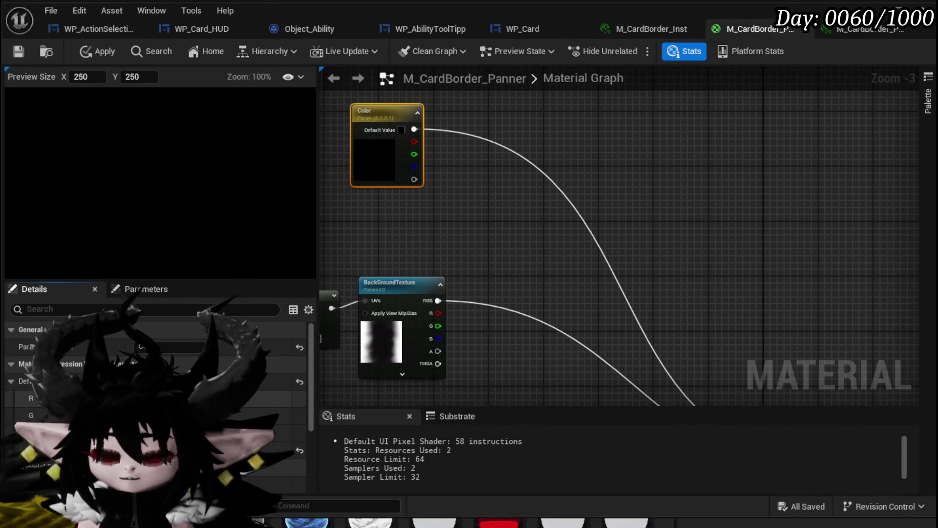
{"action": "type", "text": "1"}
{"action": "key", "text": "Return"}
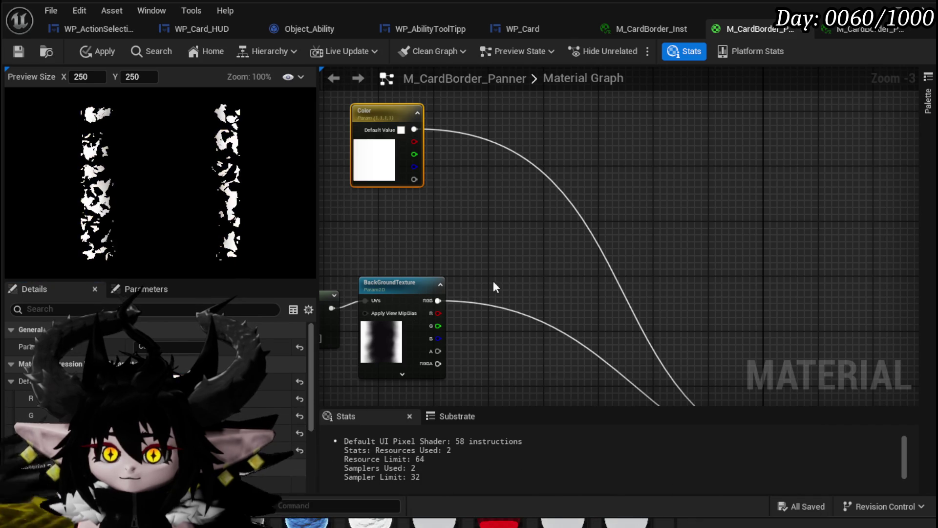
{"action": "left_click", "coordinate": [19, 52]}
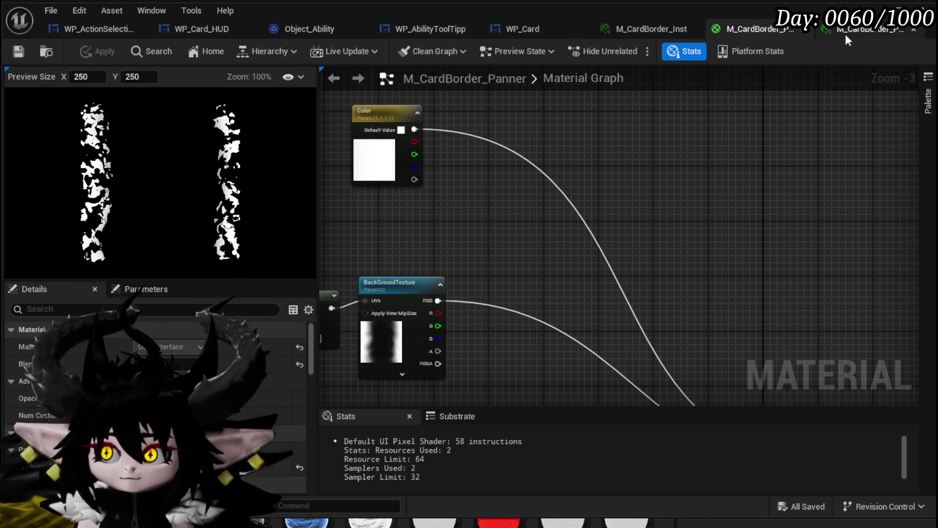
- Playtest the perk list's card borders, then reopen the M_CardBorder_Panner_Inst material instance
{"action": "left_click", "coordinate": [846, 34]}
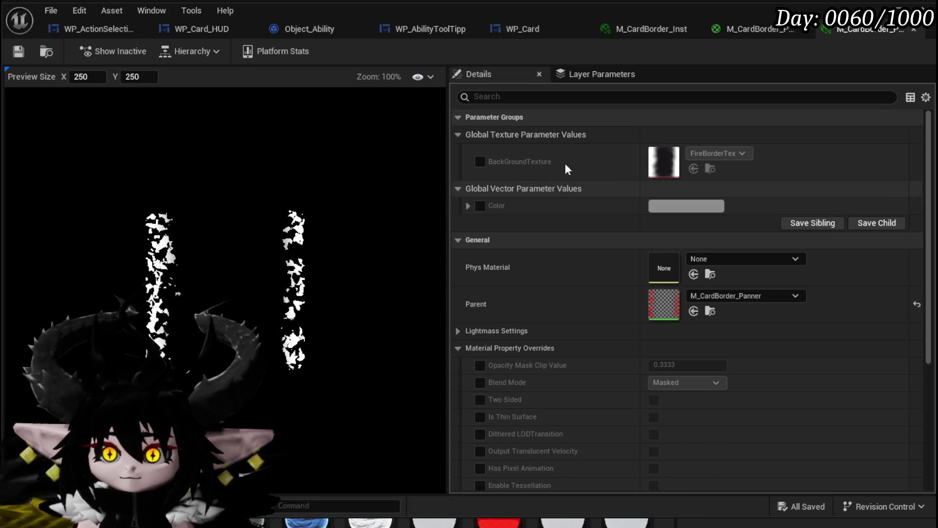
{"action": "left_click", "coordinate": [897, 8]}
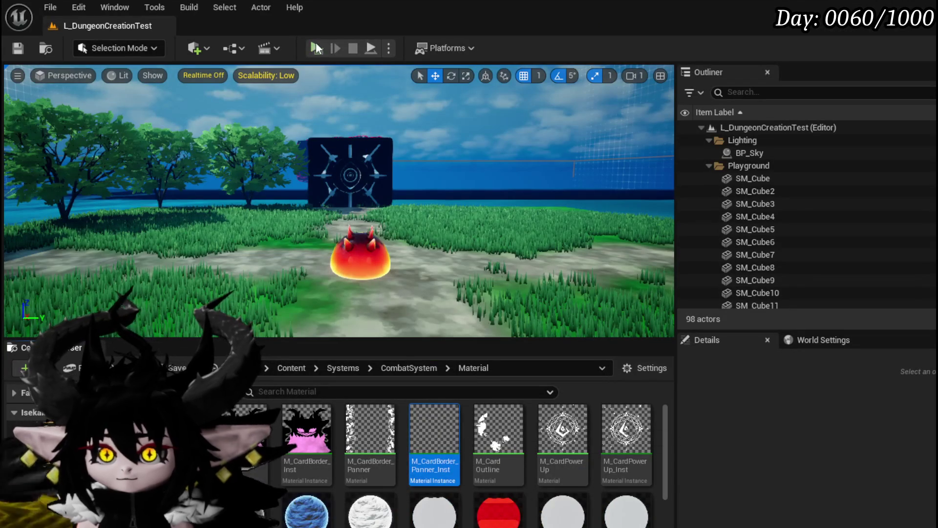
{"action": "key", "text": "alt+p"}
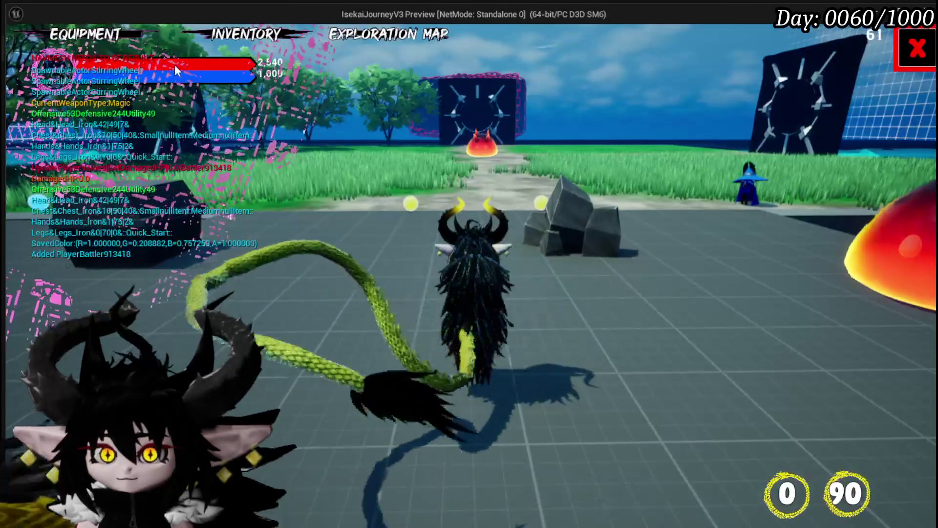
{"action": "key", "text": "Tab"}
{"action": "left_click", "coordinate": [336, 273]}
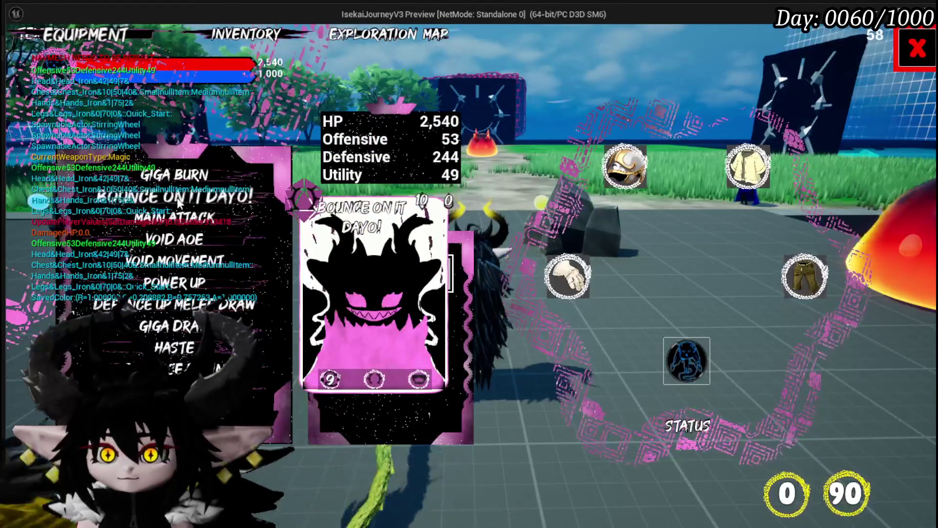
{"action": "mouse_move", "coordinate": [188, 198]}
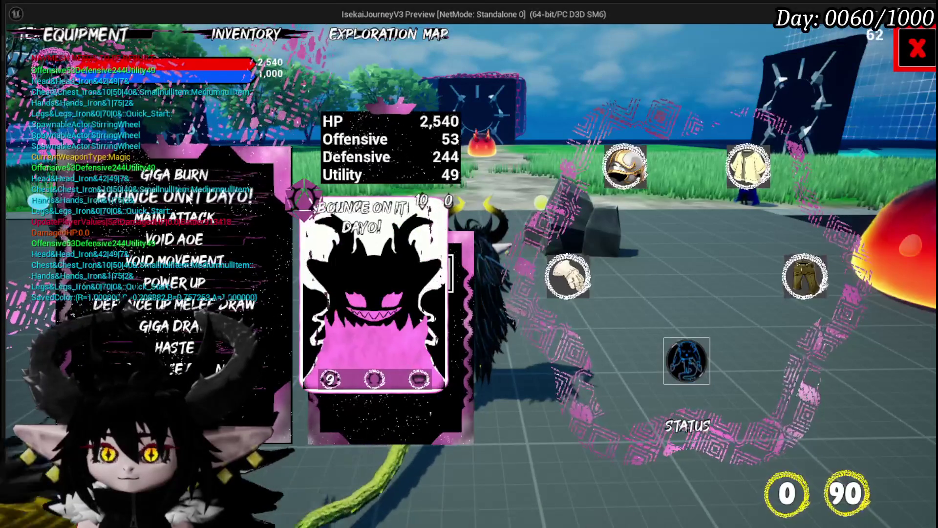
{"action": "left_click", "coordinate": [906, 48]}
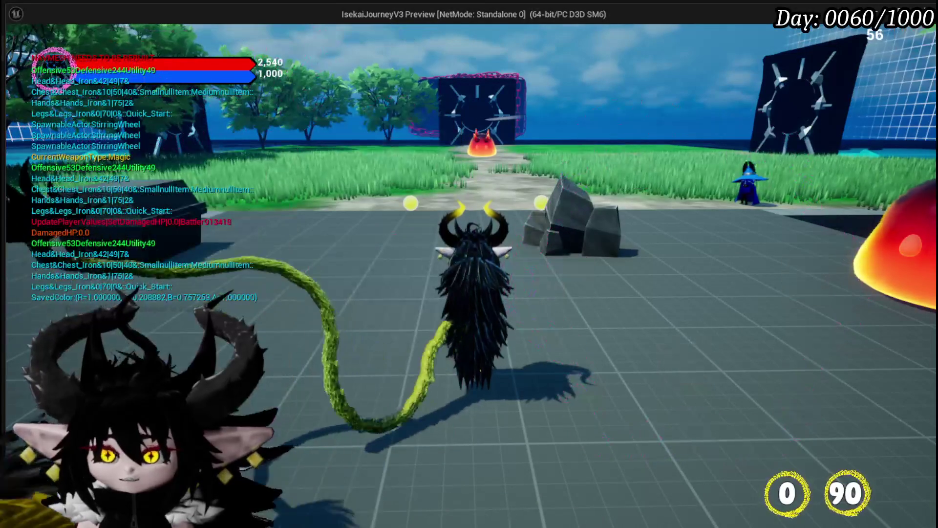
{"action": "key", "text": "Escape"}
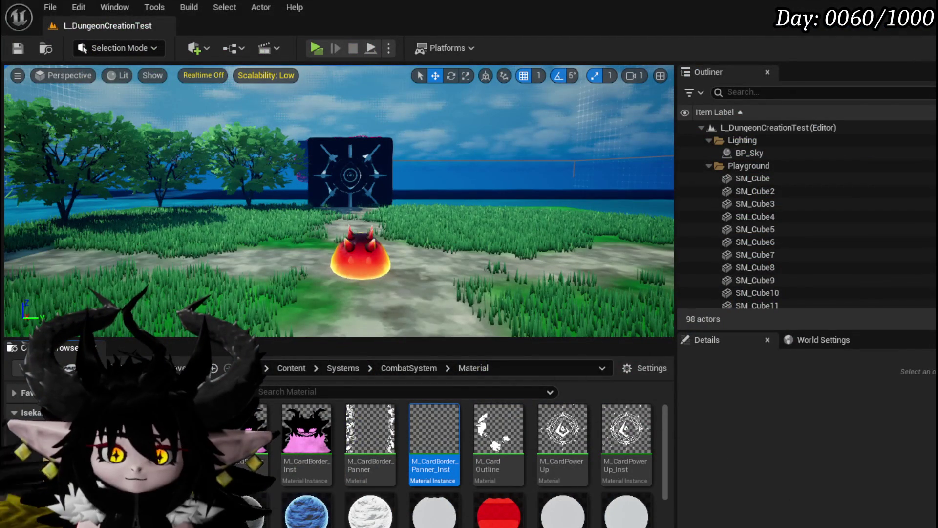
{"action": "key", "text": "Return"}
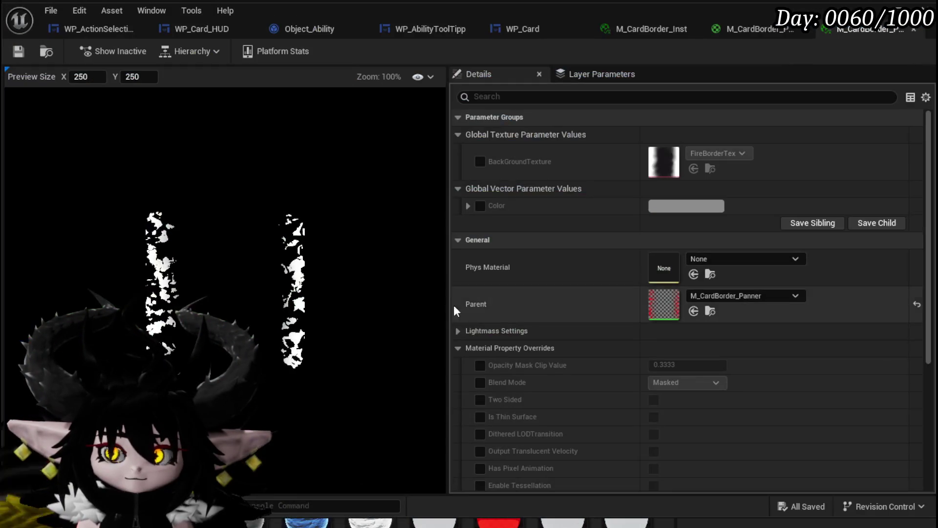
- In WP_AbilityToolTipp, wire Set Vector Parameter Value's exec into Set Brush Color and compile
{"action": "left_click", "coordinate": [412, 30]}
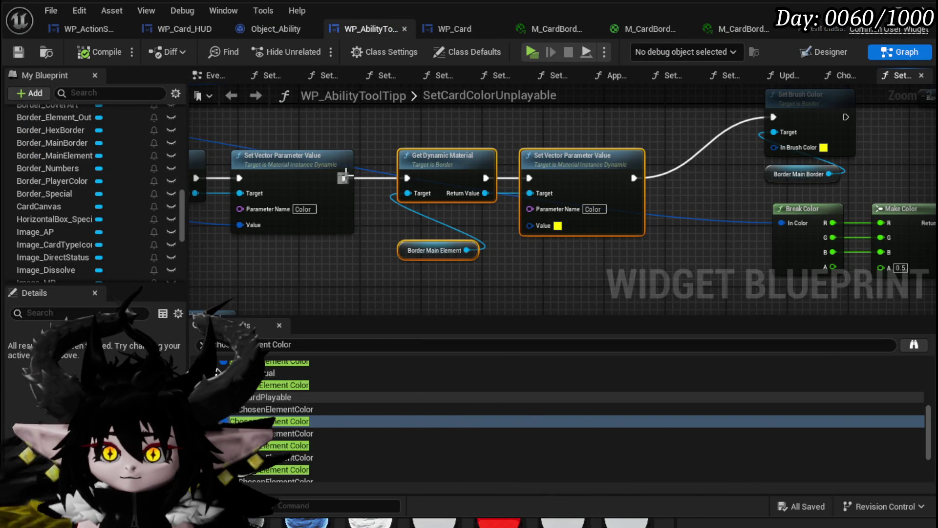
{"action": "left_click_drag", "start_coordinate": [345, 177], "coordinate": [750, 228]}
{"action": "left_click_drag", "start_coordinate": [776, 274], "coordinate": [776, 275]}
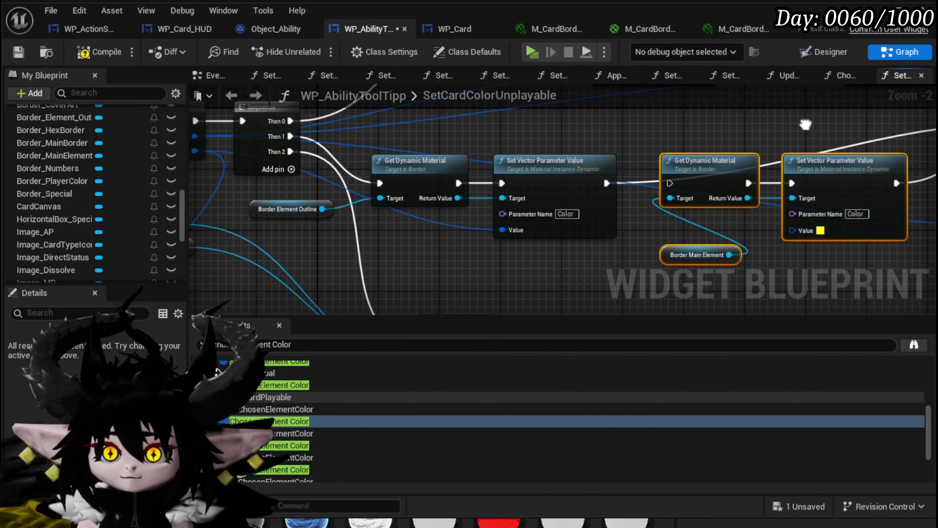
{"action": "mouse_move", "coordinate": [805, 124]}
{"action": "left_mouse_down"}
{"action": "mouse_move", "coordinate": [596, 111]}
{"action": "mouse_move", "coordinate": [477, 157]}
{"action": "left_mouse_up"}
{"action": "mouse_move", "coordinate": [481, 209]}
{"action": "left_mouse_down"}
{"action": "mouse_move", "coordinate": [565, 237]}
{"action": "mouse_move", "coordinate": [387, 279]}
{"action": "mouse_move", "coordinate": [506, 166]}
{"action": "mouse_move", "coordinate": [638, 258]}
{"action": "mouse_move", "coordinate": [723, 271]}
{"action": "left_mouse_up"}
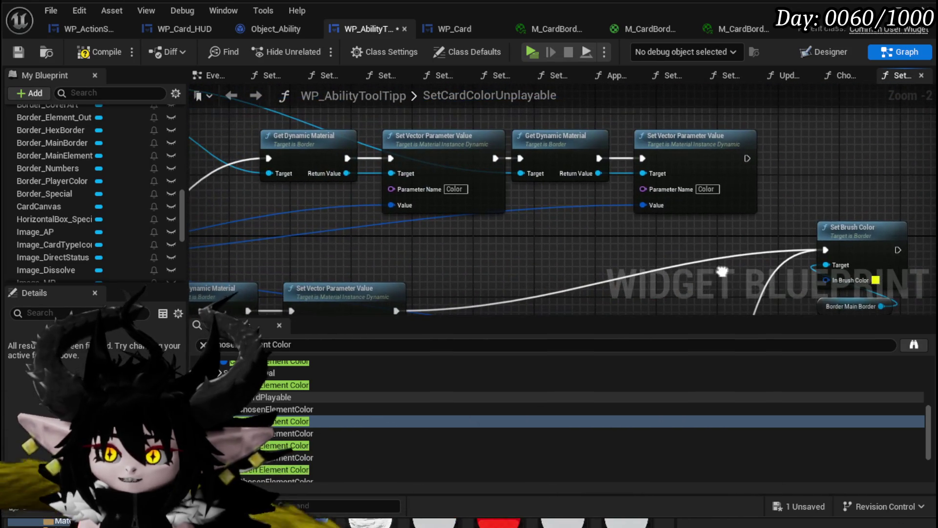
{"action": "left_click", "coordinate": [25, 52]}
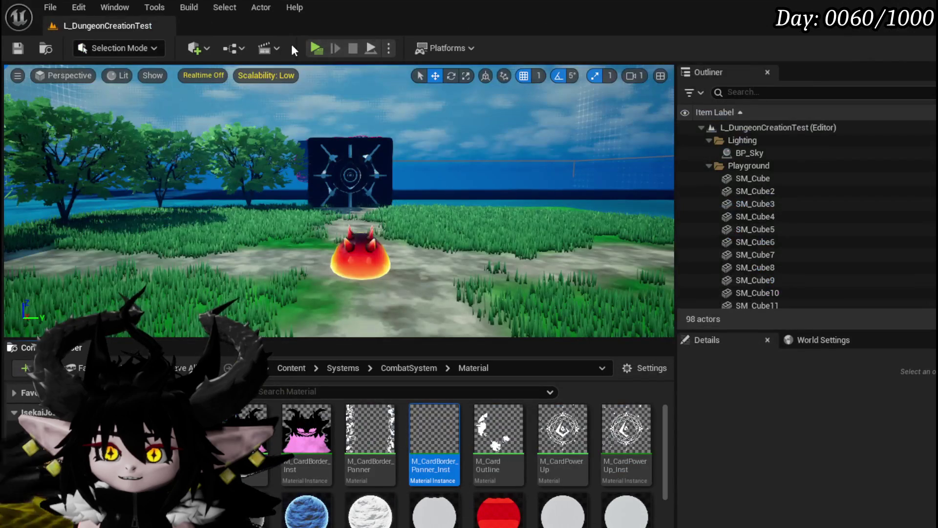
- Start a playtest and bring up the perks list in the equipment menu
{"action": "key", "text": "alt+p"}
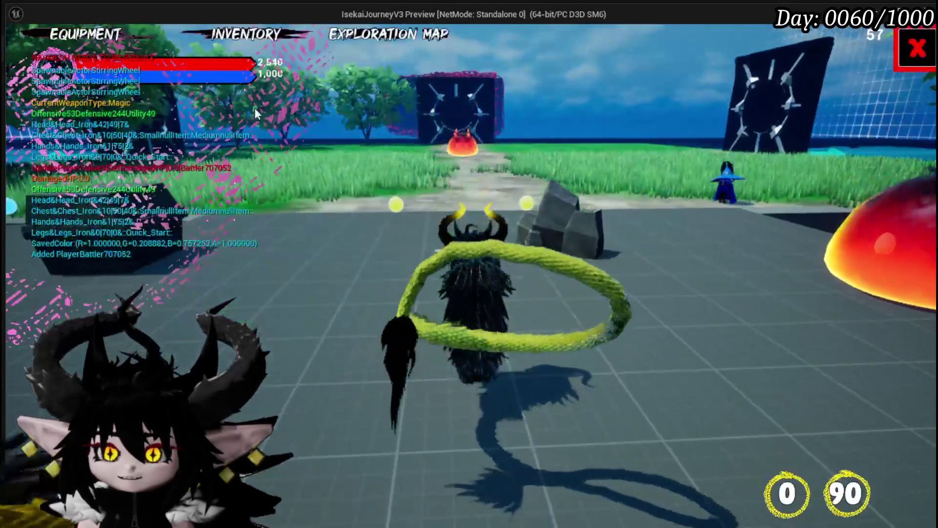
{"action": "key", "text": "Tab"}
{"action": "left_click", "coordinate": [336, 273]}
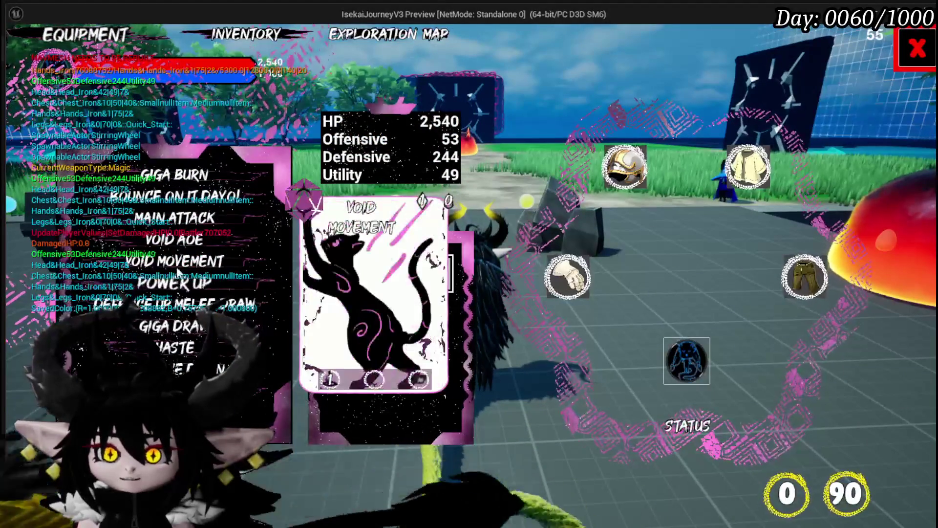
- Close the equipment menu, start a fire slime battle, play Defence Down, then stop the preview
{"action": "key", "text": "Tab"}
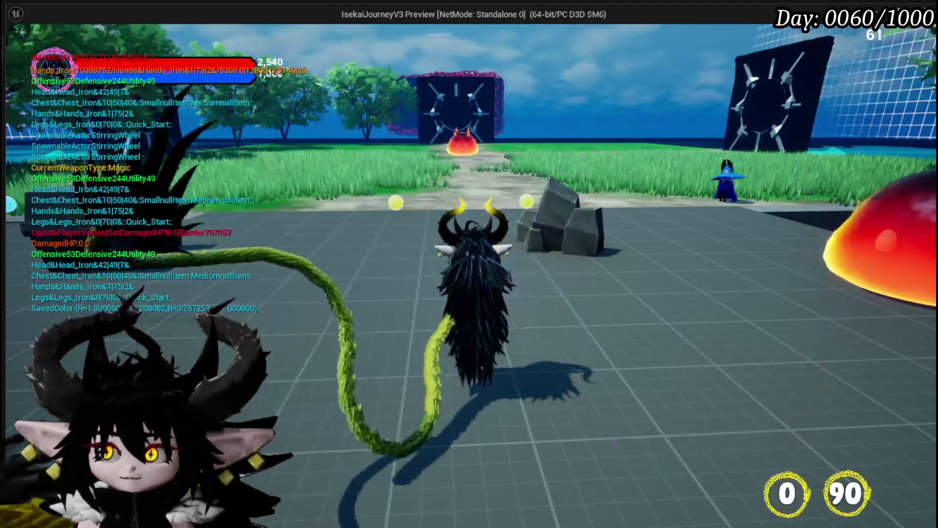
{"action": "key", "text": "w"}
{"action": "key", "text": "e"}
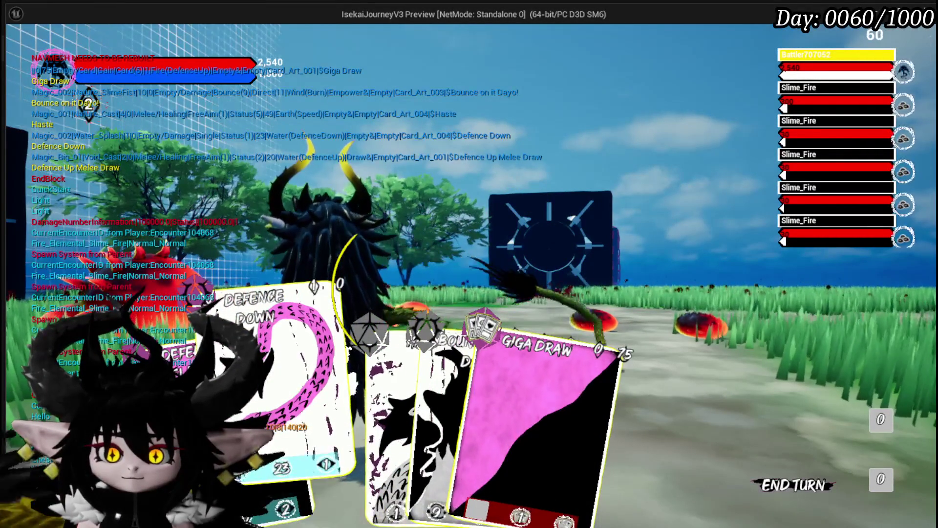
{"action": "left_click", "coordinate": [315, 410]}
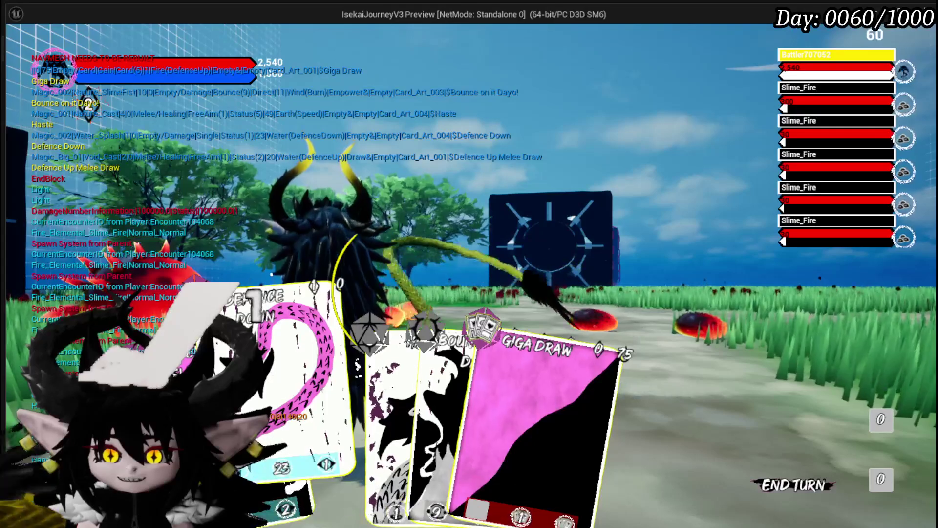
{"action": "key", "text": "Escape"}
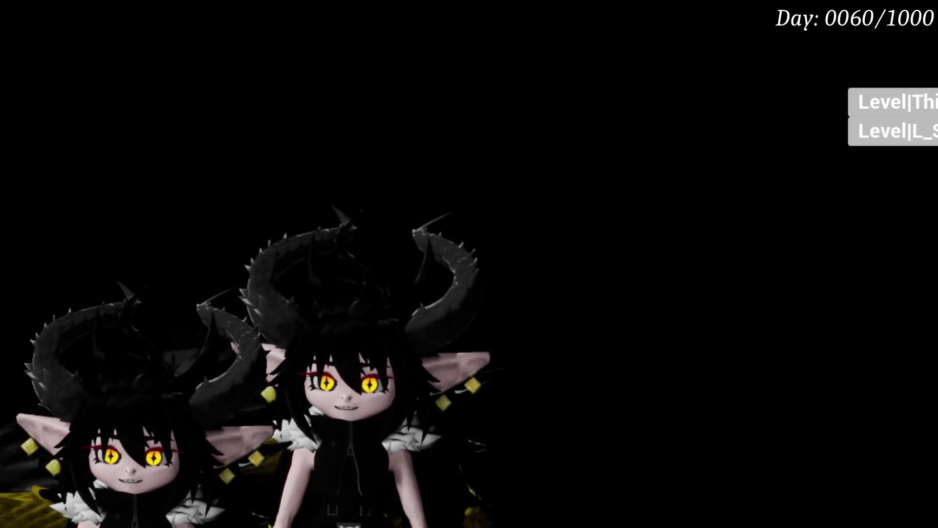
{"action": "left_click", "coordinate": [922, 137]}
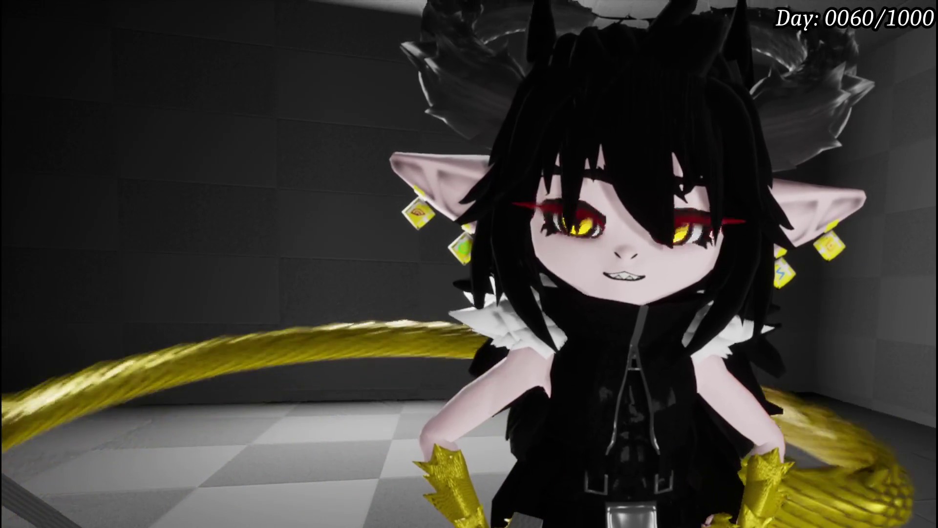
{"action": "mouse_move", "coordinate": [935, 104]}
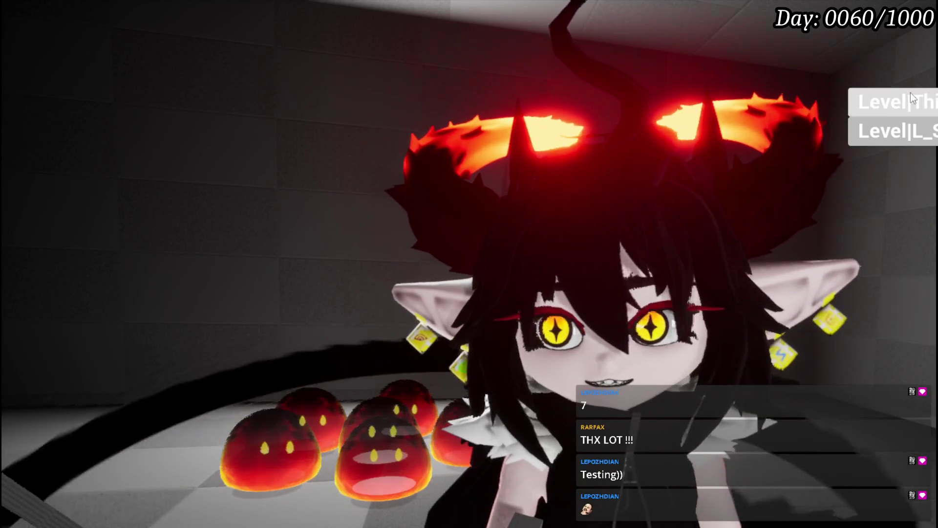
{"action": "left_click", "coordinate": [910, 91]}
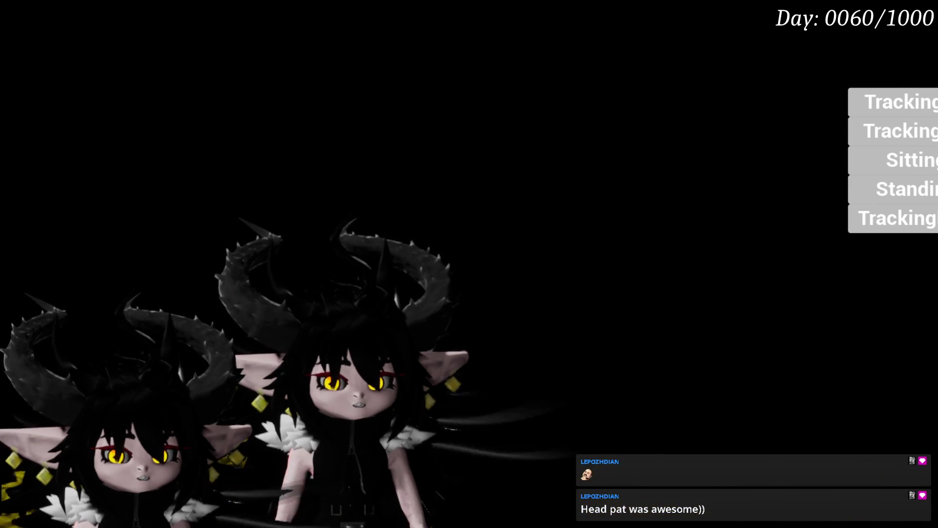
{"action": "scroll", "coordinate": [545, 219], "scroll_direction": "down", "scroll_amount": 3}
{"action": "scroll", "coordinate": [535, 165], "scroll_direction": "up", "scroll_amount": 5}
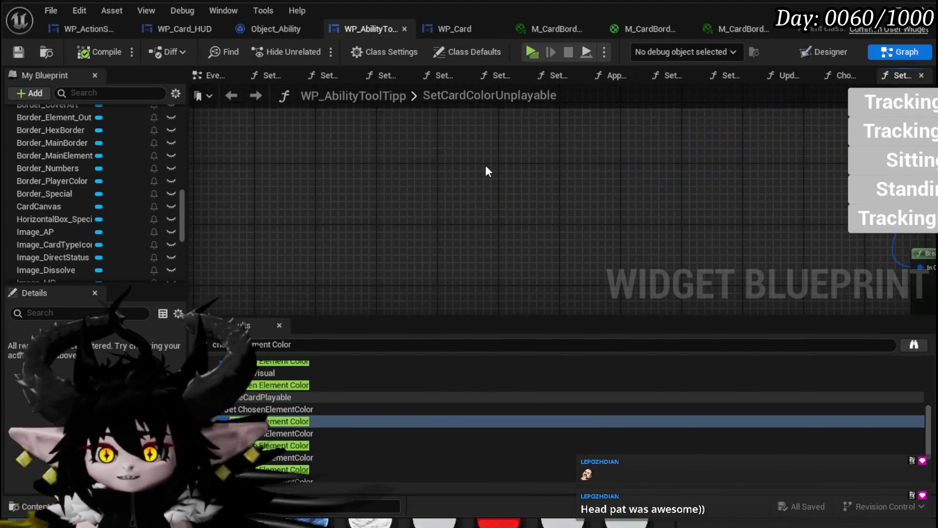
- Add a Multi Sphere Trace By Channel node by searching 'Trace sphere'
{"action": "right_click", "coordinate": [398, 146]}
{"action": "type", "text": "Trace"}
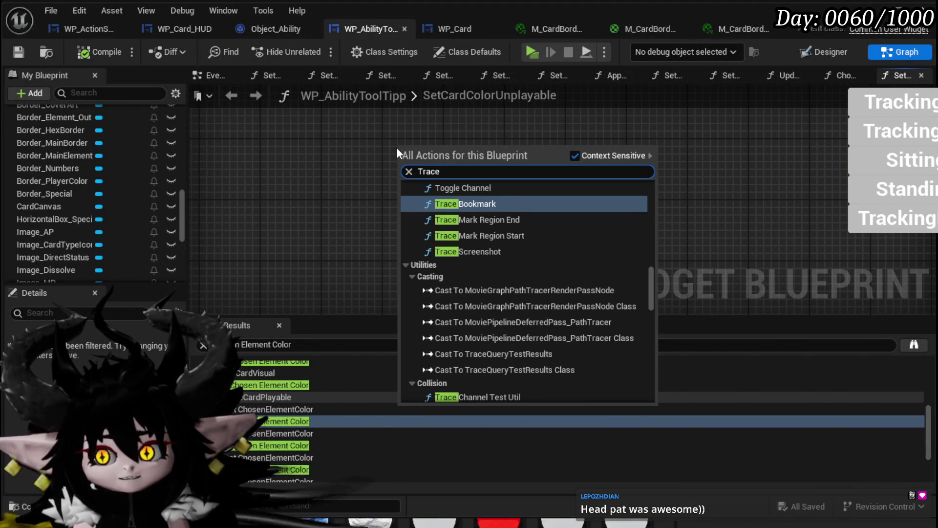
{"action": "type", "text": " sphere"}
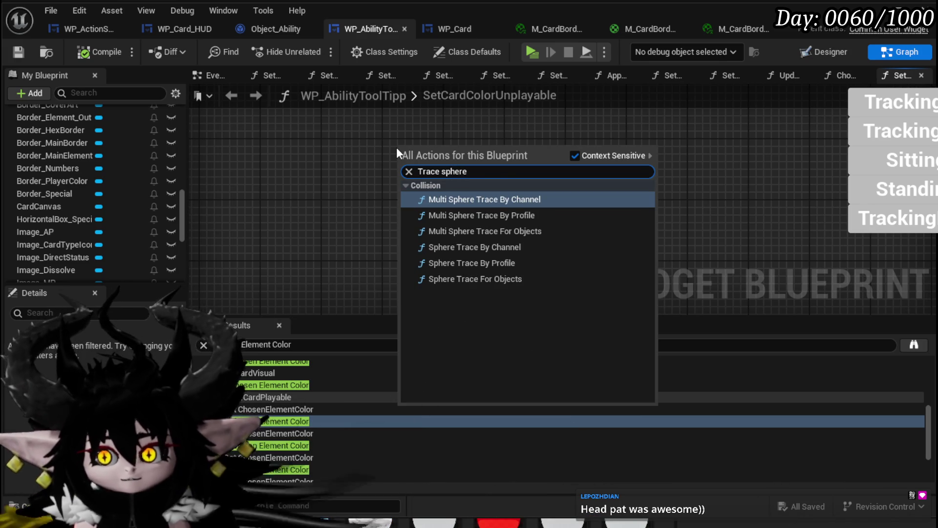
{"action": "left_click", "coordinate": [467, 198]}
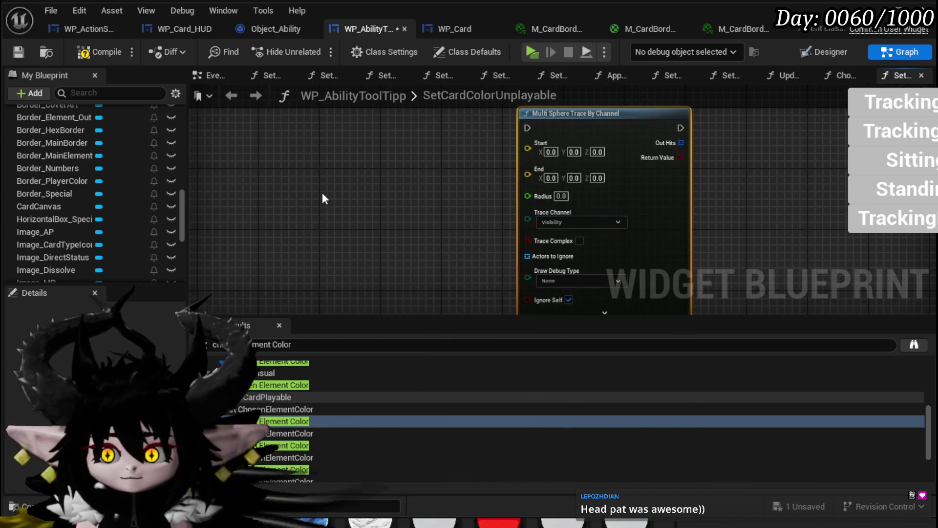
- Add Line Trace For Objects and Box Trace By Channel nodes to the graph
{"action": "right_click", "coordinate": [303, 196]}
{"action": "type", "text": "line trace"}
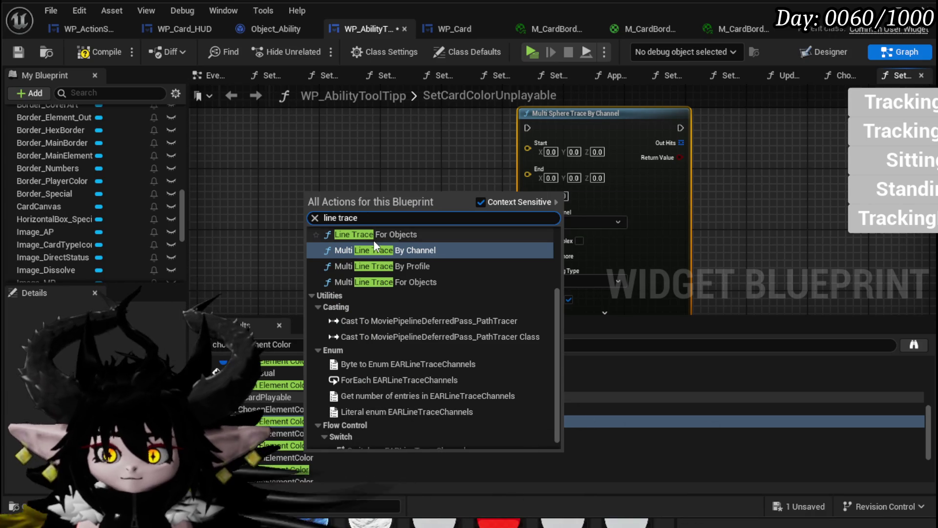
{"action": "left_click", "coordinate": [374, 235]}
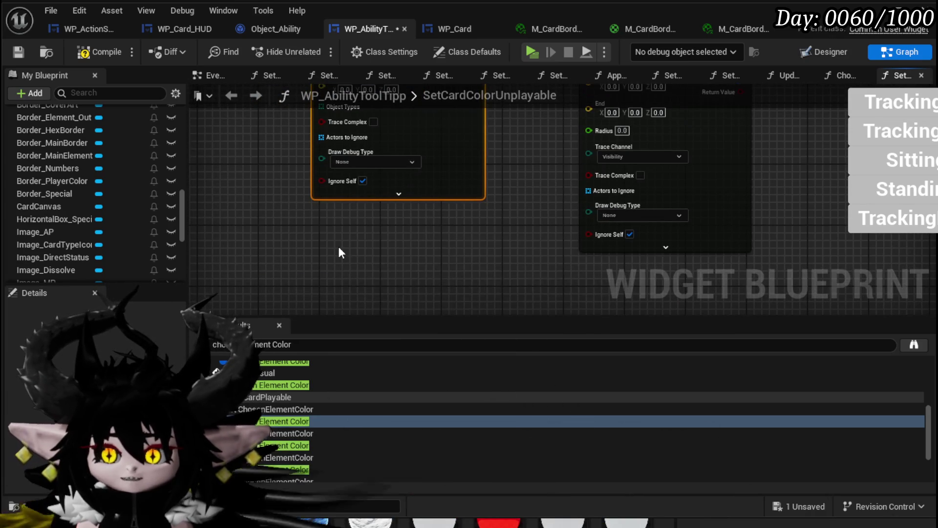
{"action": "right_click", "coordinate": [338, 246]}
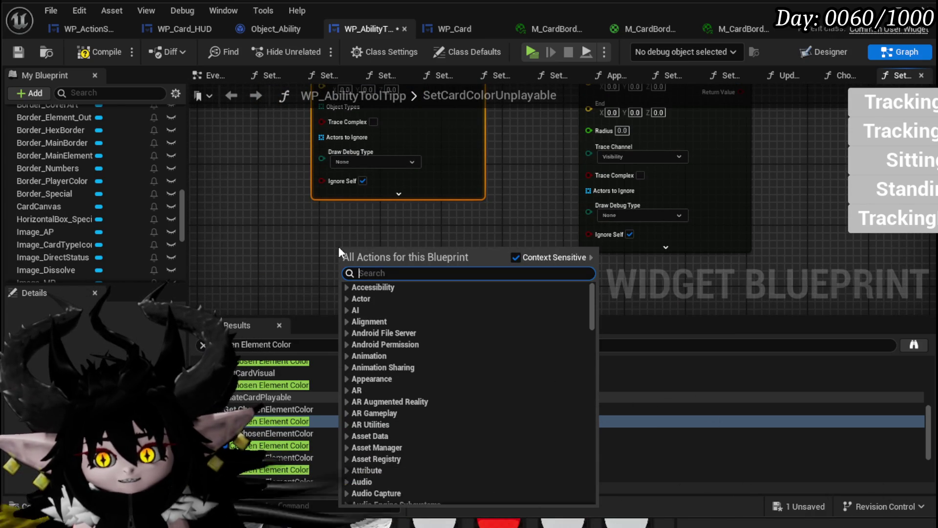
{"action": "scroll", "coordinate": [469, 391], "scroll_direction": "down", "scroll_amount": 20}
{"action": "type", "text": "box trace"}
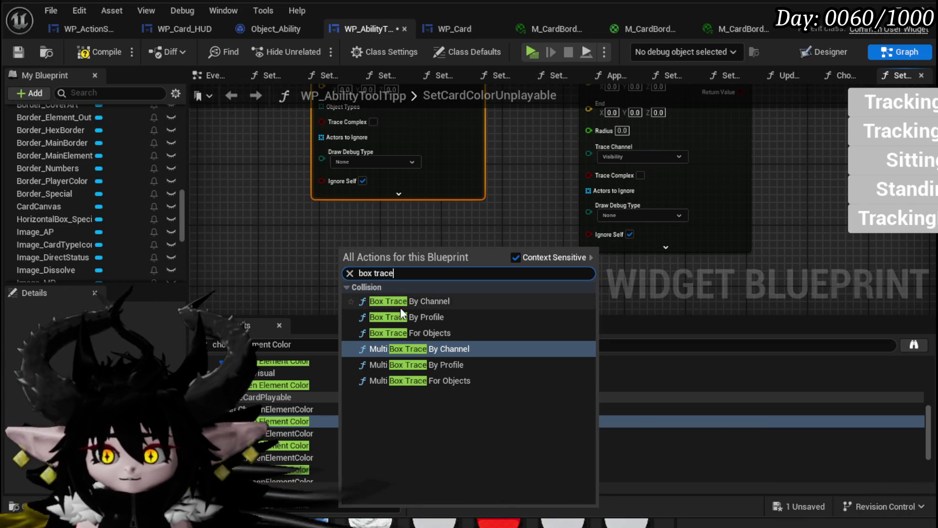
{"action": "left_click", "coordinate": [401, 302]}
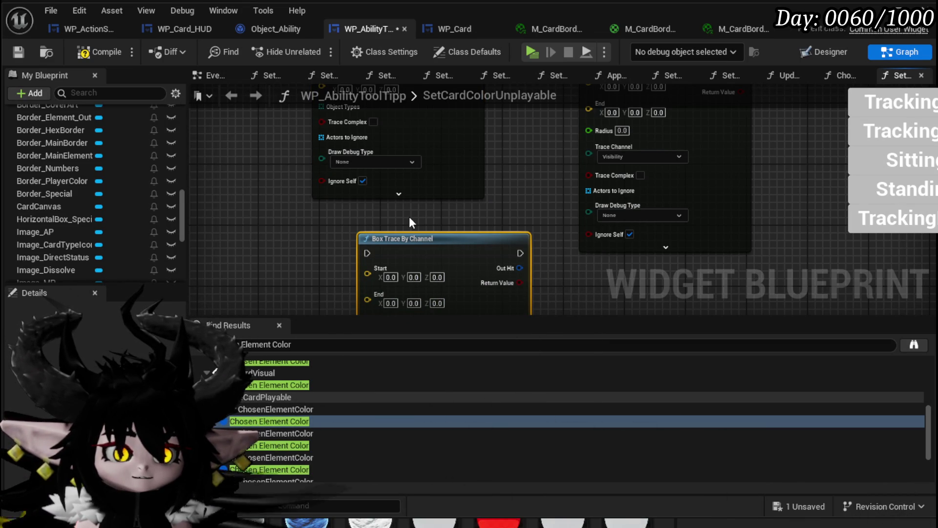
{"action": "scroll", "coordinate": [409, 216], "scroll_direction": "down", "scroll_amount": 3}
{"action": "scroll", "coordinate": [517, 200], "scroll_direction": "down", "scroll_amount": 2}
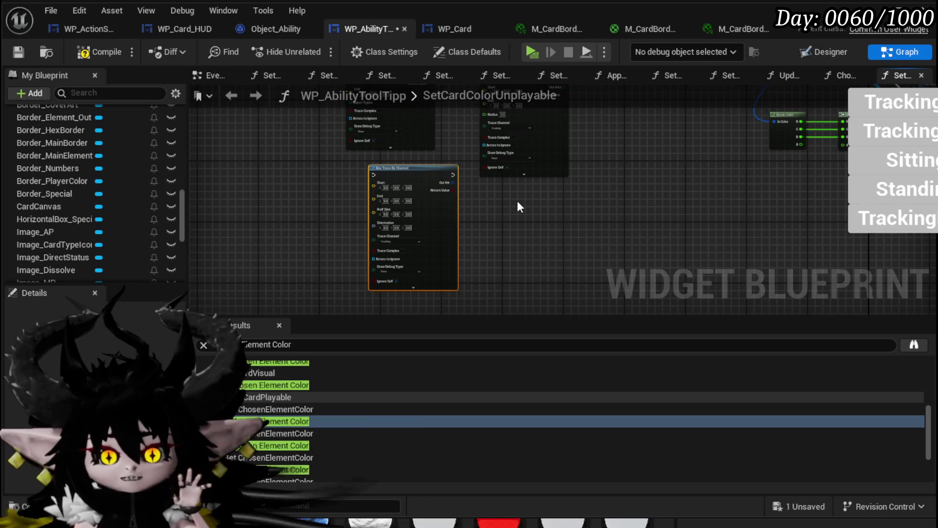
{"action": "scroll", "coordinate": [518, 204], "scroll_direction": "up", "scroll_amount": 3}
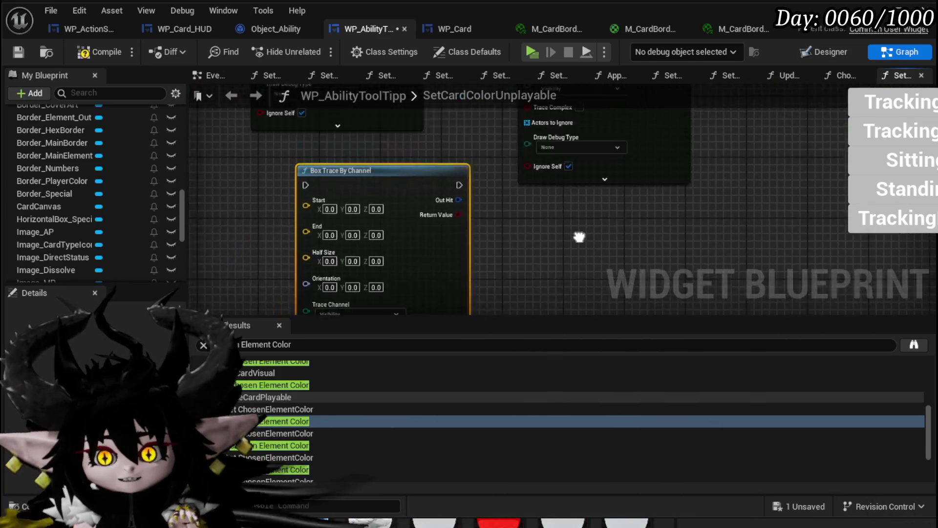
{"action": "left_click_drag", "start_coordinate": [554, 260], "coordinate": [574, 248]}
- Add an expanded Break Hit Result node wired to Line Trace For Objects' Out Hit
{"action": "left_click_drag", "start_coordinate": [522, 117], "coordinate": [517, 197]}
{"action": "left_click_drag", "start_coordinate": [467, 168], "coordinate": [289, 130]}
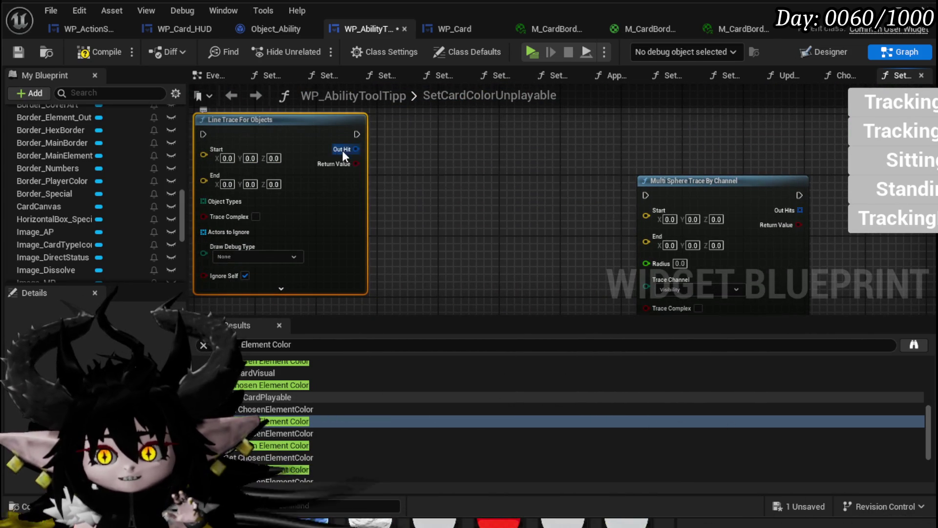
{"action": "left_click_drag", "start_coordinate": [342, 150], "coordinate": [413, 156]}
{"action": "type", "text": "re"}
{"action": "left_click", "coordinate": [486, 212]}
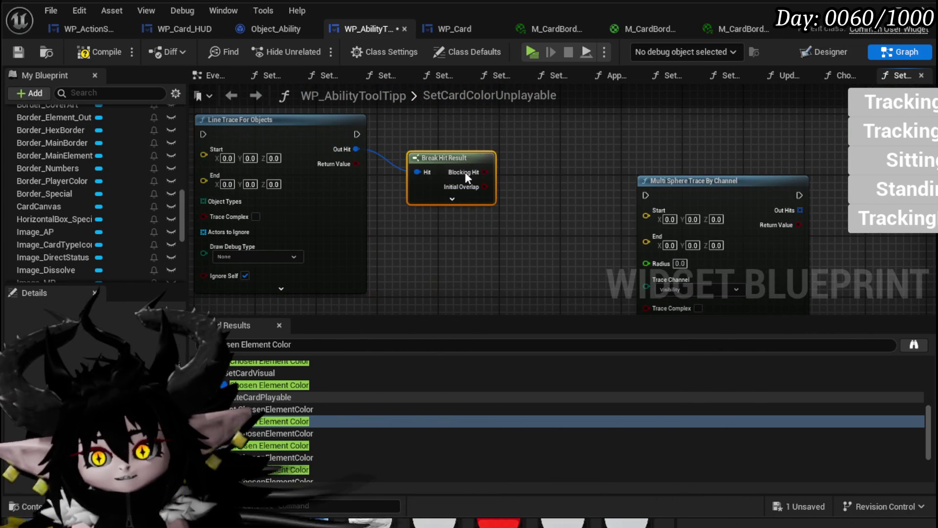
{"action": "left_click", "coordinate": [453, 204]}
- Move the Line Trace and Break Hit Result nodes further left together
{"action": "scroll", "coordinate": [412, 171], "scroll_direction": "down", "scroll_amount": 2}
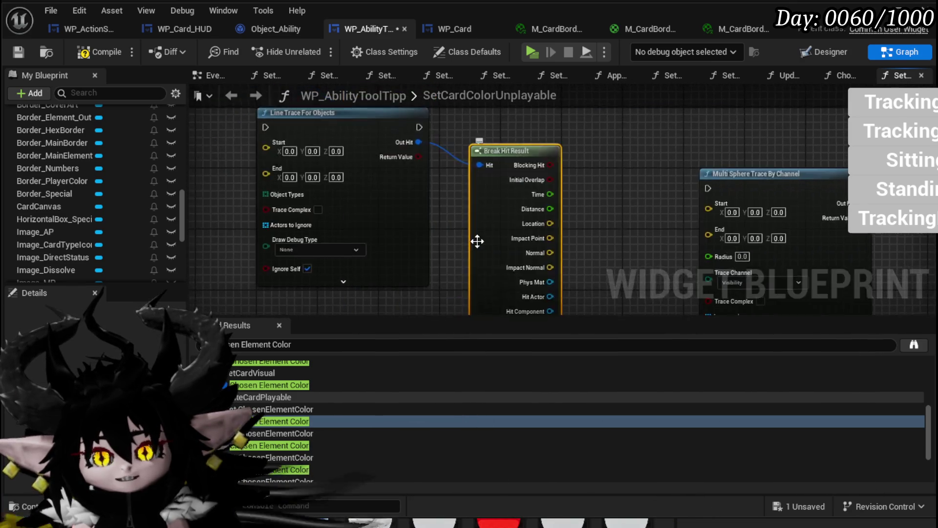
{"action": "left_click_drag", "start_coordinate": [295, 125], "coordinate": [567, 273]}
{"action": "mouse_move", "coordinate": [457, 169]}
{"action": "left_mouse_down"}
{"action": "mouse_move", "coordinate": [300, 170]}
{"action": "mouse_move", "coordinate": [300, 192]}
{"action": "left_mouse_up"}
{"action": "scroll", "coordinate": [336, 212], "scroll_direction": "up", "scroll_amount": 3}
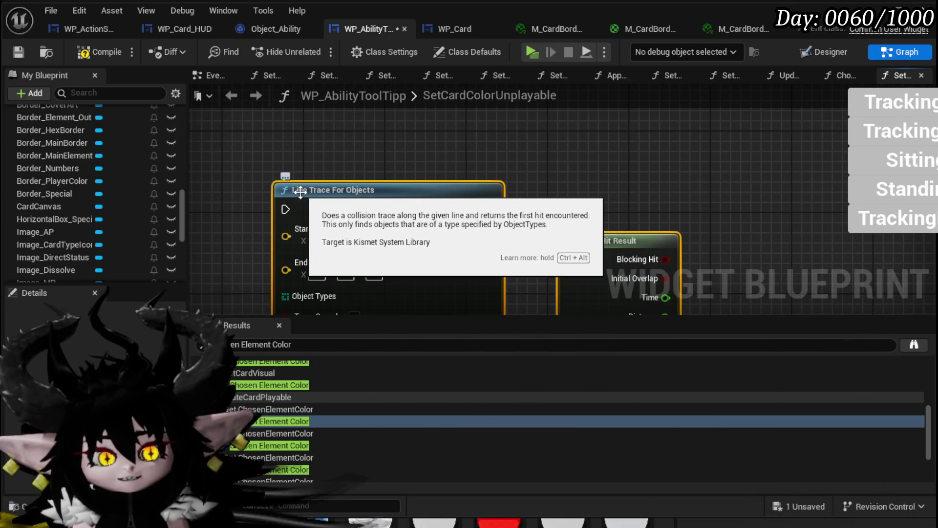
{"action": "mouse_move", "coordinate": [767, 236]}
{"action": "left_mouse_down"}
{"action": "mouse_move", "coordinate": [743, 212]}
{"action": "mouse_move", "coordinate": [664, 201]}
{"action": "mouse_move", "coordinate": [591, 169]}
{"action": "mouse_move", "coordinate": [714, 204]}
{"action": "left_mouse_up"}
{"action": "left_click_drag", "start_coordinate": [562, 162], "coordinate": [422, 115]}
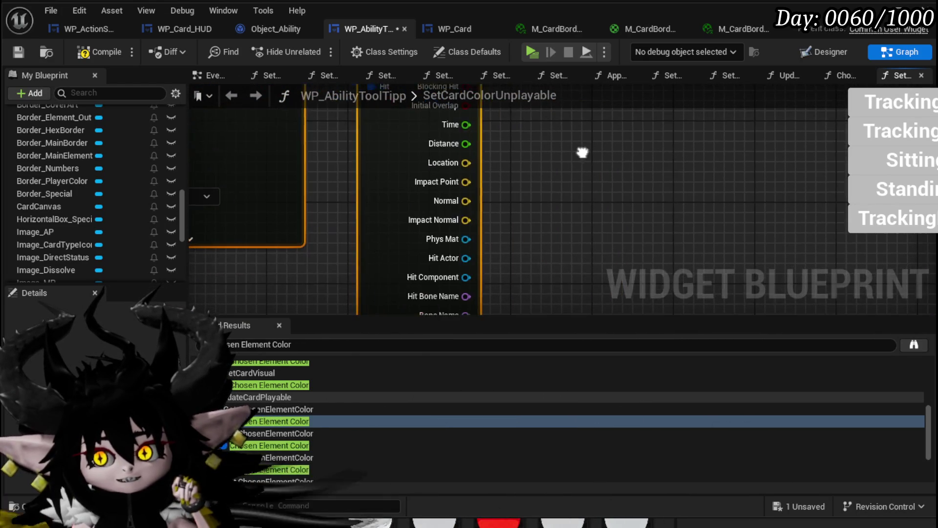
{"action": "left_click", "coordinate": [546, 203]}
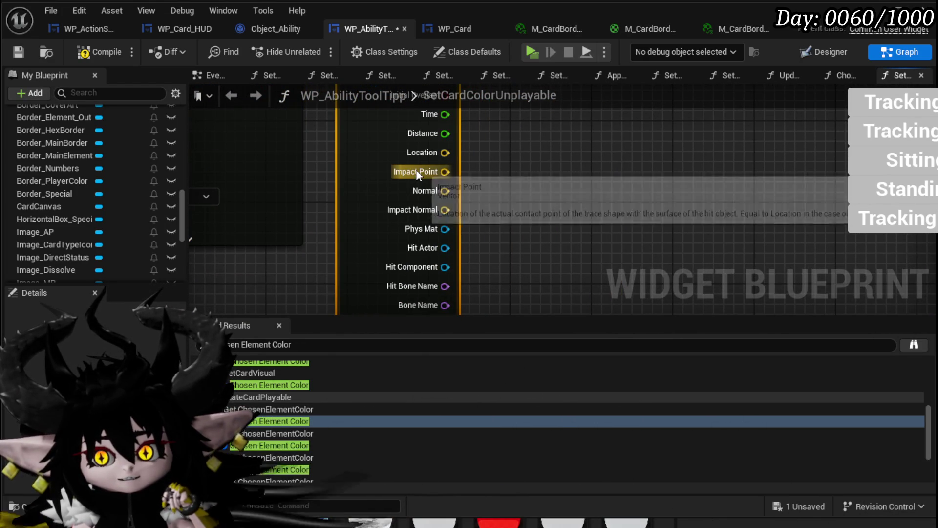
- Preview actions available from Break Hit Result's Impact Point and Hit Actor pins without adding nodes
{"action": "left_click_drag", "start_coordinate": [445, 172], "coordinate": [536, 177]}
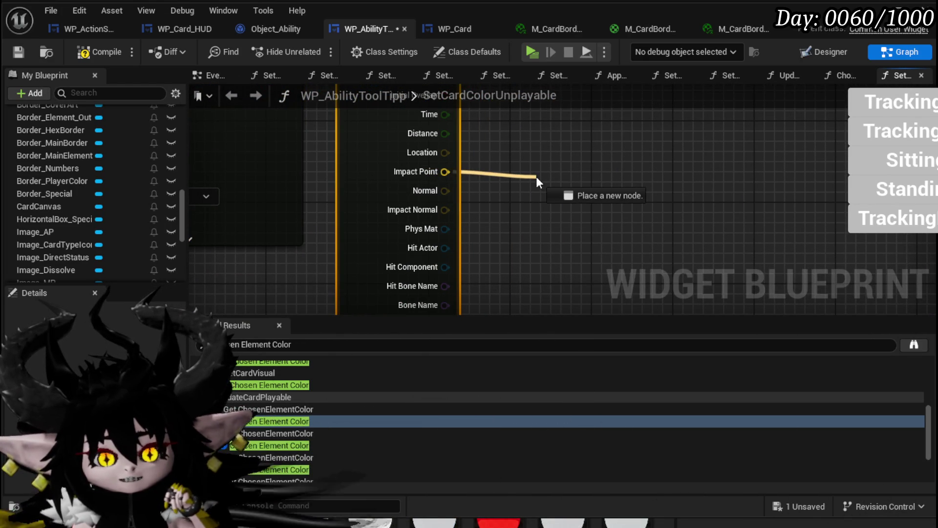
{"action": "left_click_drag", "start_coordinate": [419, 170], "coordinate": [564, 179]}
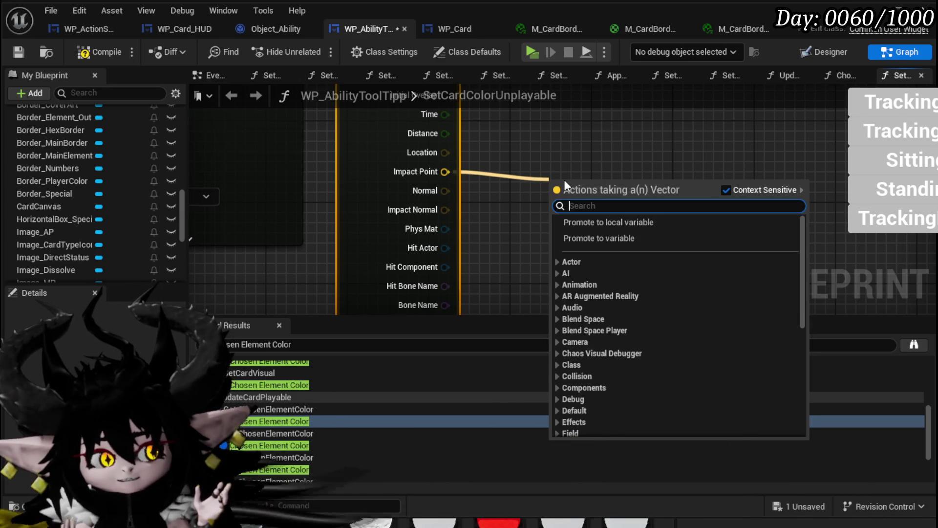
{"action": "left_click_drag", "start_coordinate": [564, 179], "coordinate": [520, 133]}
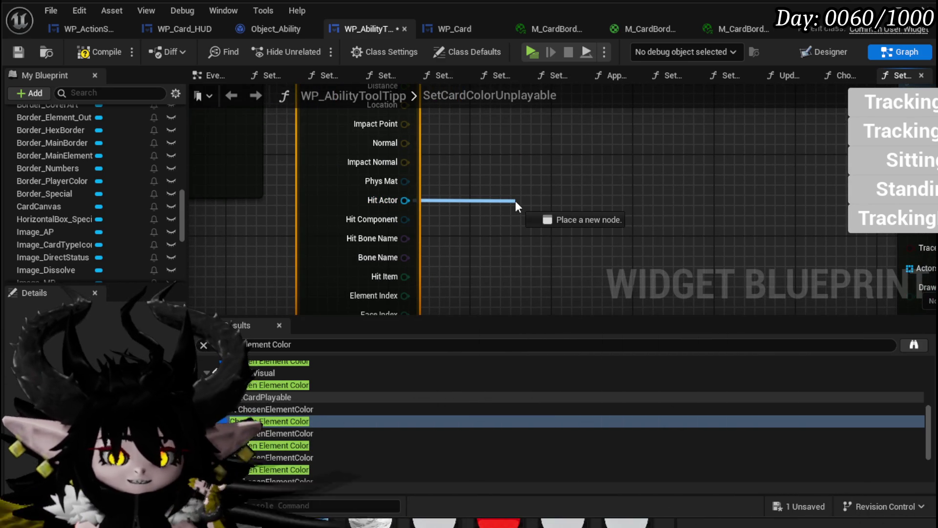
{"action": "left_click_drag", "start_coordinate": [515, 200], "coordinate": [473, 185]}
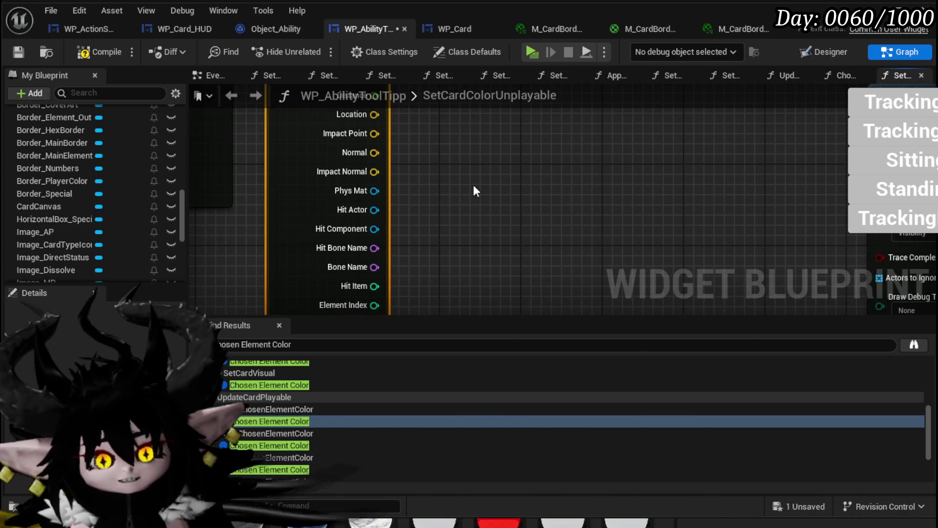
{"action": "scroll", "coordinate": [474, 186], "scroll_direction": "down", "scroll_amount": 2}
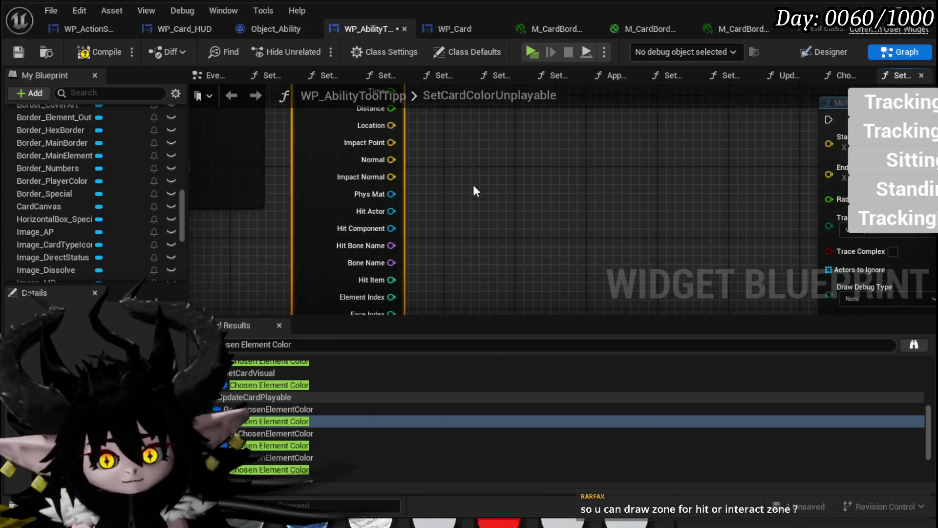
- Compile and save the widget blueprint, then place Multi Sphere Trace beside Break Hit Result
{"action": "left_click", "coordinate": [99, 51]}
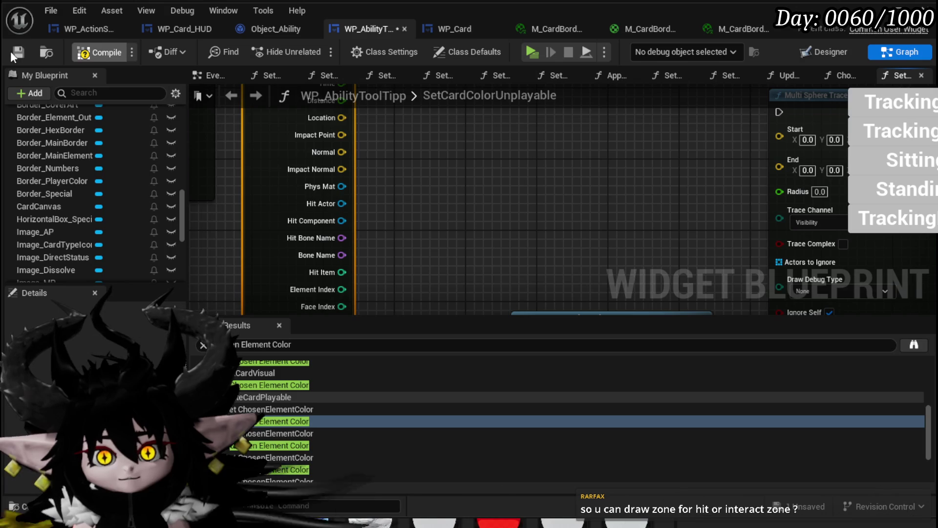
{"action": "left_click", "coordinate": [18, 51]}
{"action": "mouse_move", "coordinate": [797, 95]}
{"action": "left_mouse_down"}
{"action": "mouse_move", "coordinate": [665, 152]}
{"action": "mouse_move", "coordinate": [479, 119]}
{"action": "left_mouse_up"}
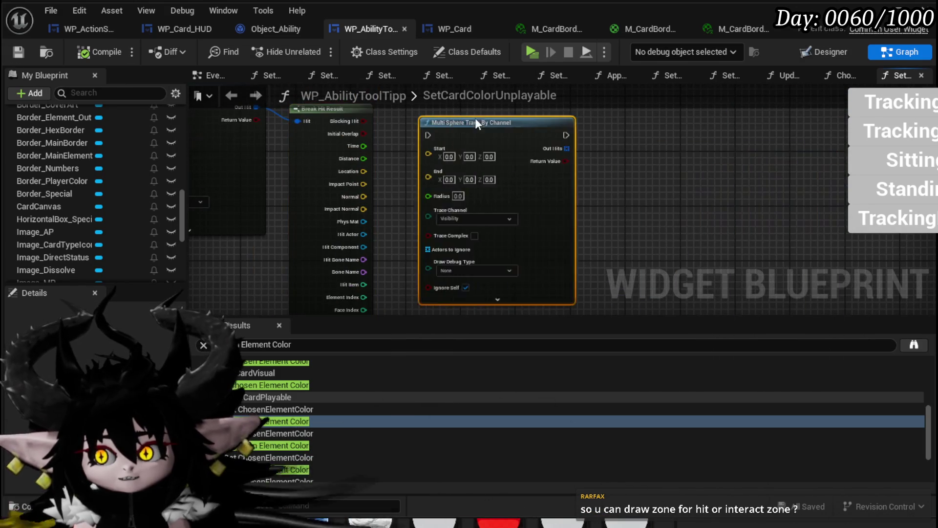
{"action": "scroll", "coordinate": [428, 119], "scroll_direction": "up", "scroll_amount": 1}
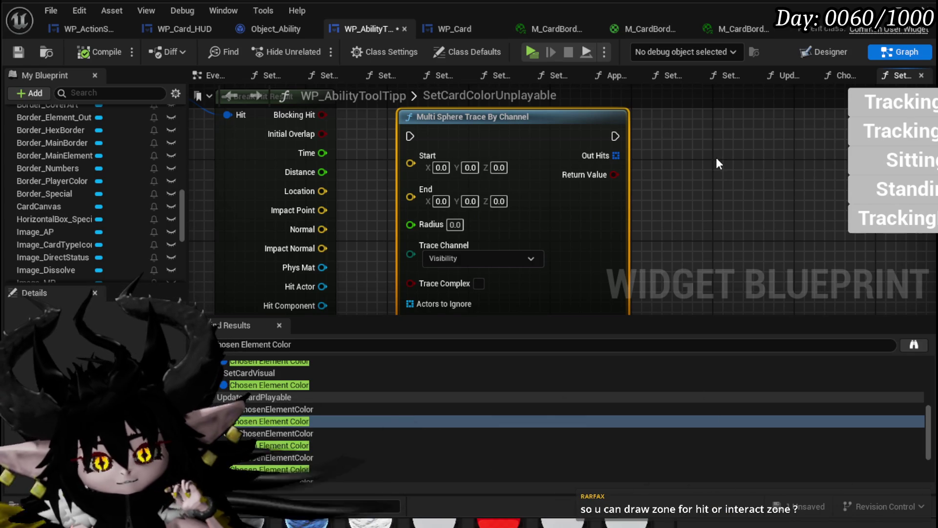
{"action": "mouse_move", "coordinate": [469, 129]}
{"action": "left_mouse_down"}
{"action": "mouse_move", "coordinate": [501, 166]}
{"action": "mouse_move", "coordinate": [484, 173]}
{"action": "left_mouse_up"}
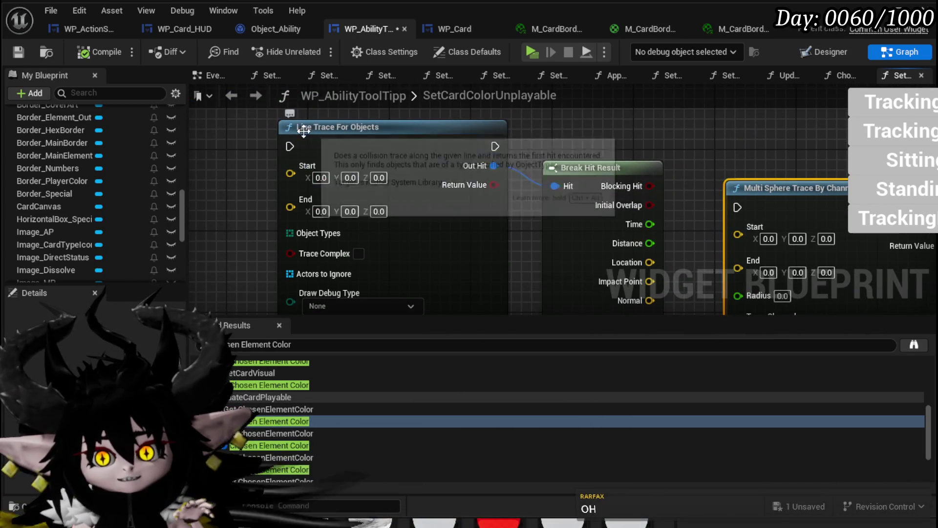
{"action": "left_click_drag", "start_coordinate": [585, 137], "coordinate": [546, 130]}
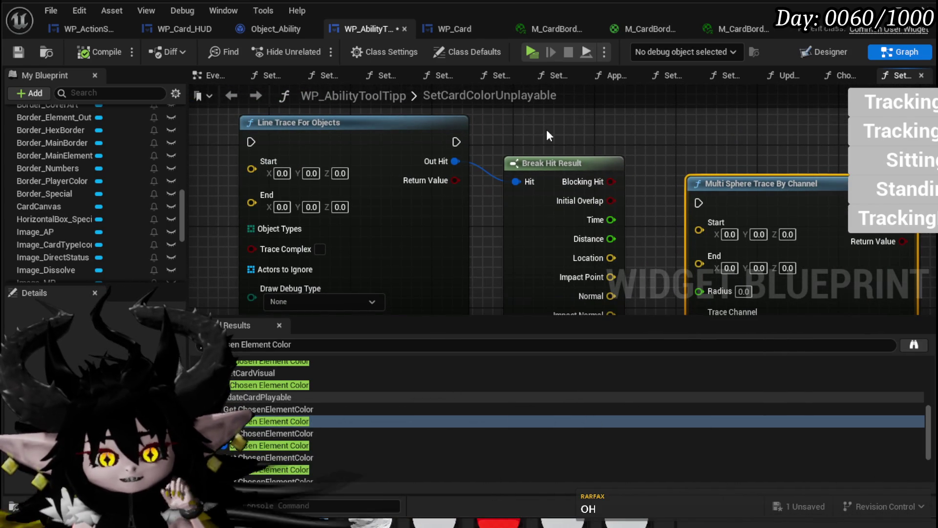
{"action": "left_click", "coordinate": [499, 115]}
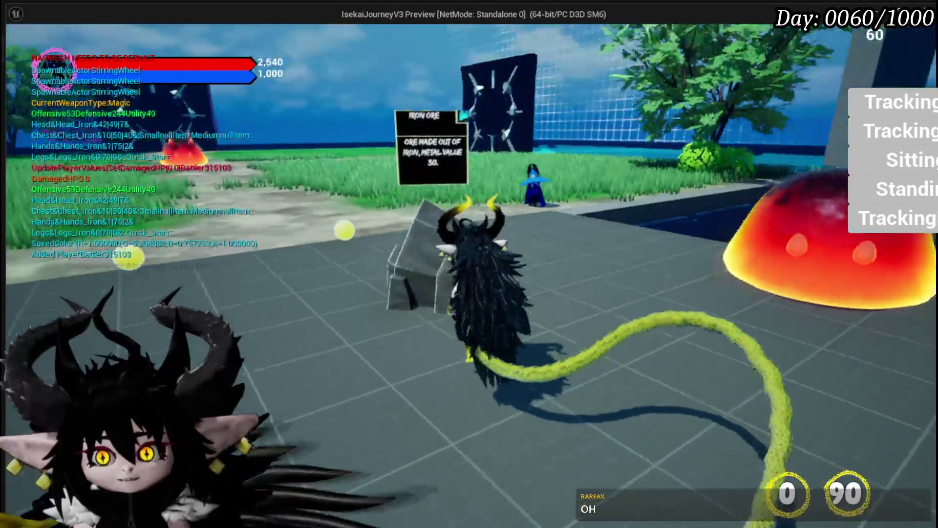
- Playtest by walking to the iron ore rock and casting a magic attack, then stop
{"action": "key", "text": "w"}
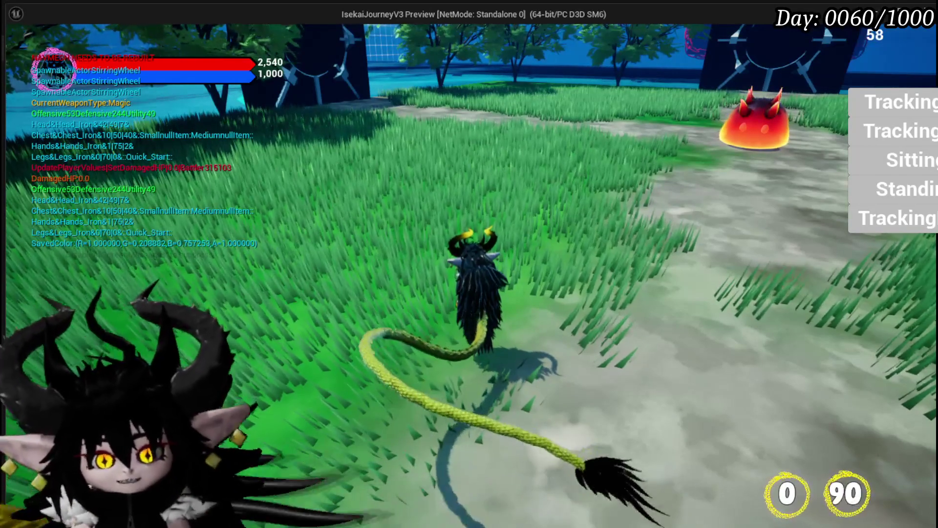
{"action": "key", "text": "e"}
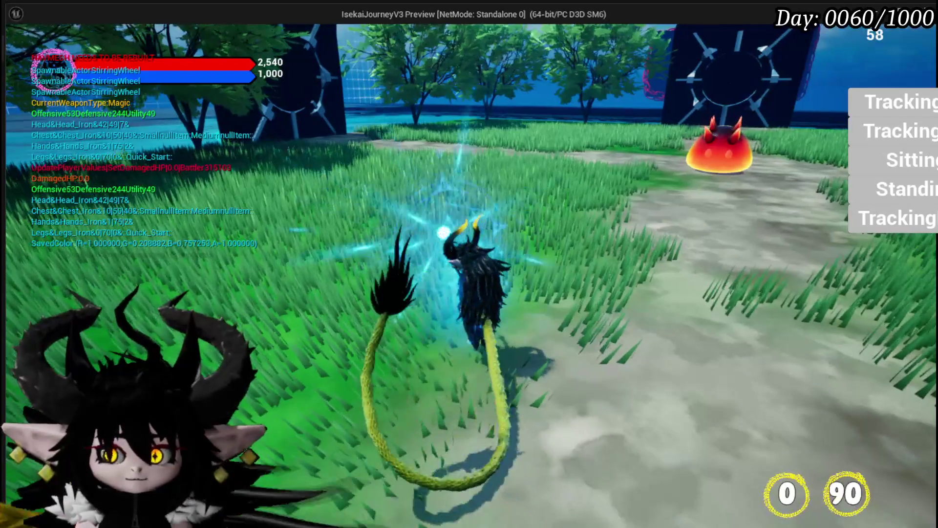
{"action": "key", "text": "Escape"}
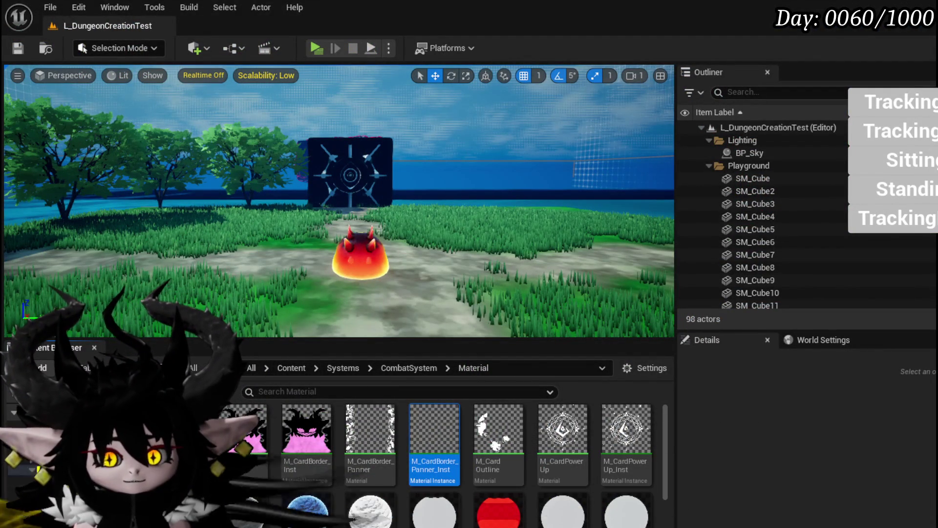
- Open BPC_MC_Interaction from the Content > Systems > BPC folder
{"action": "key", "text": "alt+Left"}
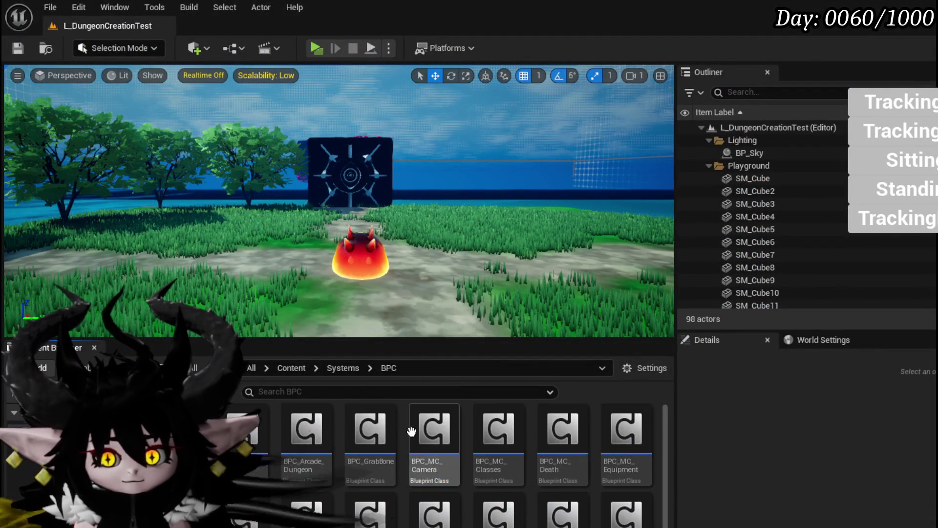
{"action": "scroll", "coordinate": [530, 471], "scroll_direction": "down", "scroll_amount": 1}
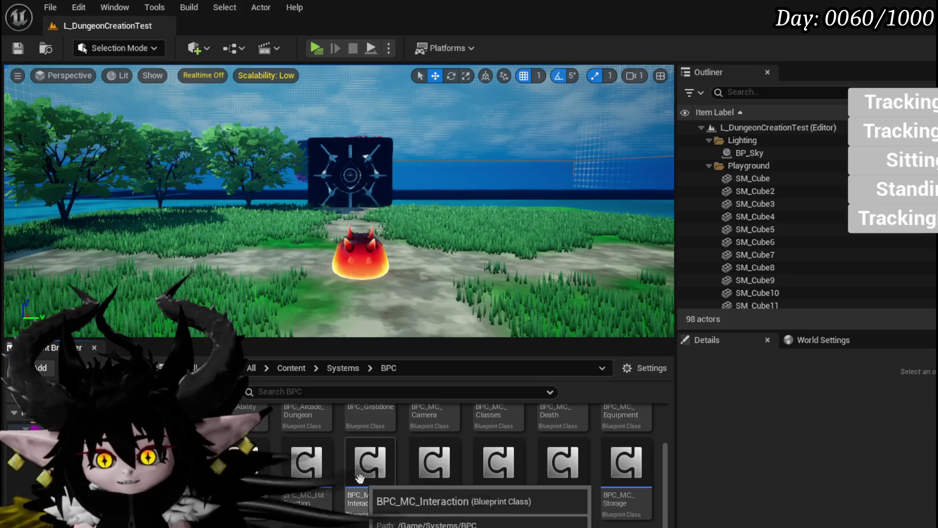
{"action": "double_click", "coordinate": [370, 469]}
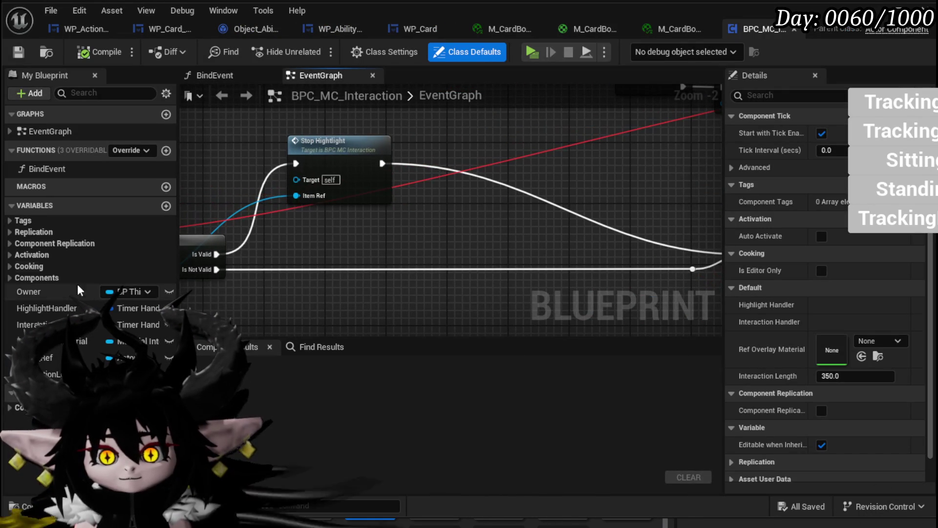
- Set Draw Debug Type to For Duration on both the Line Trace and Sphere Trace nodes
{"action": "scroll", "coordinate": [369, 235], "scroll_direction": "down", "scroll_amount": 4}
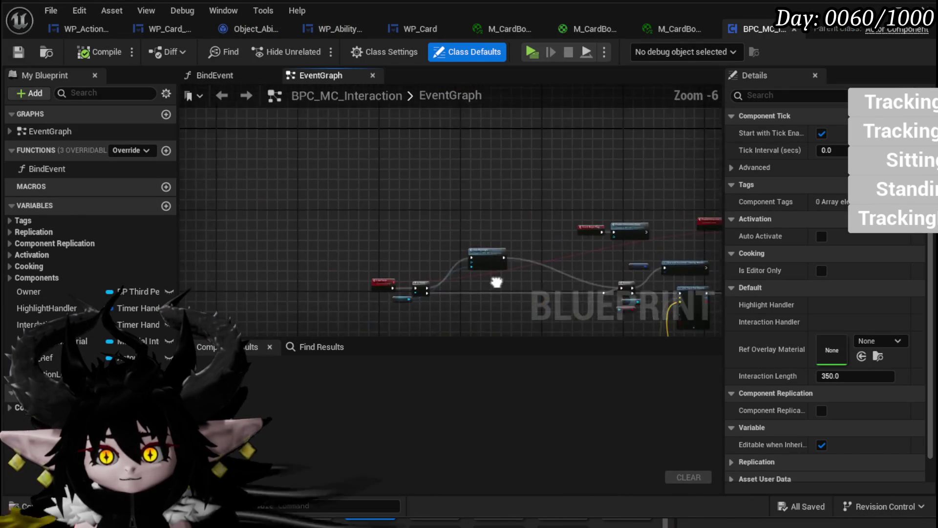
{"action": "scroll", "coordinate": [391, 245], "scroll_direction": "up", "scroll_amount": 4}
{"action": "left_click_drag", "start_coordinate": [479, 222], "coordinate": [353, 237]}
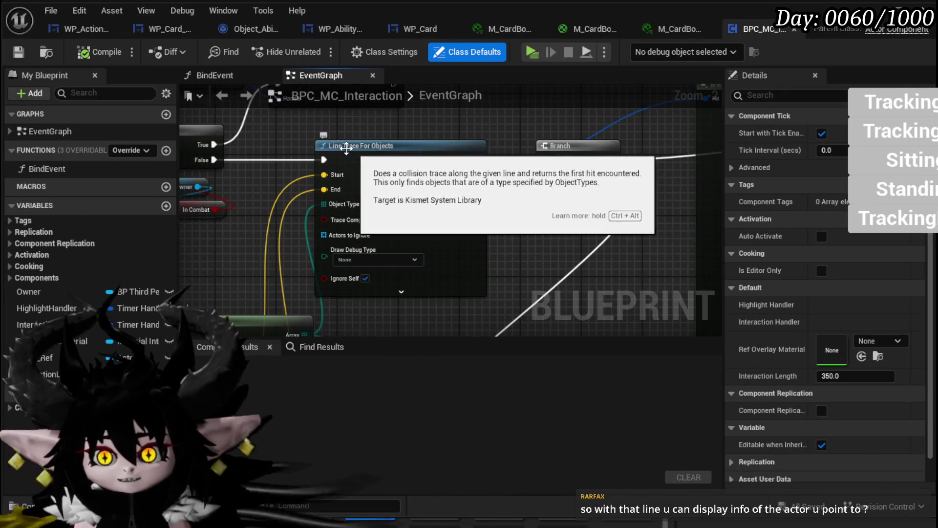
{"action": "left_click", "coordinate": [369, 267]}
{"action": "left_click", "coordinate": [364, 258]}
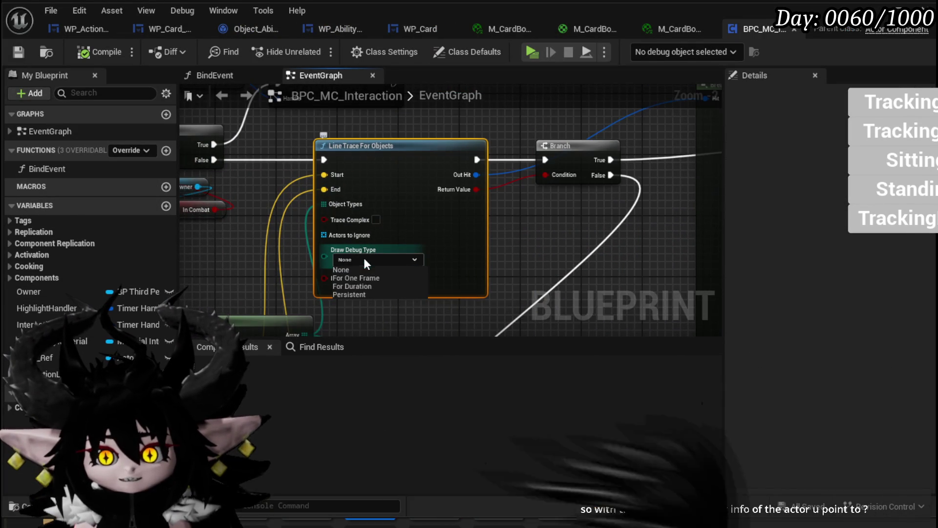
{"action": "left_click", "coordinate": [348, 287]}
{"action": "mouse_move", "coordinate": [339, 253]}
{"action": "left_mouse_down"}
{"action": "mouse_move", "coordinate": [443, 217]}
{"action": "mouse_move", "coordinate": [418, 177]}
{"action": "mouse_move", "coordinate": [265, 107]}
{"action": "left_mouse_up"}
{"action": "left_click", "coordinate": [337, 269]}
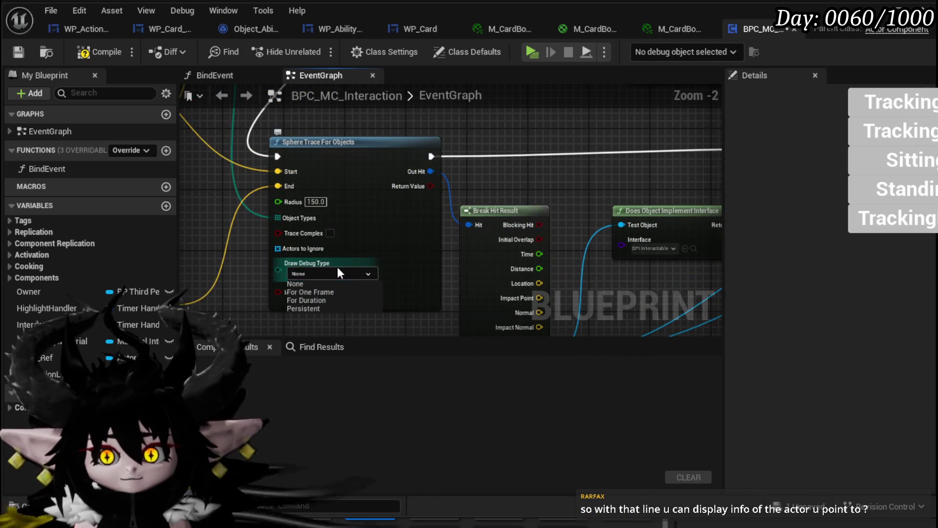
{"action": "left_click", "coordinate": [324, 296]}
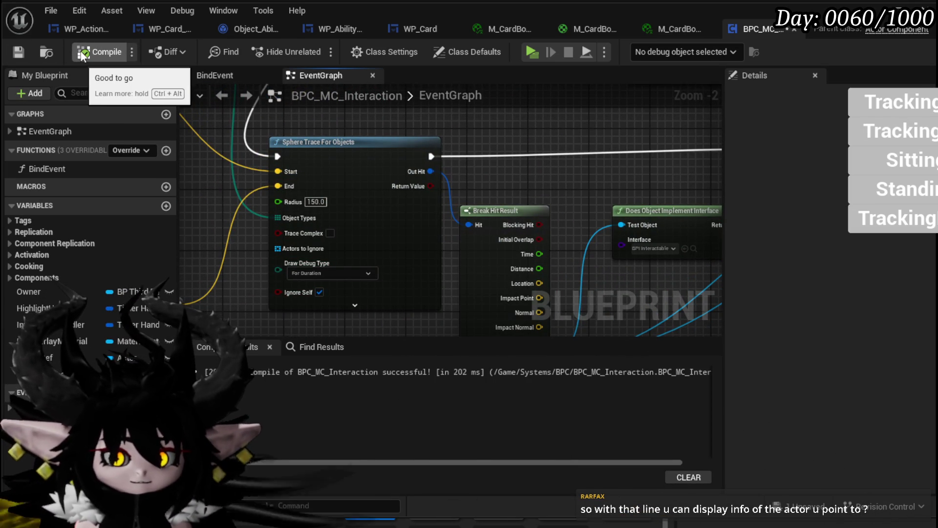
- Save the interaction blueprint and start a play session from the level editor
{"action": "left_click", "coordinate": [19, 53]}
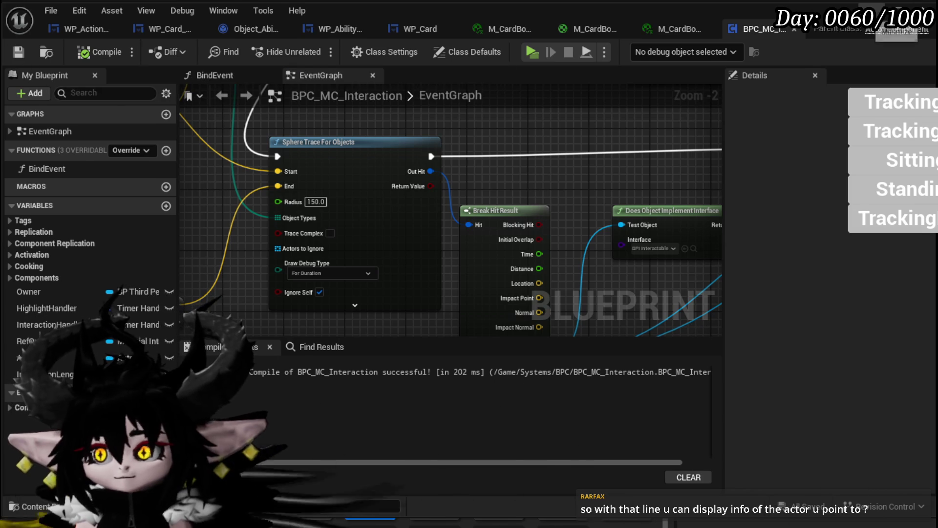
{"action": "key", "text": "alt+Tab"}
{"action": "left_click", "coordinate": [314, 50]}
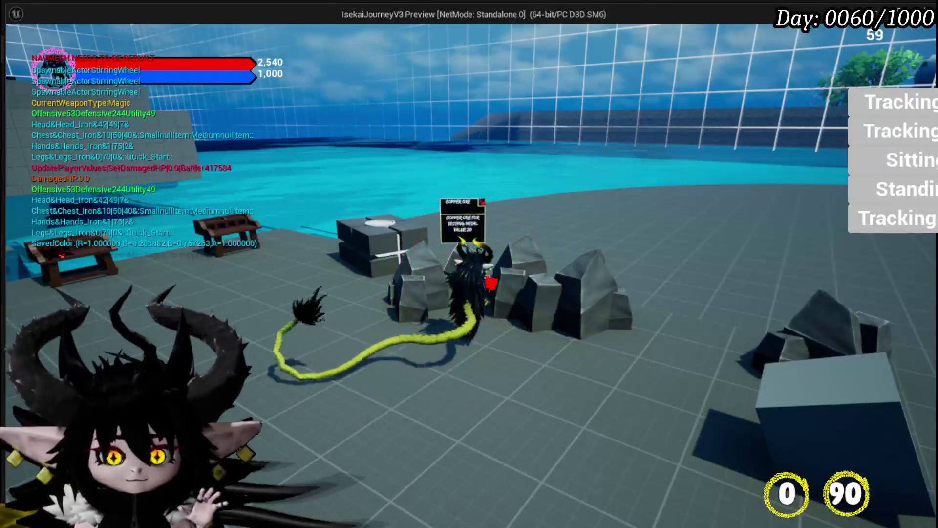
- End Play In Editor, save the level, and reopen BPC_MC_Interaction's event graph
{"action": "key", "text": "Escape"}
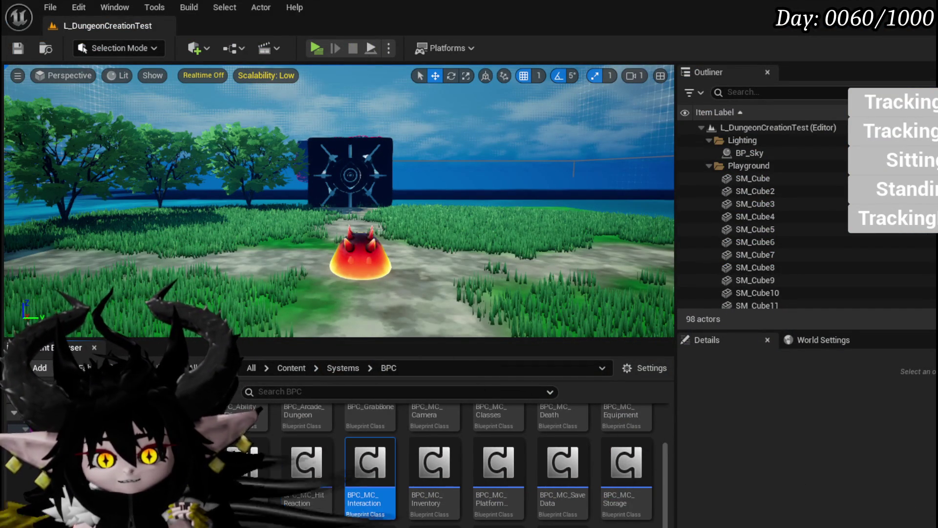
{"action": "left_click", "coordinate": [16, 48]}
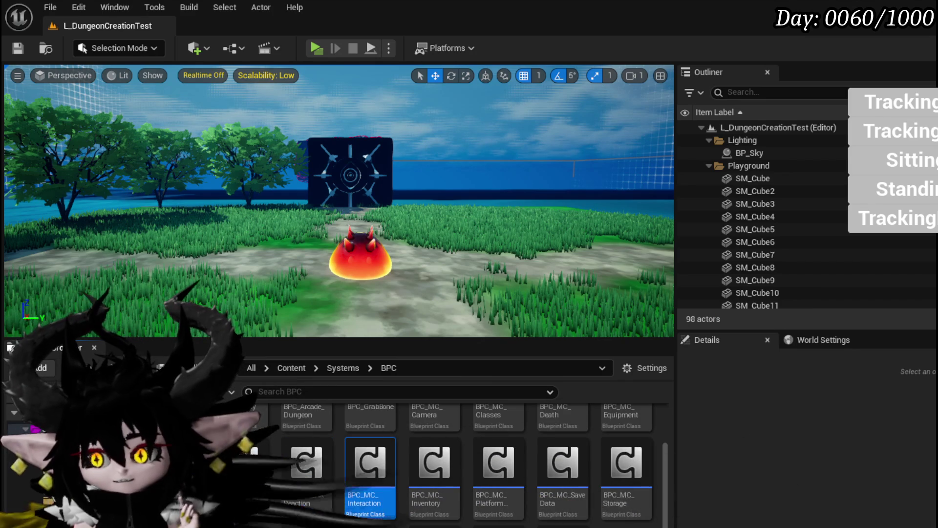
{"action": "double_click", "coordinate": [360, 473]}
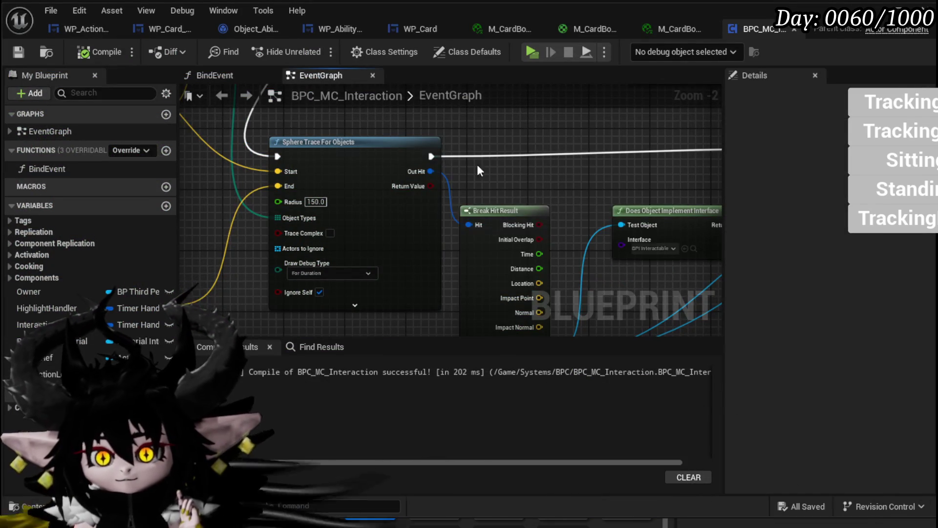
{"action": "mouse_move", "coordinate": [520, 175]}
{"action": "left_mouse_down"}
{"action": "mouse_move", "coordinate": [412, 259]}
{"action": "mouse_move", "coordinate": [299, 229]}
{"action": "left_mouse_up"}
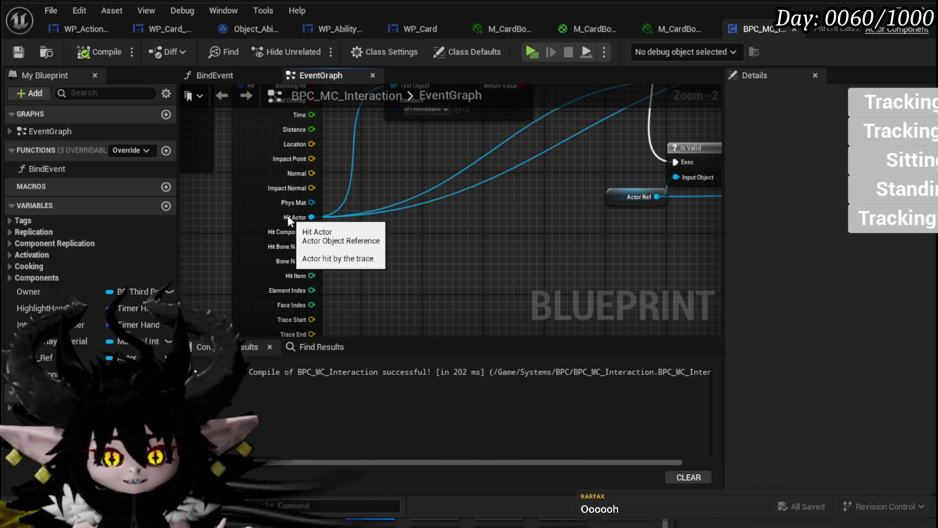
{"action": "left_click_drag", "start_coordinate": [371, 236], "coordinate": [309, 251]}
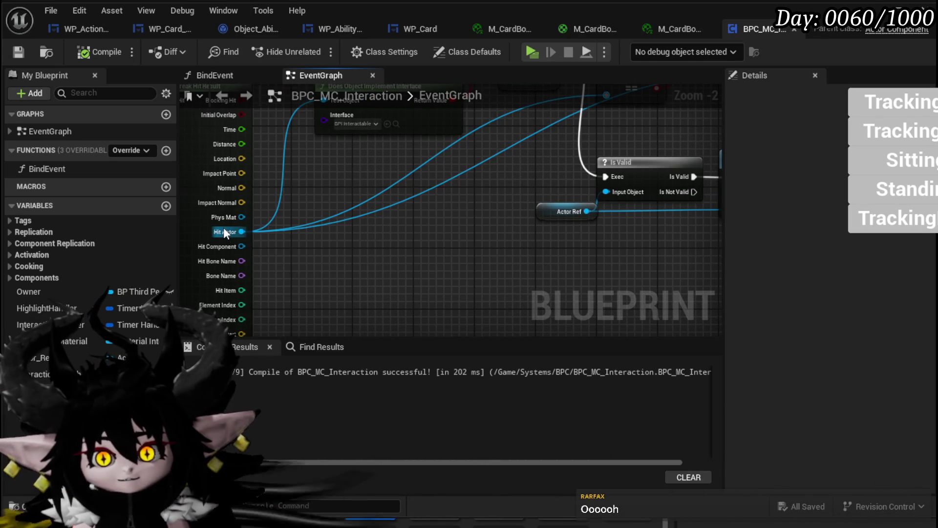
{"action": "scroll", "coordinate": [293, 259], "scroll_direction": "down", "scroll_amount": 2}
{"action": "scroll", "coordinate": [312, 235], "scroll_direction": "up", "scroll_amount": 2}
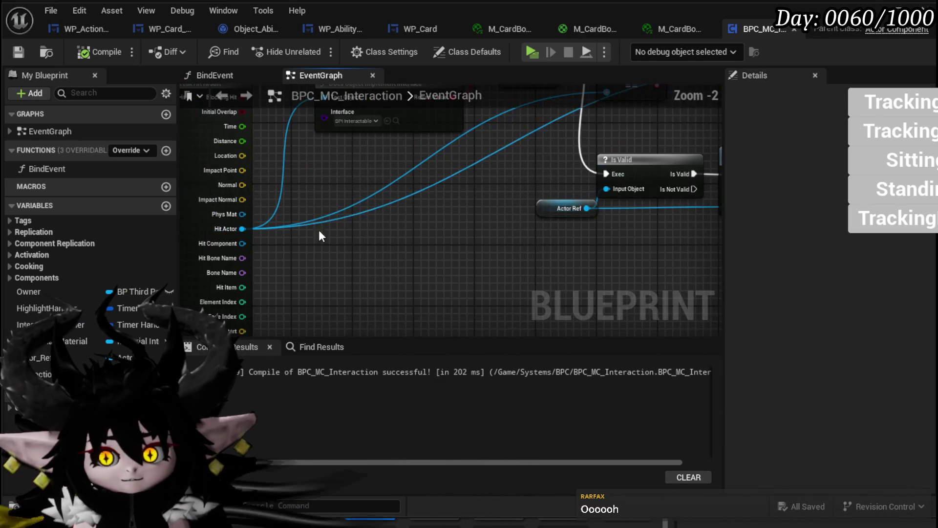
{"action": "mouse_move", "coordinate": [230, 214]}
{"action": "left_mouse_down"}
{"action": "mouse_move", "coordinate": [401, 229]}
{"action": "mouse_move", "coordinate": [322, 223]}
{"action": "mouse_move", "coordinate": [346, 228]}
{"action": "mouse_move", "coordinate": [351, 243]}
{"action": "left_mouse_up"}
{"action": "type", "text": "cast i"}
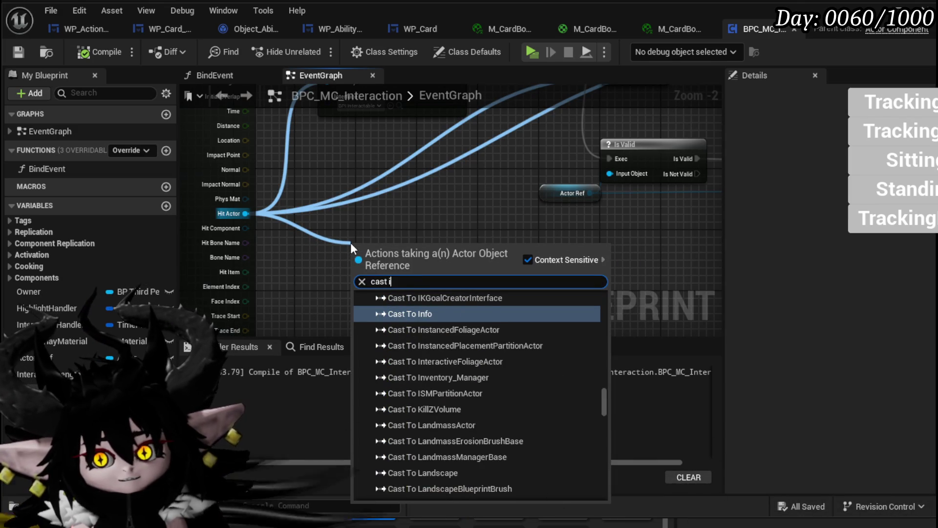
{"action": "key", "text": "BackSpace"}
{"action": "type", "text": "pick"}
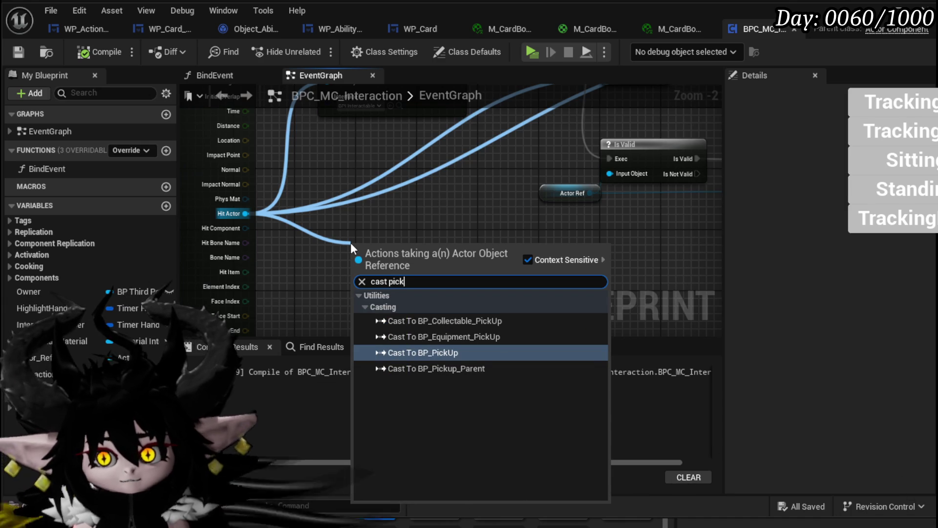
{"action": "left_click", "coordinate": [423, 352]}
{"action": "scroll", "coordinate": [391, 243], "scroll_direction": "up", "scroll_amount": 2}
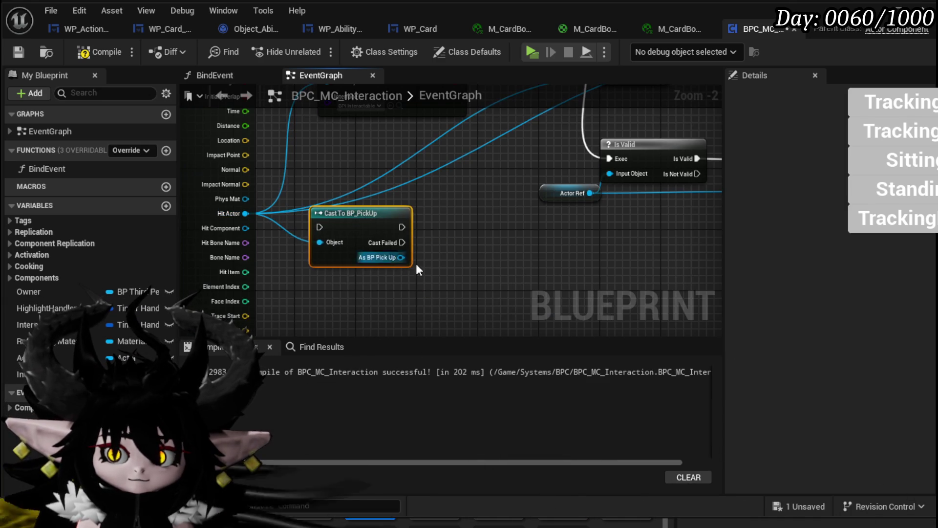
{"action": "scroll", "coordinate": [324, 212], "scroll_direction": "up", "scroll_amount": 1}
{"action": "scroll", "coordinate": [429, 199], "scroll_direction": "down", "scroll_amount": 1}
{"action": "left_click_drag", "start_coordinate": [319, 209], "coordinate": [308, 259]}
{"action": "type", "text": "m"}
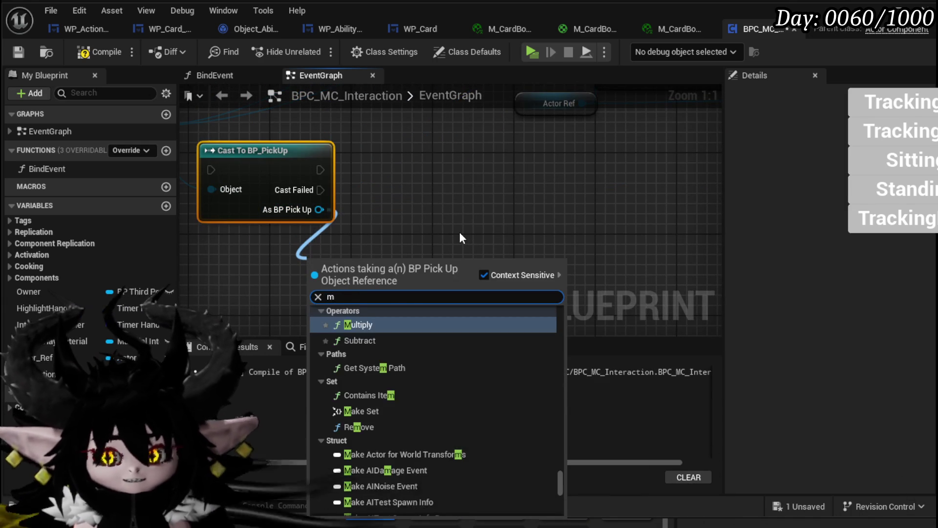
{"action": "type", "text": "esh"}
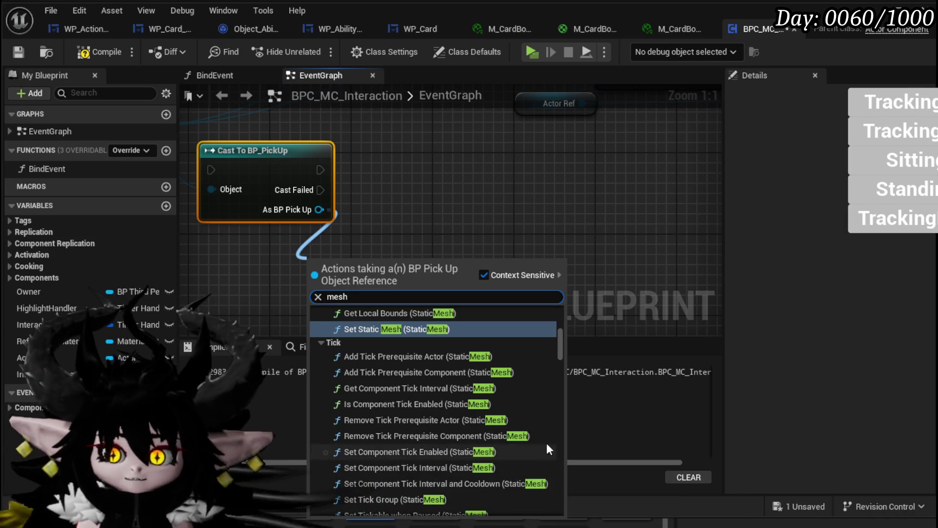
{"action": "scroll", "coordinate": [557, 492], "scroll_direction": "down", "scroll_amount": 10}
{"action": "left_click", "coordinate": [376, 509]}
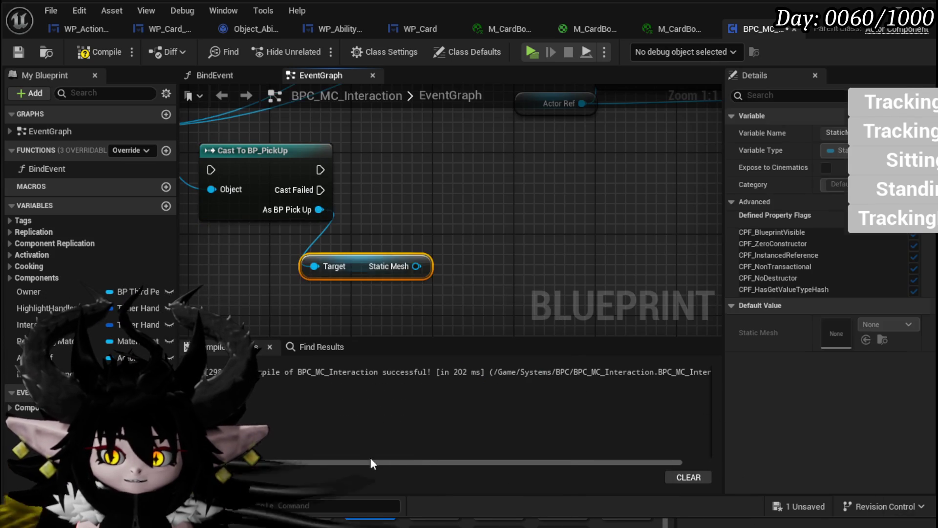
{"action": "left_click_drag", "start_coordinate": [318, 209], "coordinate": [451, 274]}
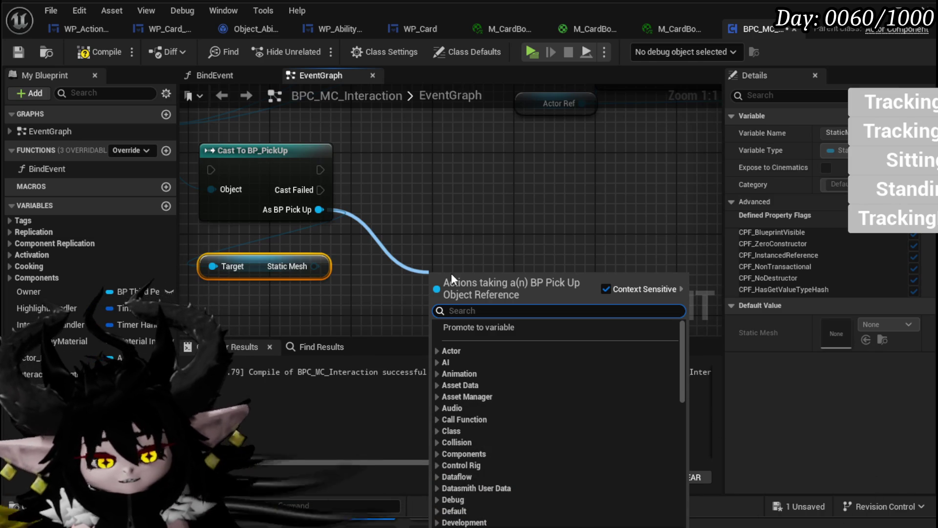
{"action": "type", "text": "start"}
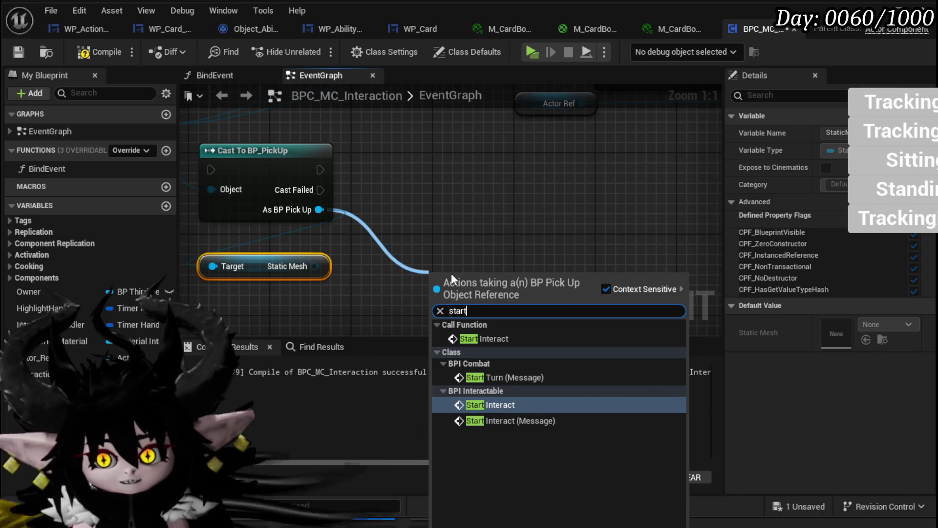
{"action": "left_click", "coordinate": [468, 339]}
{"action": "mouse_move", "coordinate": [504, 281]}
{"action": "left_mouse_down"}
{"action": "mouse_move", "coordinate": [483, 236]}
{"action": "mouse_move", "coordinate": [490, 232]}
{"action": "left_mouse_up"}
{"action": "mouse_move", "coordinate": [211, 136]}
{"action": "left_mouse_down"}
{"action": "mouse_move", "coordinate": [503, 175]}
{"action": "mouse_move", "coordinate": [416, 196]}
{"action": "mouse_move", "coordinate": [348, 151]}
{"action": "left_mouse_up"}
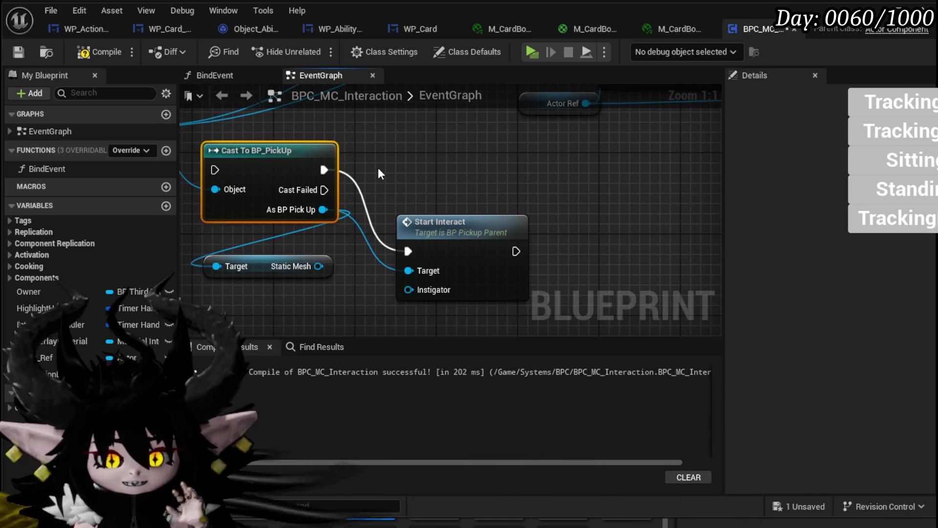
{"action": "scroll", "coordinate": [379, 174], "scroll_direction": "down", "scroll_amount": 2}
{"action": "left_click_drag", "start_coordinate": [237, 155], "coordinate": [431, 279]}
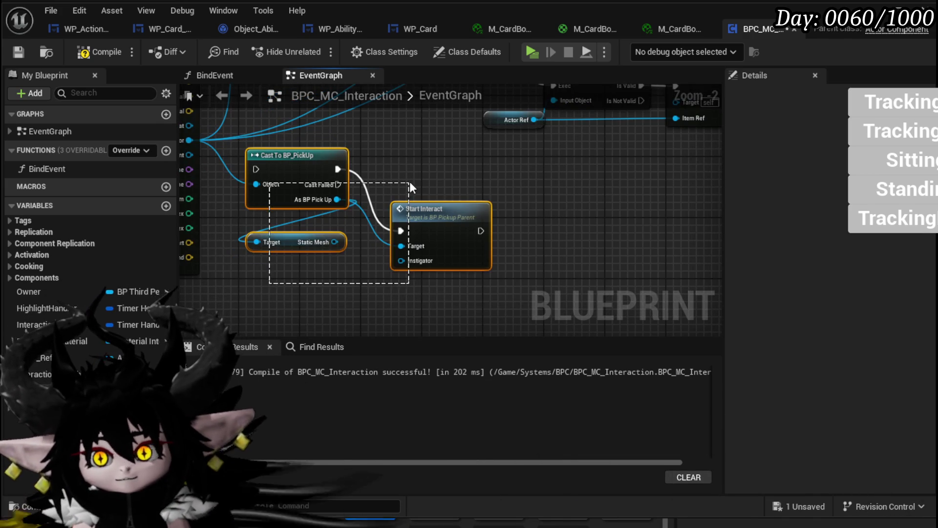
{"action": "key", "text": "Delete"}
{"action": "left_click", "coordinate": [100, 51]}
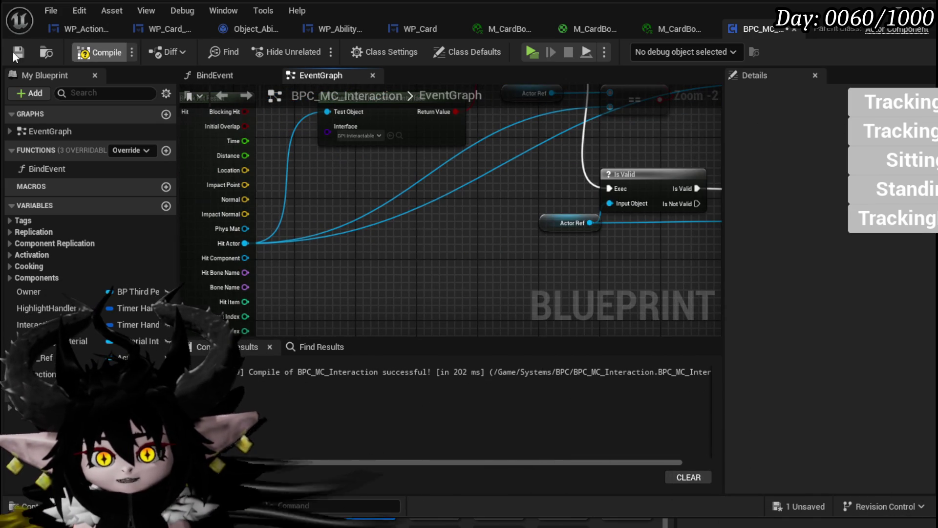
- Save BPC_MC_Interaction and review its Is Valid, interface check, Break Hit Result and Sphere Trace nodes
{"action": "left_click", "coordinate": [17, 51]}
{"action": "mouse_move", "coordinate": [594, 145]}
{"action": "left_mouse_down"}
{"action": "mouse_move", "coordinate": [392, 225]}
{"action": "mouse_move", "coordinate": [357, 255]}
{"action": "mouse_move", "coordinate": [322, 255]}
{"action": "left_mouse_up"}
{"action": "mouse_move", "coordinate": [325, 328]}
{"action": "left_mouse_down"}
{"action": "mouse_move", "coordinate": [372, 254]}
{"action": "mouse_move", "coordinate": [402, 241]}
{"action": "left_mouse_up"}
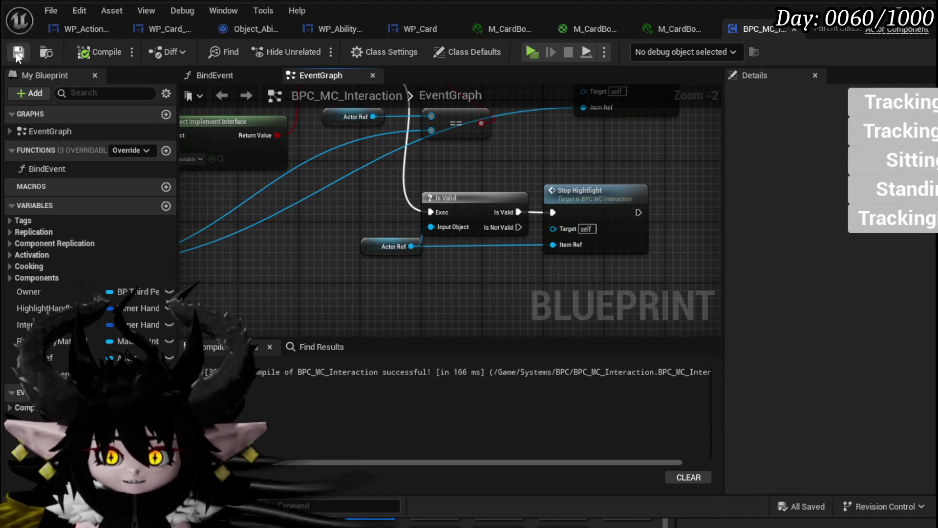
{"action": "left_click_drag", "start_coordinate": [337, 215], "coordinate": [436, 212]}
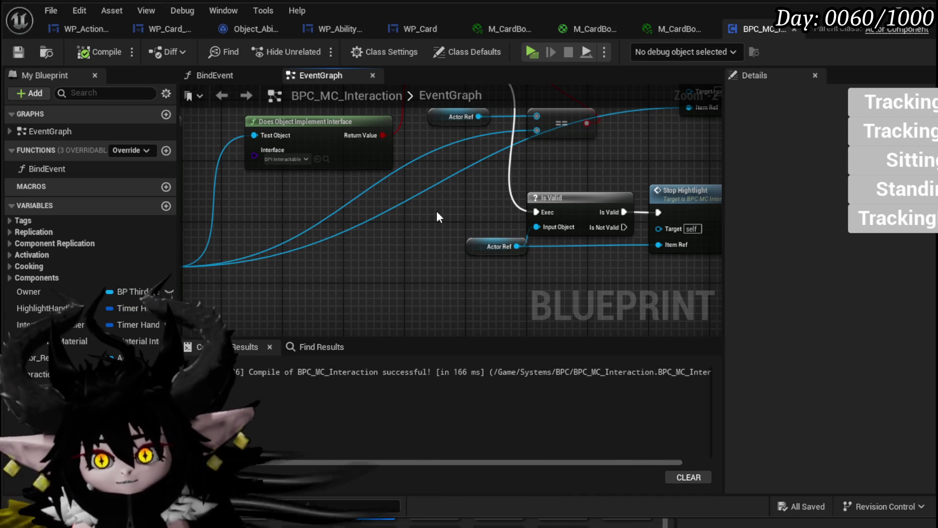
{"action": "scroll", "coordinate": [437, 212], "scroll_direction": "down", "scroll_amount": 2}
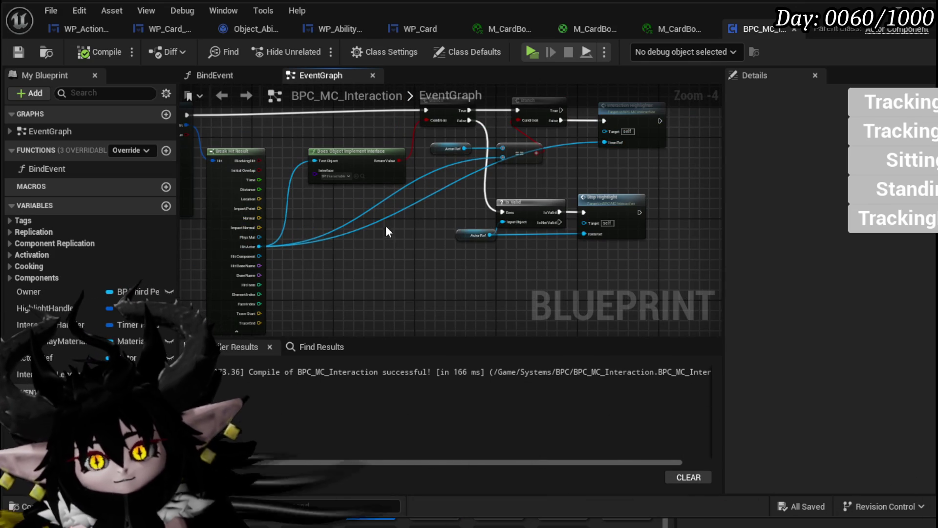
{"action": "mouse_move", "coordinate": [316, 233]}
{"action": "left_mouse_down"}
{"action": "mouse_move", "coordinate": [409, 235]}
{"action": "mouse_move", "coordinate": [428, 245]}
{"action": "mouse_move", "coordinate": [443, 218]}
{"action": "mouse_move", "coordinate": [406, 266]}
{"action": "mouse_move", "coordinate": [330, 224]}
{"action": "left_mouse_up"}
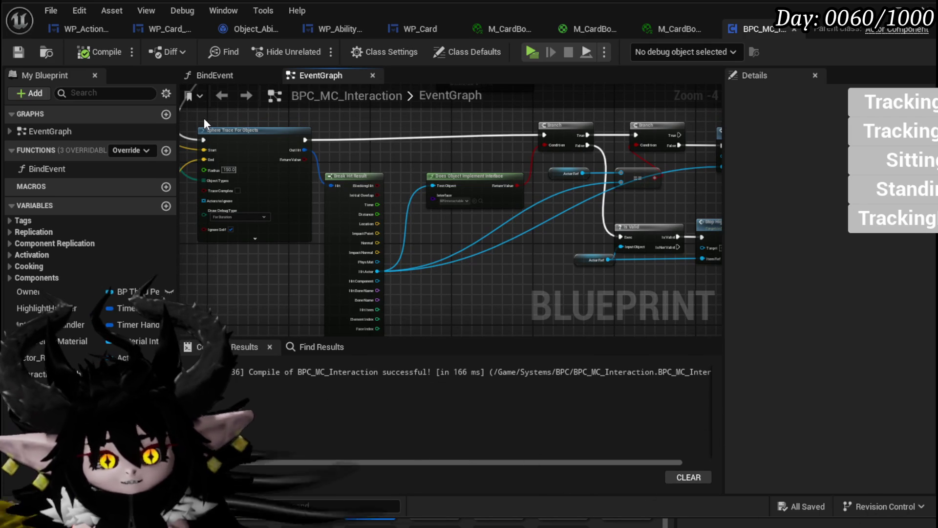
{"action": "mouse_move", "coordinate": [203, 118]}
{"action": "left_mouse_down"}
{"action": "mouse_move", "coordinate": [440, 200]}
{"action": "mouse_move", "coordinate": [488, 251]}
{"action": "mouse_move", "coordinate": [462, 165]}
{"action": "left_mouse_up"}
{"action": "scroll", "coordinate": [462, 165], "scroll_direction": "up", "scroll_amount": 1}
{"action": "scroll", "coordinate": [417, 221], "scroll_direction": "up", "scroll_amount": 1}
- Place a Cast To BP_EnemyActor node wired from Hit Actor
{"action": "mouse_move", "coordinate": [418, 221]}
{"action": "left_mouse_down"}
{"action": "mouse_move", "coordinate": [312, 249]}
{"action": "mouse_move", "coordinate": [341, 257]}
{"action": "left_mouse_up"}
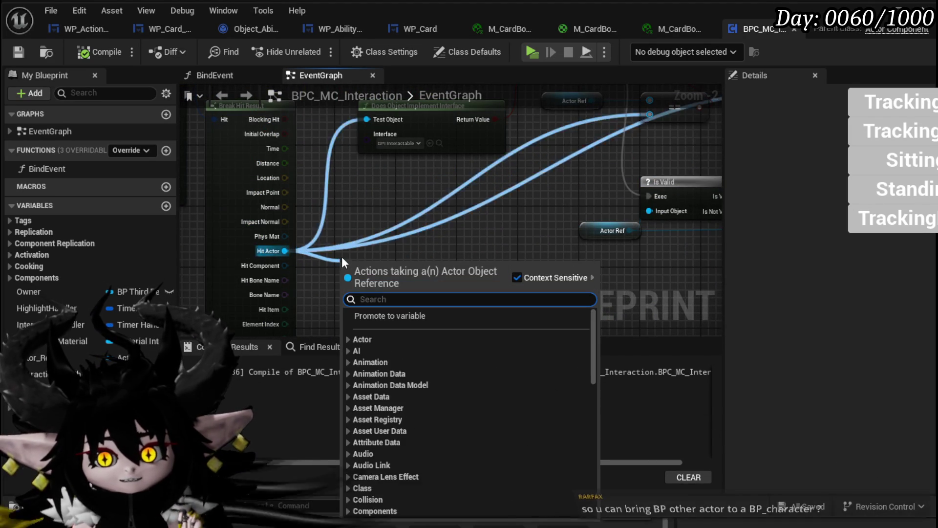
{"action": "type", "text": "Enemy"}
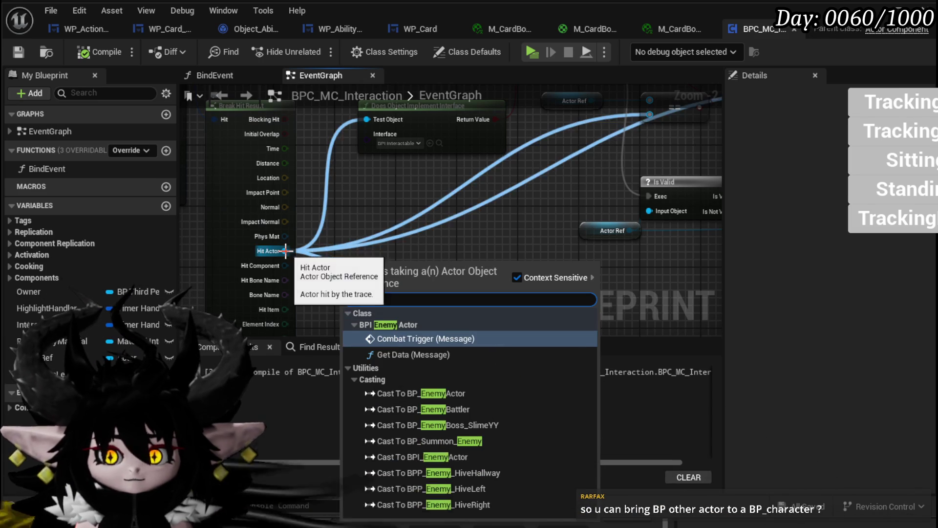
{"action": "left_click_drag", "start_coordinate": [285, 251], "coordinate": [348, 250]}
{"action": "type", "text": "cast to"}
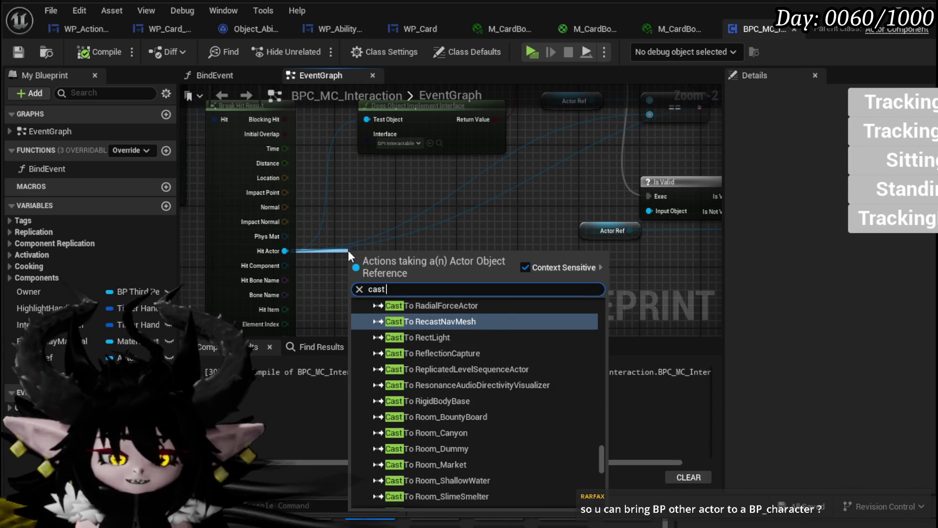
{"action": "type", "text": " enemy"}
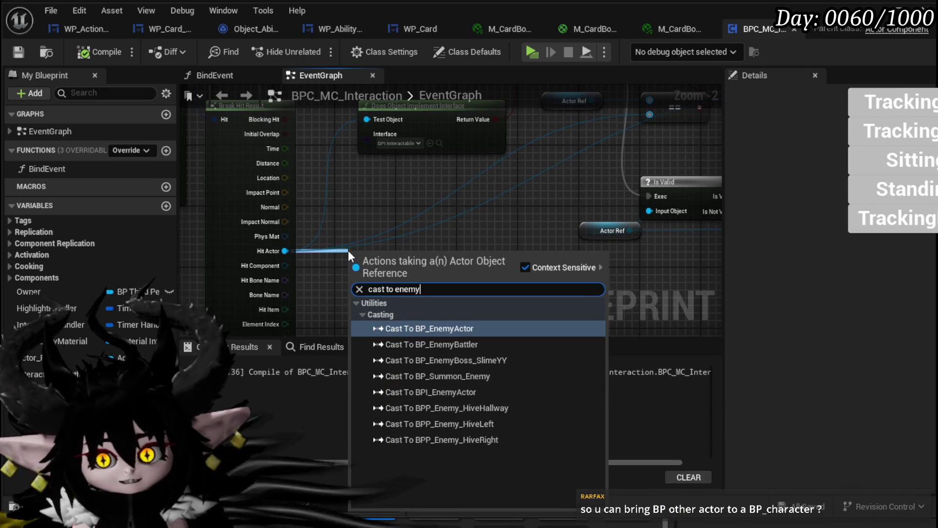
{"action": "key", "text": "Return"}
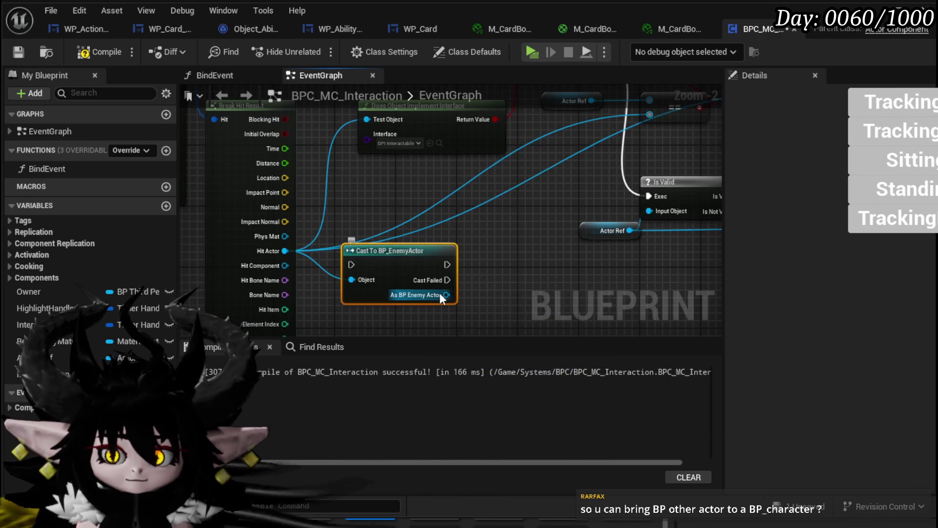
- Search the cast's enemy output for 'Deal dama' and 'hp' actions without adding any
{"action": "left_click_drag", "start_coordinate": [446, 292], "coordinate": [503, 308]}
{"action": "type", "text": "Deal dam"}
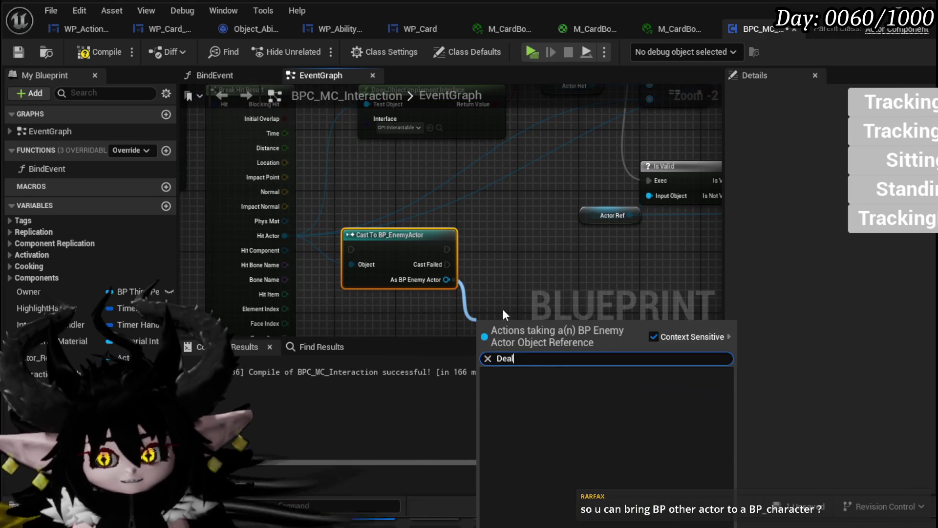
{"action": "type", "text": "a"}
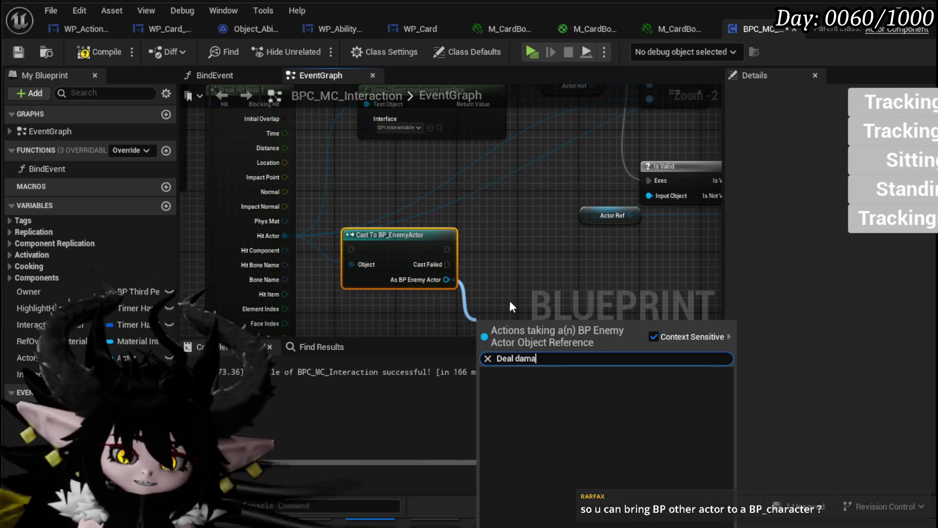
{"action": "key", "text": "Escape"}
{"action": "left_click_drag", "start_coordinate": [326, 213], "coordinate": [422, 244]}
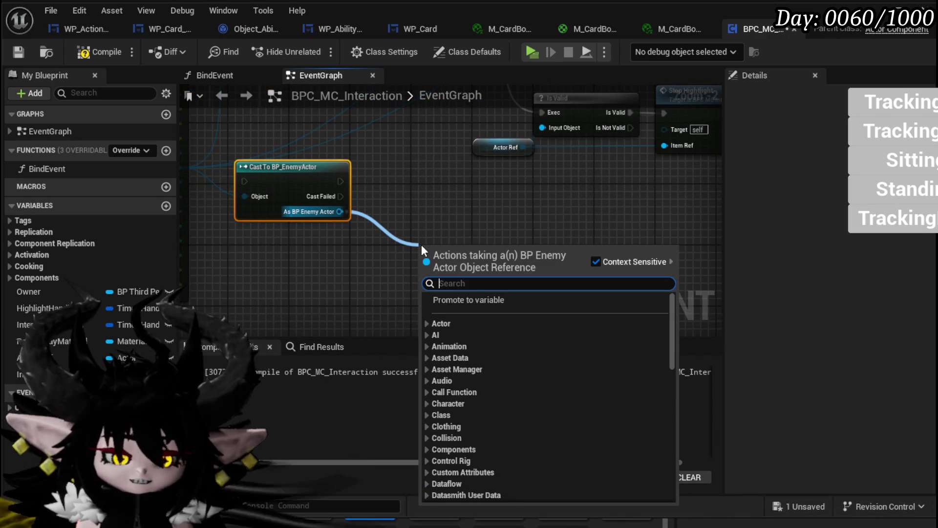
{"action": "type", "text": "hp"}
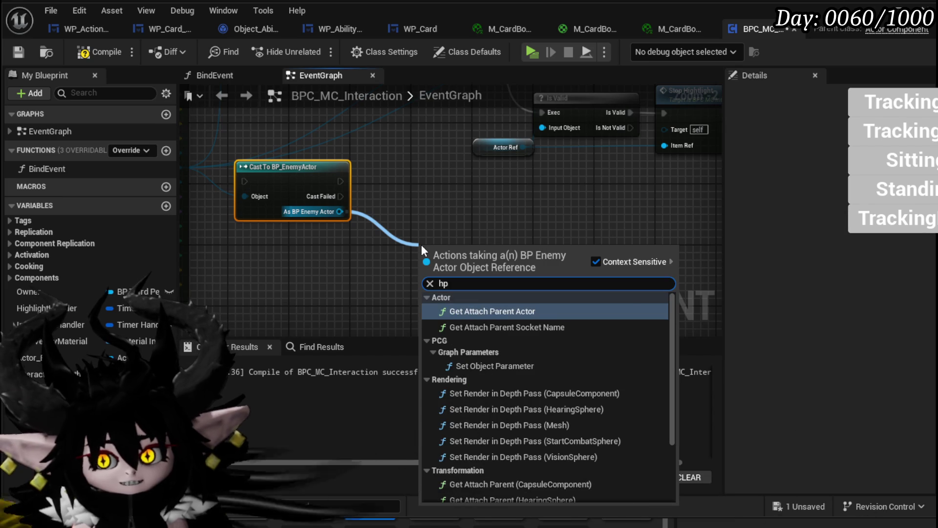
{"action": "scroll", "coordinate": [559, 410], "scroll_direction": "down", "scroll_amount": 3}
{"action": "left_click_drag", "start_coordinate": [450, 207], "coordinate": [433, 209]}
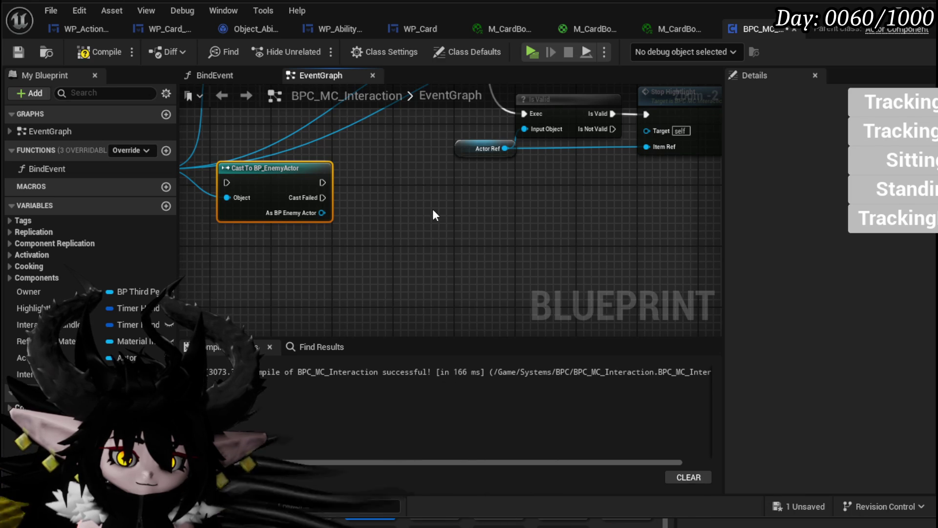
- Delete the Cast To BP_EnemyActor node and compile the blueprint
{"action": "left_click_drag", "start_coordinate": [257, 171], "coordinate": [258, 178]}
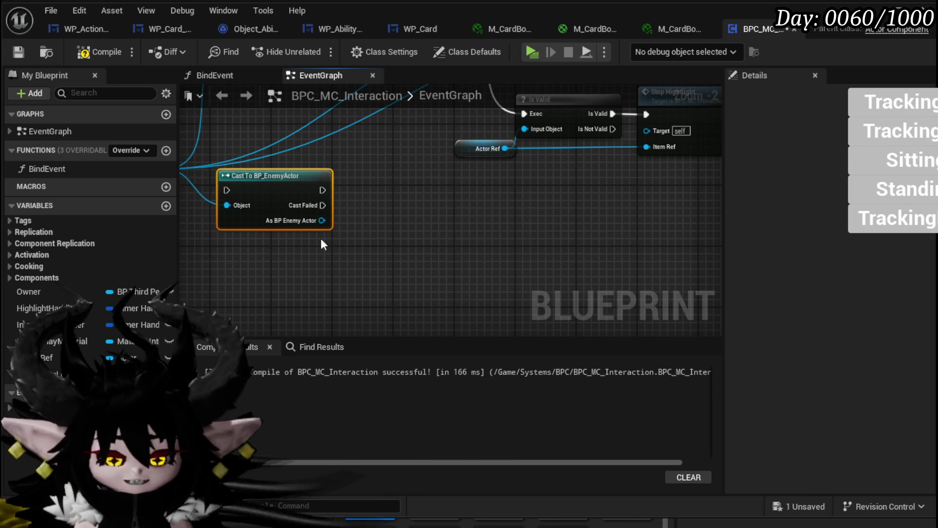
{"action": "left_click_drag", "start_coordinate": [234, 180], "coordinate": [223, 171]}
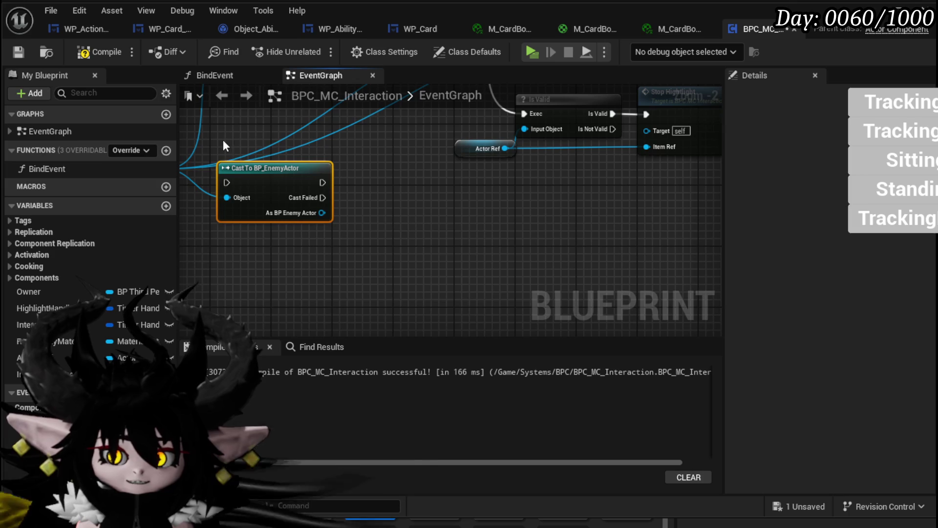
{"action": "key", "text": "Delete"}
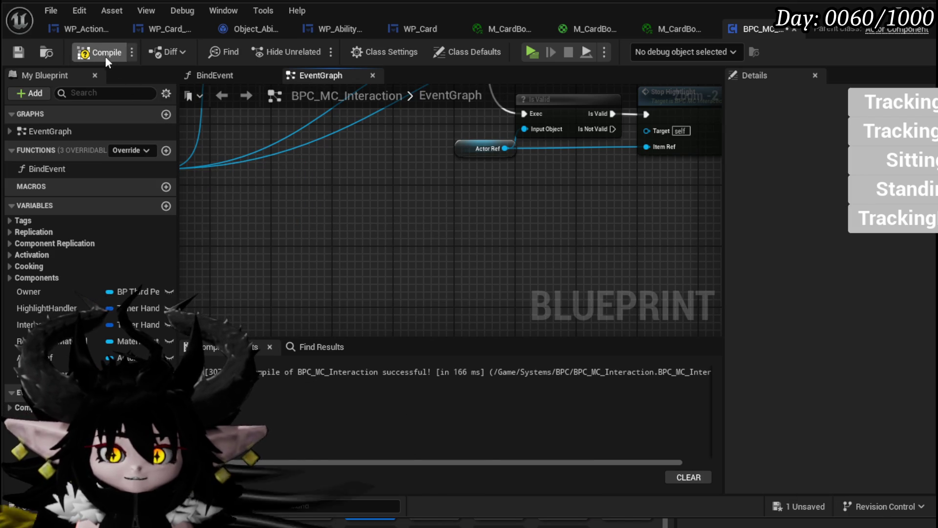
{"action": "left_click", "coordinate": [11, 49]}
- Straighten the Branch nodes with Q and move to an empty graph area
{"action": "scroll", "coordinate": [386, 220], "scroll_direction": "down", "scroll_amount": 1}
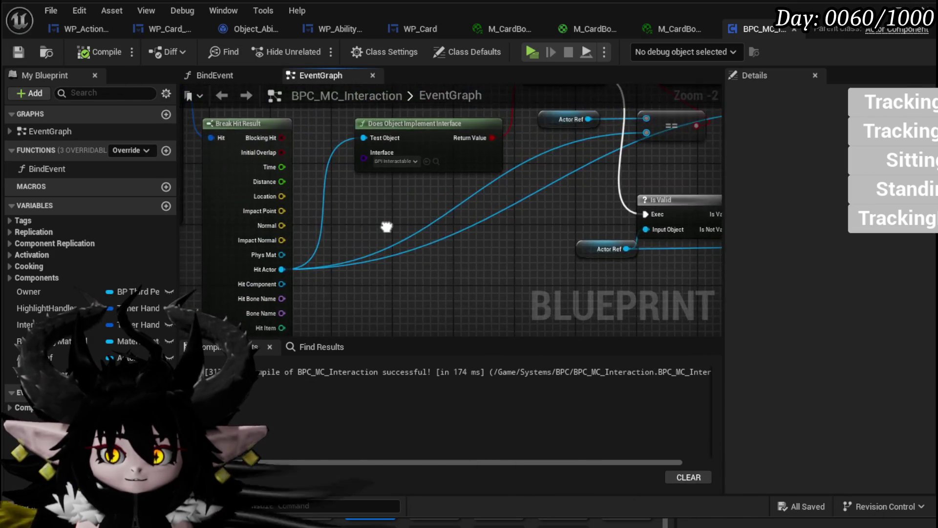
{"action": "mouse_move", "coordinate": [362, 215]}
{"action": "left_mouse_down"}
{"action": "mouse_move", "coordinate": [367, 266]}
{"action": "mouse_move", "coordinate": [358, 207]}
{"action": "mouse_move", "coordinate": [403, 234]}
{"action": "mouse_move", "coordinate": [379, 251]}
{"action": "mouse_move", "coordinate": [351, 113]}
{"action": "left_mouse_up"}
{"action": "mouse_move", "coordinate": [504, 147]}
{"action": "left_mouse_down"}
{"action": "mouse_move", "coordinate": [512, 149]}
{"action": "mouse_move", "coordinate": [424, 139]}
{"action": "left_mouse_up"}
{"action": "key", "text": "q"}
{"action": "left_click", "coordinate": [570, 161]}
{"action": "mouse_move", "coordinate": [570, 161]}
{"action": "left_mouse_down"}
{"action": "mouse_move", "coordinate": [555, 143]}
{"action": "mouse_move", "coordinate": [365, 130]}
{"action": "mouse_move", "coordinate": [461, 138]}
{"action": "left_mouse_up"}
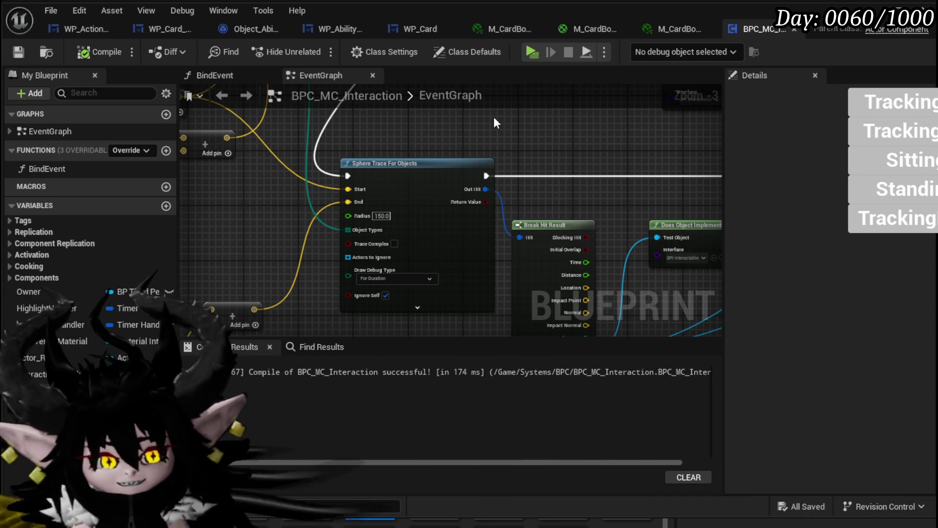
{"action": "scroll", "coordinate": [503, 142], "scroll_direction": "down", "scroll_amount": 1}
{"action": "mouse_move", "coordinate": [502, 142]}
{"action": "left_mouse_down"}
{"action": "mouse_move", "coordinate": [501, 261]}
{"action": "mouse_move", "coordinate": [523, 318]}
{"action": "mouse_move", "coordinate": [535, 310]}
{"action": "mouse_move", "coordinate": [359, 211]}
{"action": "mouse_move", "coordinate": [287, 195]}
{"action": "left_mouse_up"}
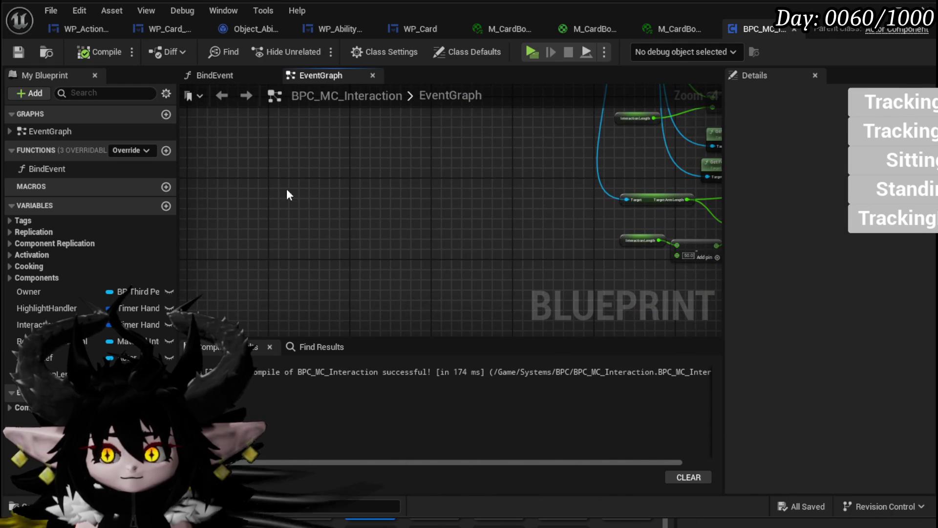
- Add a Get Actor Of Class node by searching 'get actor'
{"action": "right_click", "coordinate": [266, 180]}
{"action": "type", "text": "get actor"}
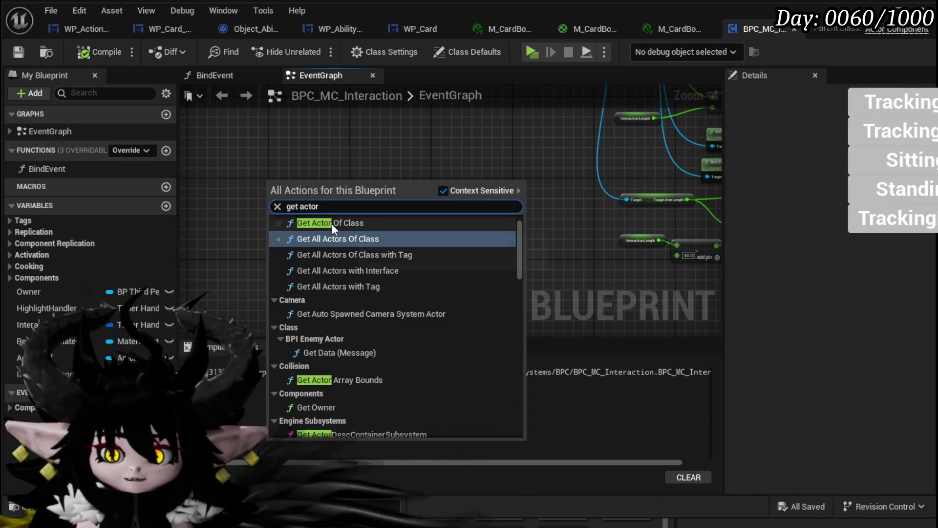
{"action": "left_click", "coordinate": [331, 224]}
{"action": "scroll", "coordinate": [271, 219], "scroll_direction": "up", "scroll_amount": 5}
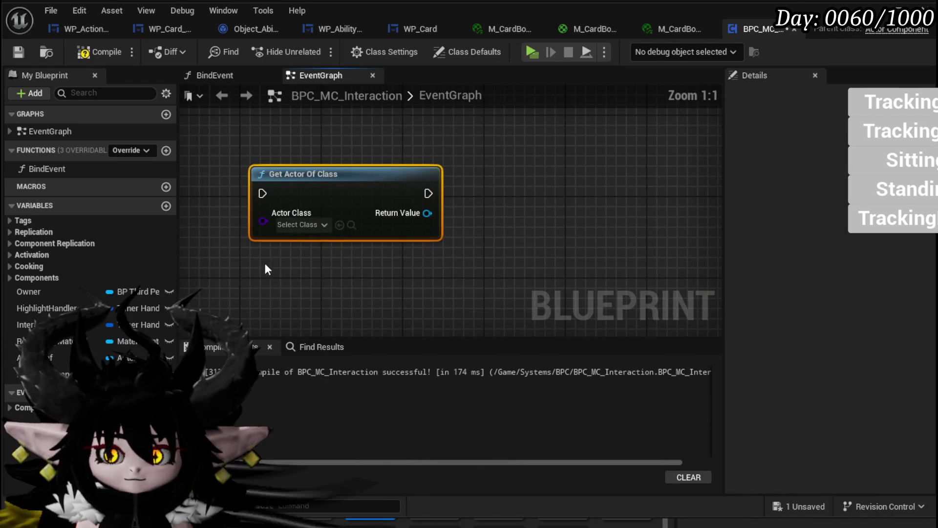
{"action": "left_click", "coordinate": [296, 225]}
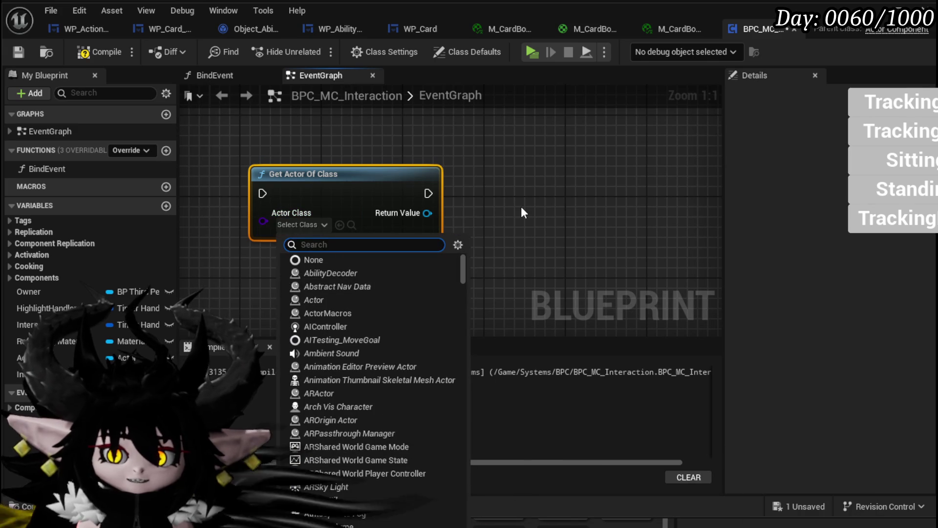
{"action": "left_click", "coordinate": [489, 202]}
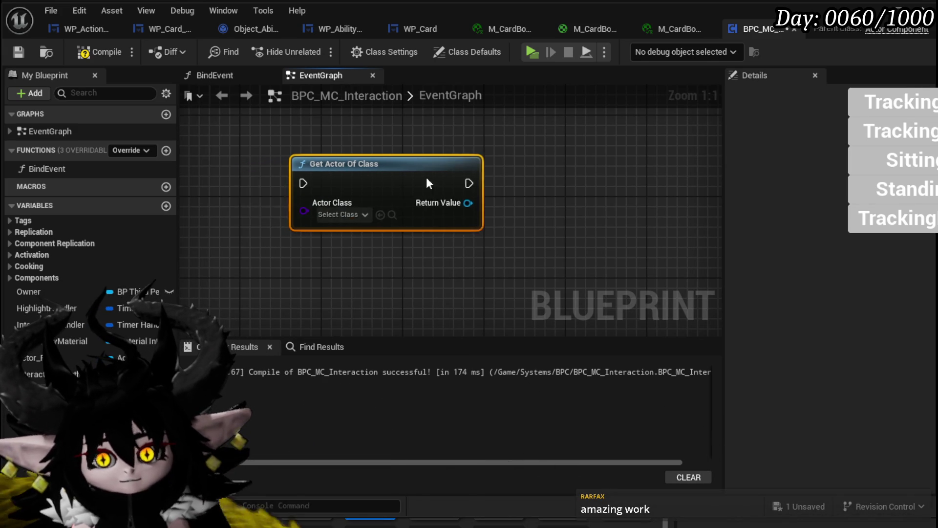
{"action": "left_click", "coordinate": [545, 228]}
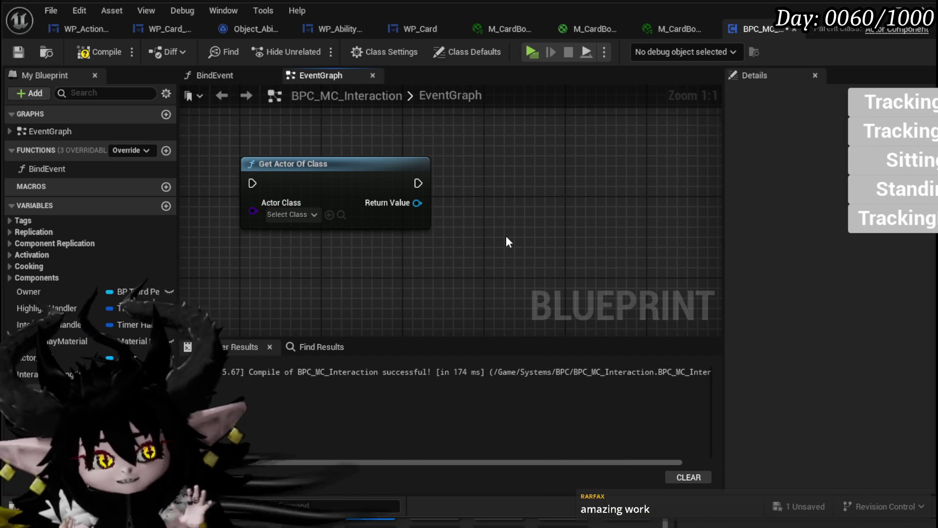
- Set the node's Actor Class to Values Manager by searching 'manager'
{"action": "left_click", "coordinate": [290, 215]}
{"action": "type", "text": "manager"}
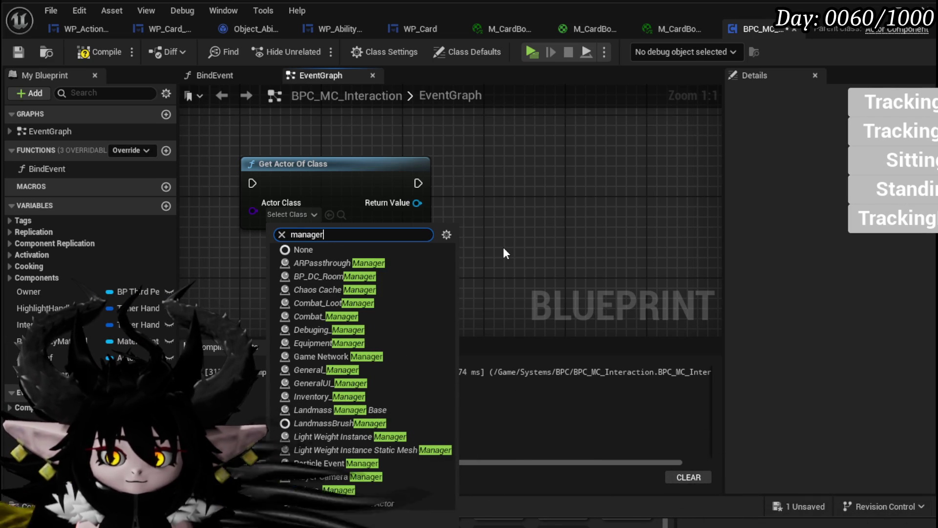
{"action": "left_click", "coordinate": [310, 487]}
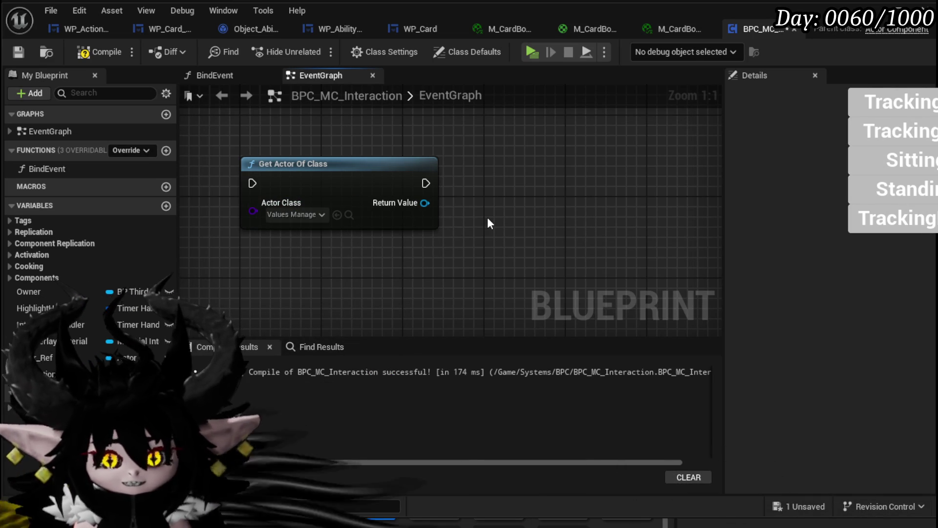
{"action": "scroll", "coordinate": [488, 217], "scroll_direction": "down", "scroll_amount": 2}
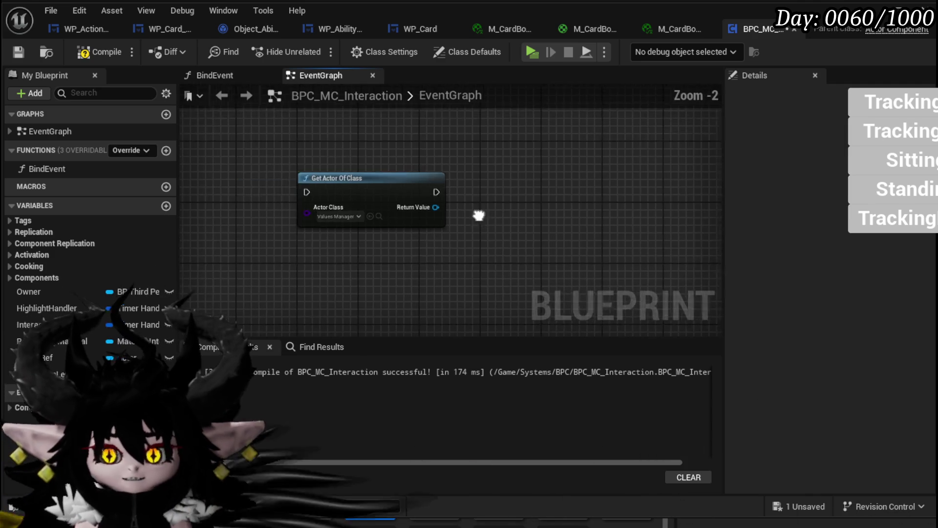
{"action": "left_click", "coordinate": [319, 188]}
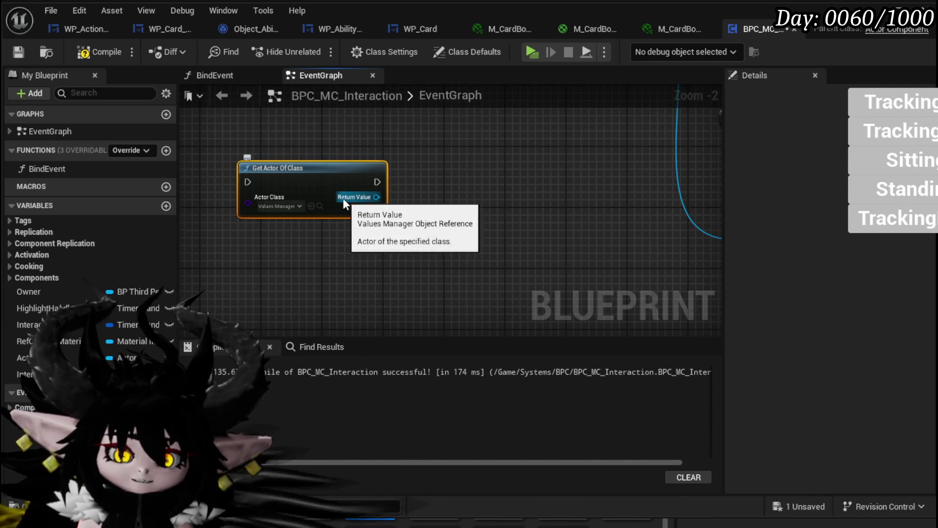
- Shift the Get Actor Of Class node slightly right and reselect it
{"action": "scroll", "coordinate": [415, 215], "scroll_direction": "down", "scroll_amount": 2}
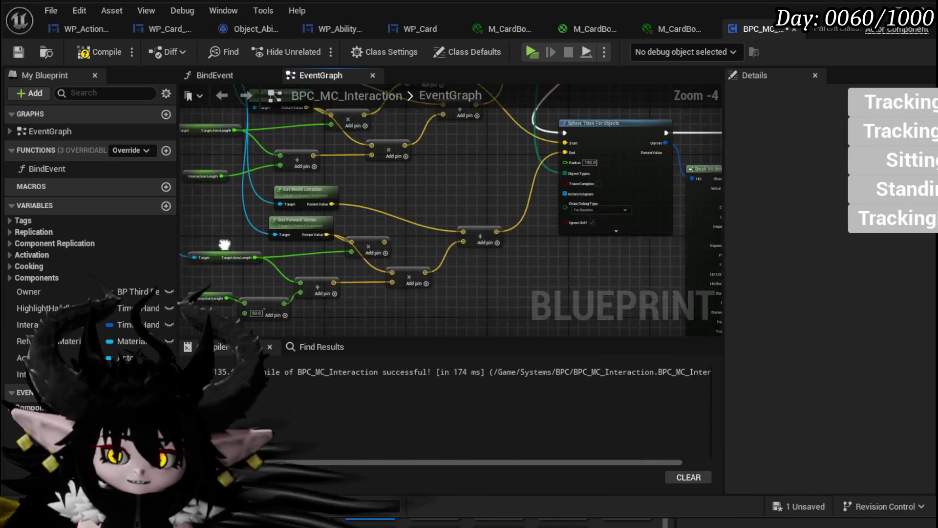
{"action": "scroll", "coordinate": [365, 232], "scroll_direction": "up", "scroll_amount": 2}
{"action": "scroll", "coordinate": [391, 219], "scroll_direction": "down", "scroll_amount": 2}
{"action": "left_click_drag", "start_coordinate": [208, 227], "coordinate": [259, 236]}
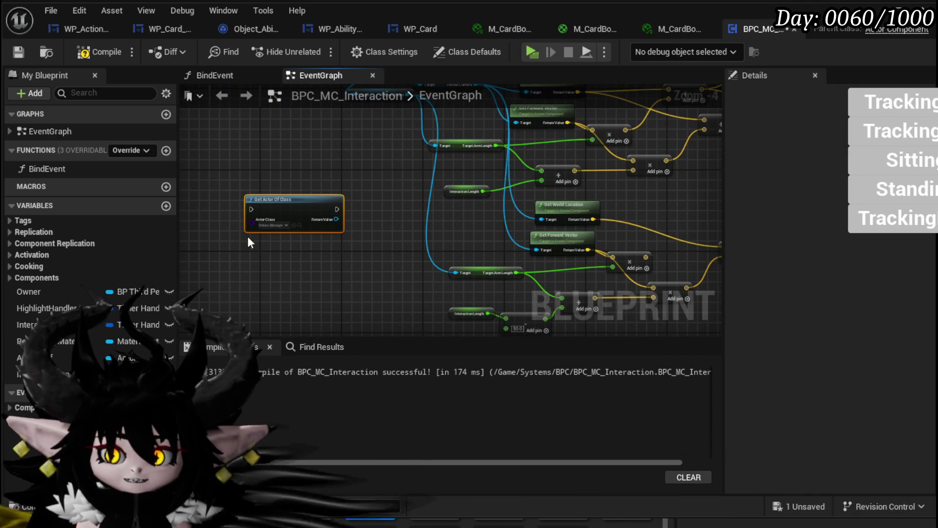
{"action": "left_click", "coordinate": [363, 186]}
{"action": "scroll", "coordinate": [362, 187], "scroll_direction": "down", "scroll_amount": 2}
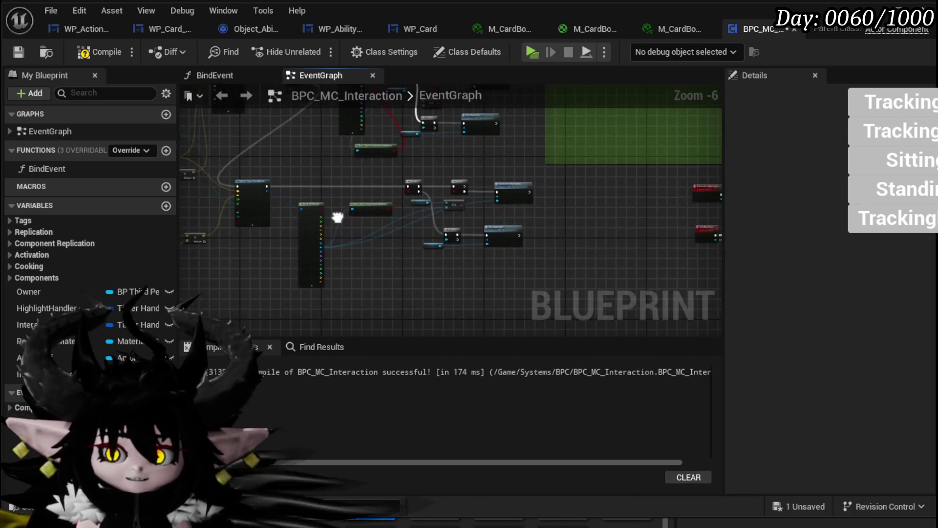
{"action": "scroll", "coordinate": [341, 180], "scroll_direction": "up", "scroll_amount": 3}
{"action": "scroll", "coordinate": [248, 282], "scroll_direction": "down", "scroll_amount": 3}
{"action": "scroll", "coordinate": [285, 191], "scroll_direction": "up", "scroll_amount": 4}
{"action": "left_click", "coordinate": [403, 237]}
{"action": "scroll", "coordinate": [329, 218], "scroll_direction": "up", "scroll_amount": 3}
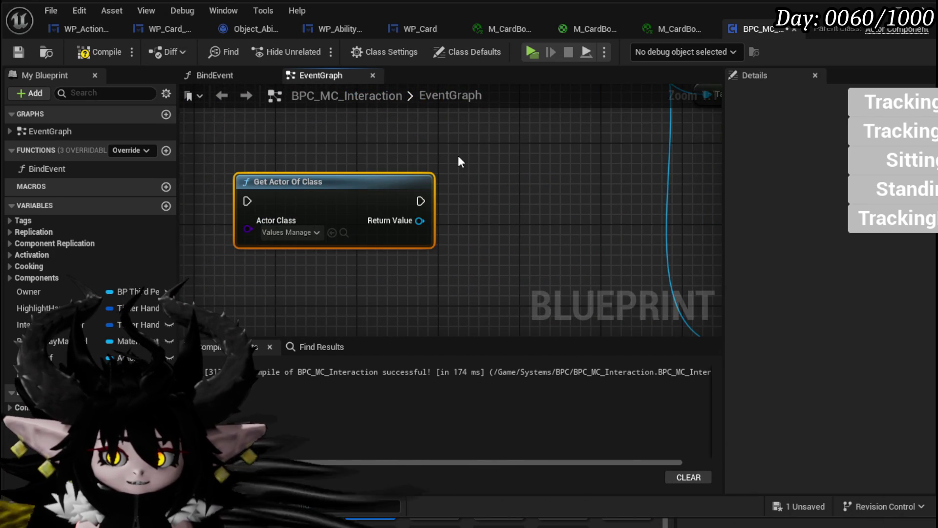
- Replace the Get Actor Of Class node with a Get All Actors Of Class node
{"action": "key", "text": "Delete"}
{"action": "right_click", "coordinate": [342, 180]}
{"action": "type", "text": "get"}
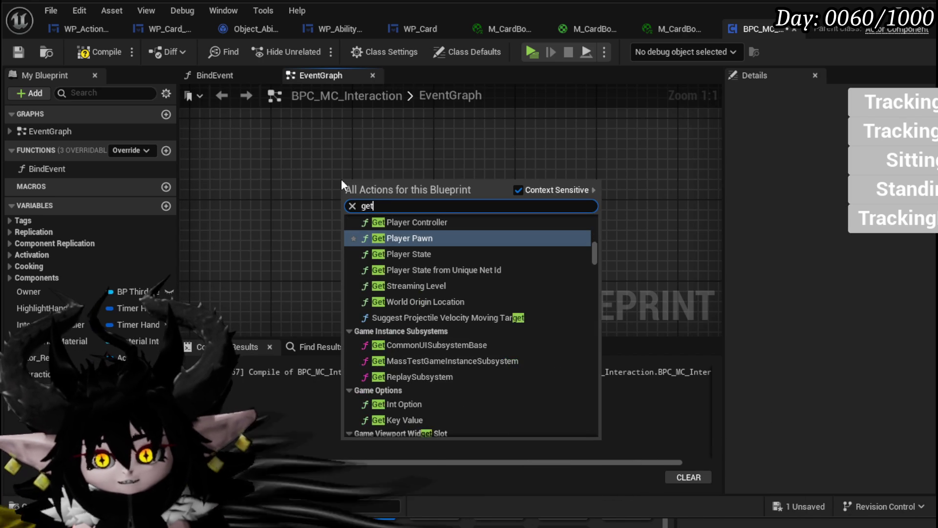
{"action": "type", "text": " all cl"}
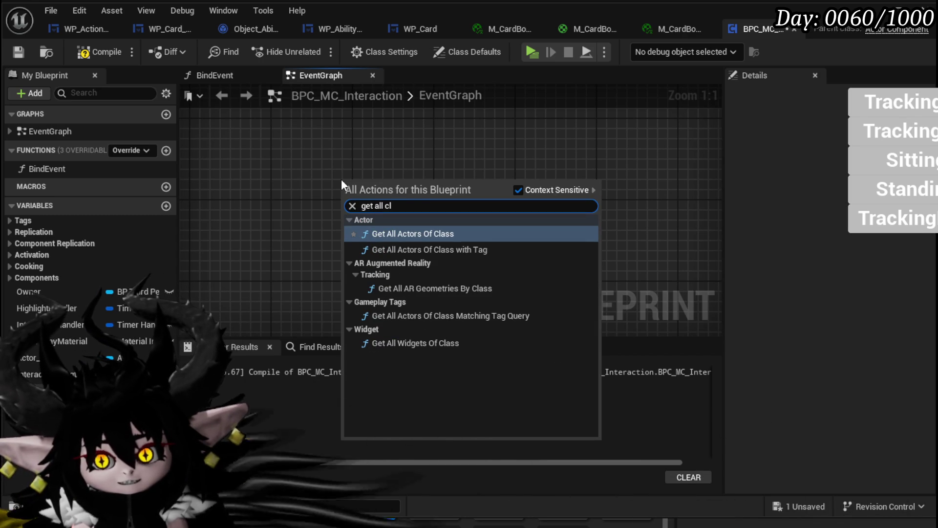
{"action": "left_click", "coordinate": [388, 233]}
{"action": "mouse_move", "coordinate": [370, 177]}
{"action": "left_mouse_down"}
{"action": "mouse_move", "coordinate": [276, 178]}
{"action": "mouse_move", "coordinate": [296, 178]}
{"action": "left_mouse_up"}
{"action": "left_click", "coordinate": [485, 187]}
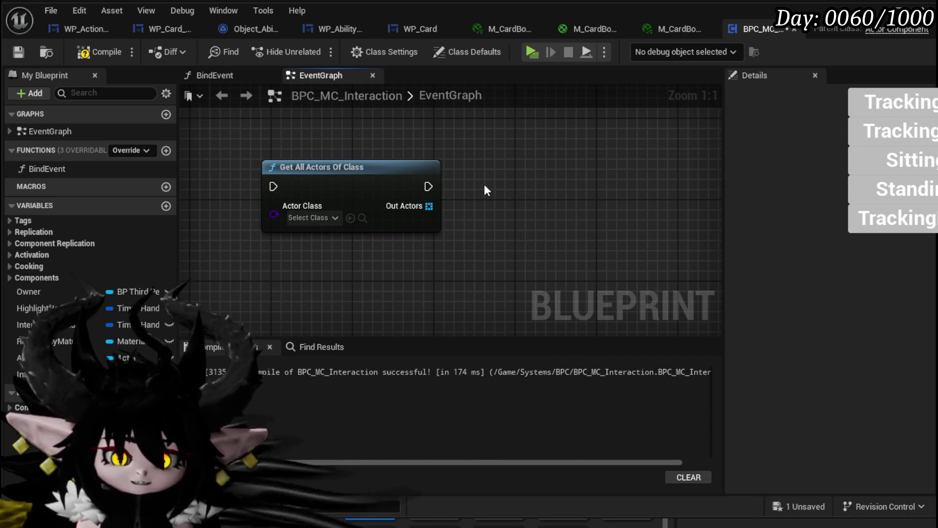
- Delete the Get All Actors Of Class node, then compile and save BPC_MC_Interaction
{"action": "scroll", "coordinate": [499, 140], "scroll_direction": "down", "scroll_amount": 5}
{"action": "key", "text": "Delete"}
{"action": "left_click", "coordinate": [90, 54]}
{"action": "left_click", "coordinate": [22, 52]}
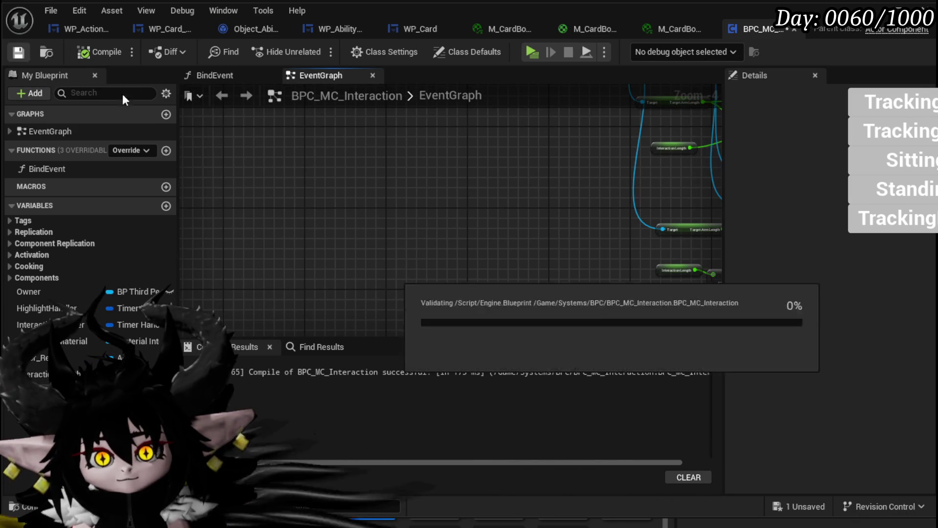
- Box-select a block of nodes in the interaction graph
{"action": "scroll", "coordinate": [364, 204], "scroll_direction": "down", "scroll_amount": 5}
{"action": "mouse_move", "coordinate": [292, 240]}
{"action": "left_mouse_down"}
{"action": "mouse_move", "coordinate": [565, 100]}
{"action": "mouse_move", "coordinate": [605, 125]}
{"action": "left_mouse_up"}
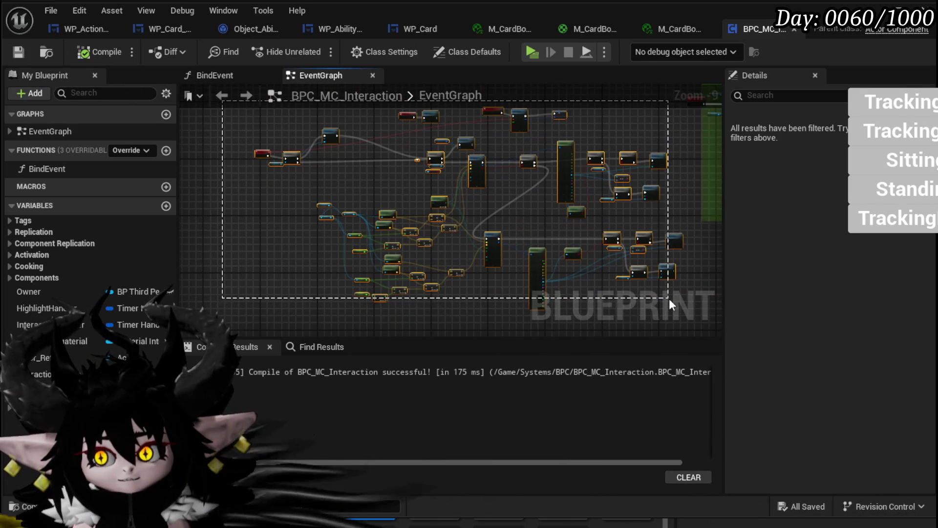
{"action": "scroll", "coordinate": [368, 249], "scroll_direction": "up", "scroll_amount": 3}
{"action": "right_click", "coordinate": [293, 207]}
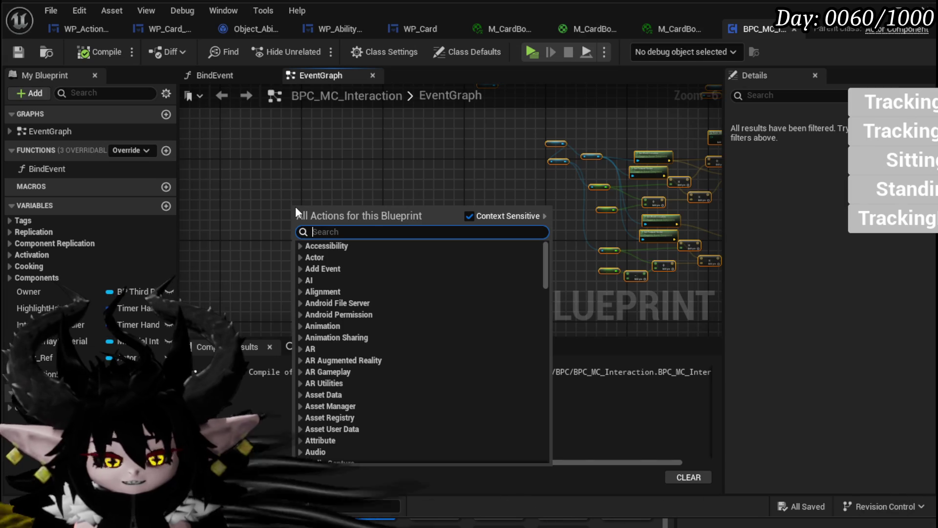
{"action": "type", "text": "spawnactor fr"}
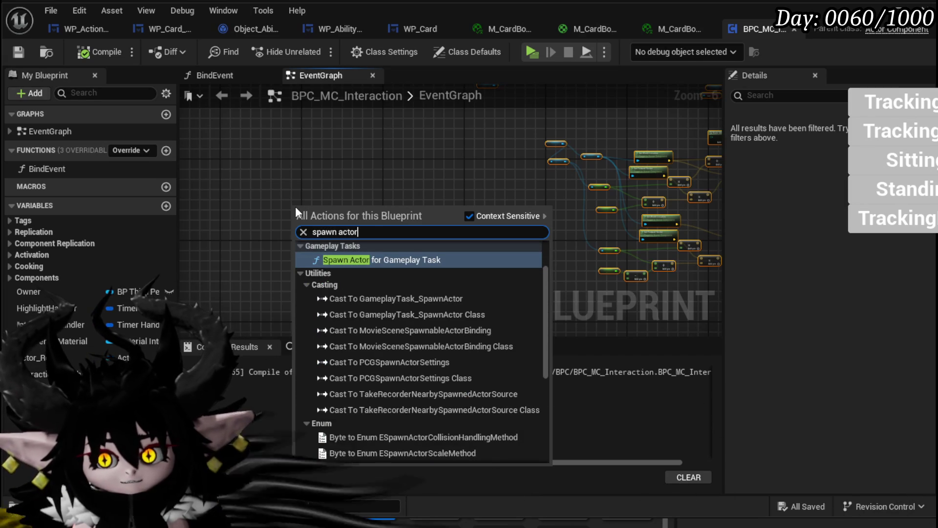
{"action": "type", "text": "om"}
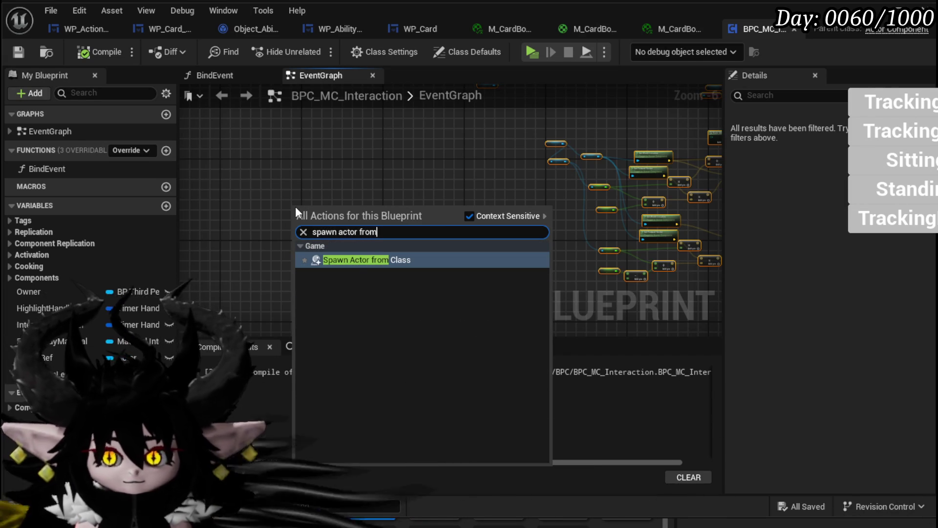
{"action": "left_click", "coordinate": [355, 260]}
{"action": "scroll", "coordinate": [328, 224], "scroll_direction": "up", "scroll_amount": 2}
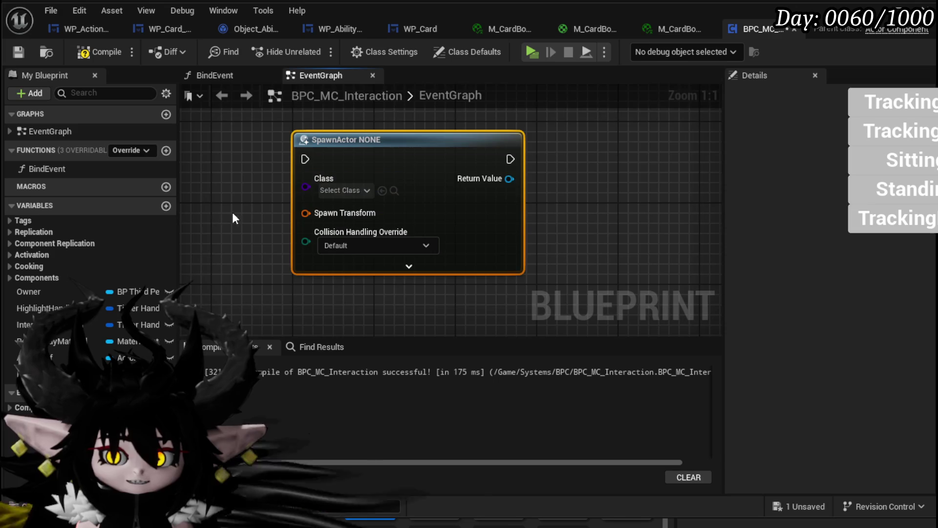
{"action": "left_click", "coordinate": [399, 199]}
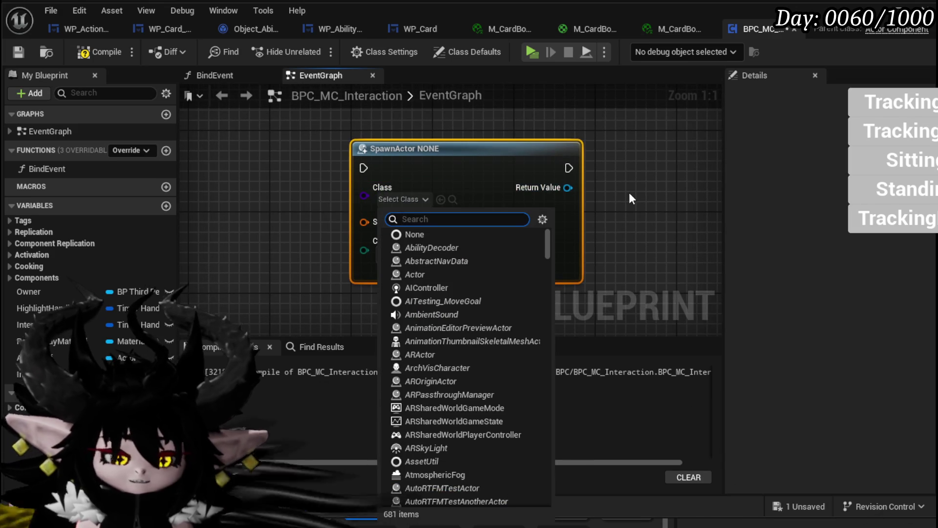
{"action": "type", "text": "proje"}
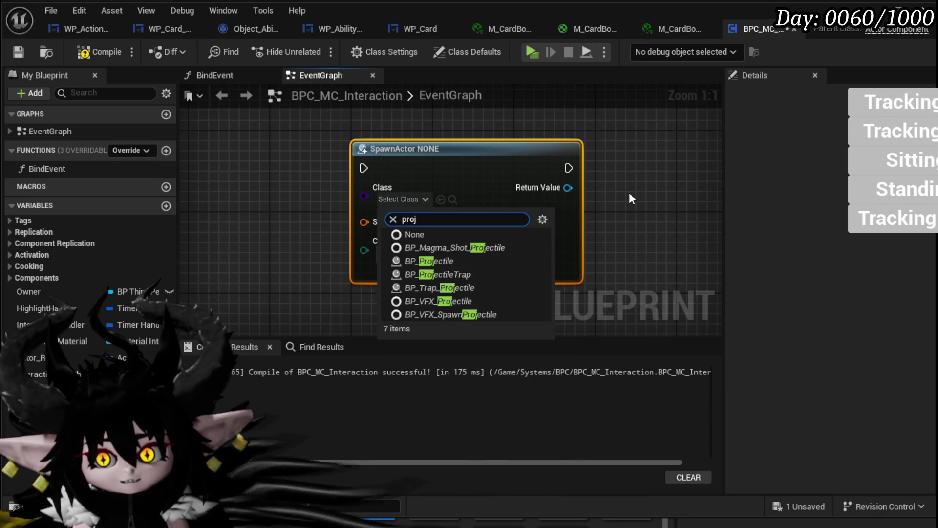
{"action": "left_click", "coordinate": [442, 261]}
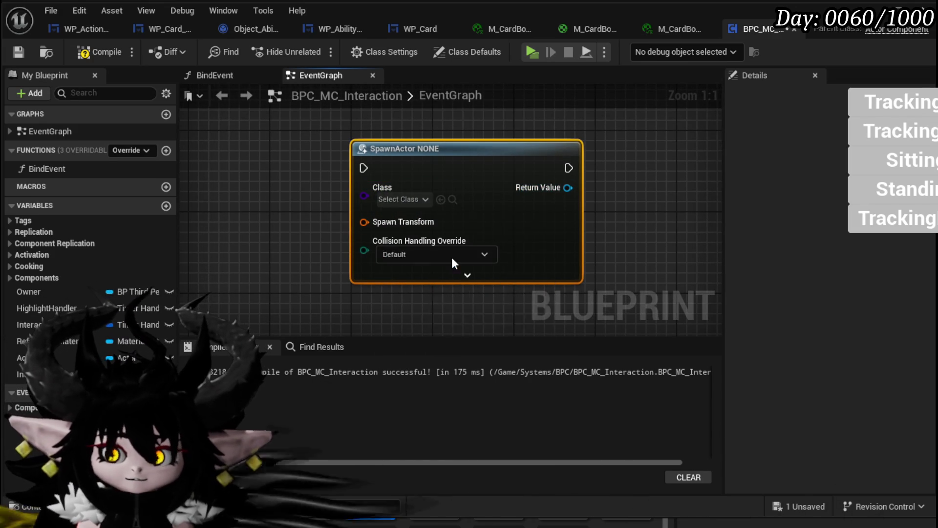
{"action": "scroll", "coordinate": [626, 186], "scroll_direction": "down", "scroll_amount": 6}
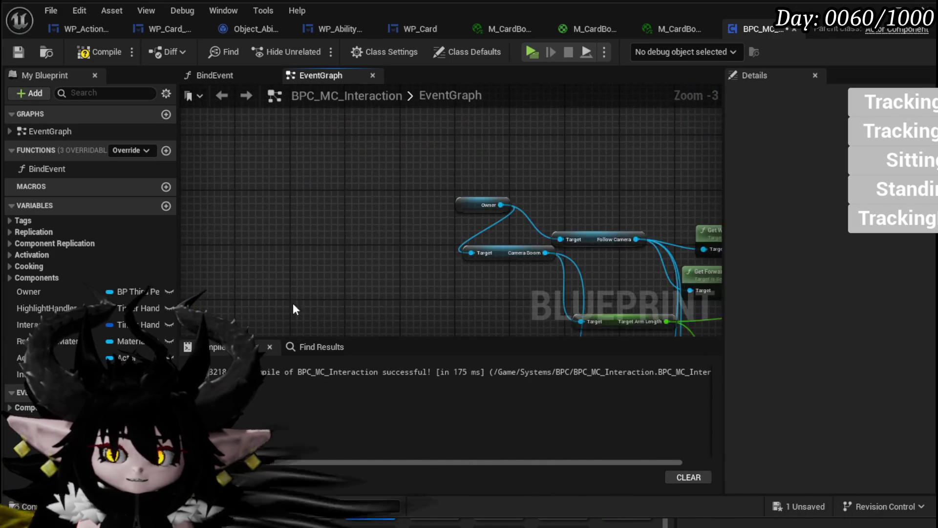
{"action": "scroll", "coordinate": [435, 156], "scroll_direction": "up", "scroll_amount": 2}
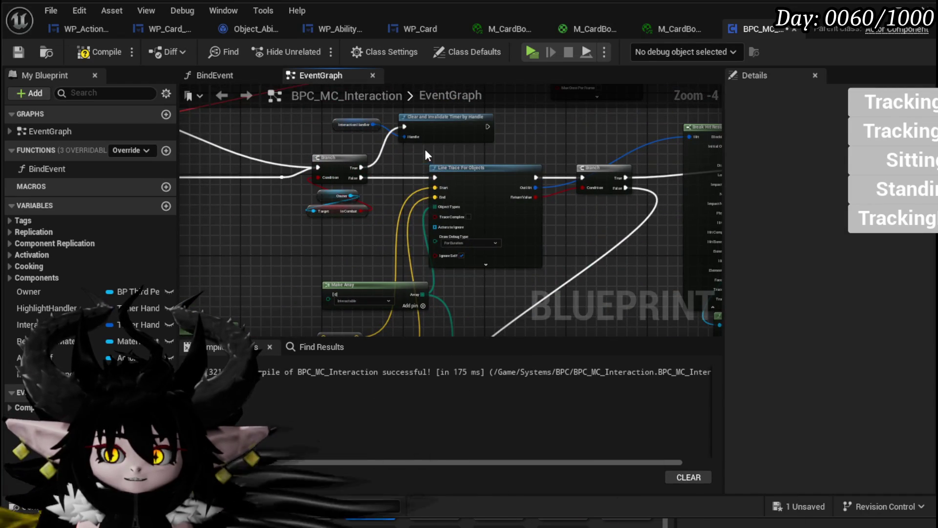
{"action": "left_click_drag", "start_coordinate": [547, 274], "coordinate": [561, 277]}
{"action": "scroll", "coordinate": [562, 278], "scroll_direction": "up", "scroll_amount": 3}
{"action": "scroll", "coordinate": [530, 247], "scroll_direction": "up", "scroll_amount": 1}
{"action": "scroll", "coordinate": [310, 257], "scroll_direction": "down", "scroll_amount": 2}
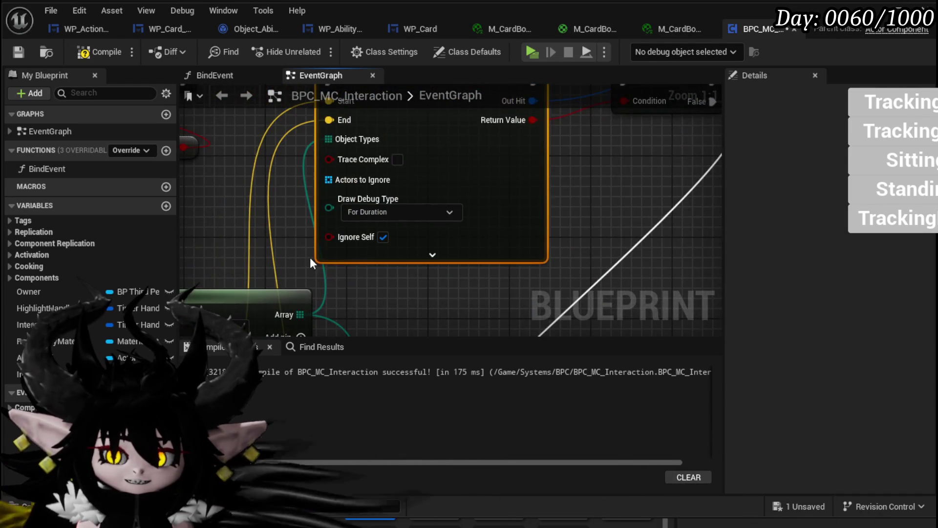
{"action": "left_click_drag", "start_coordinate": [494, 119], "coordinate": [274, 205]}
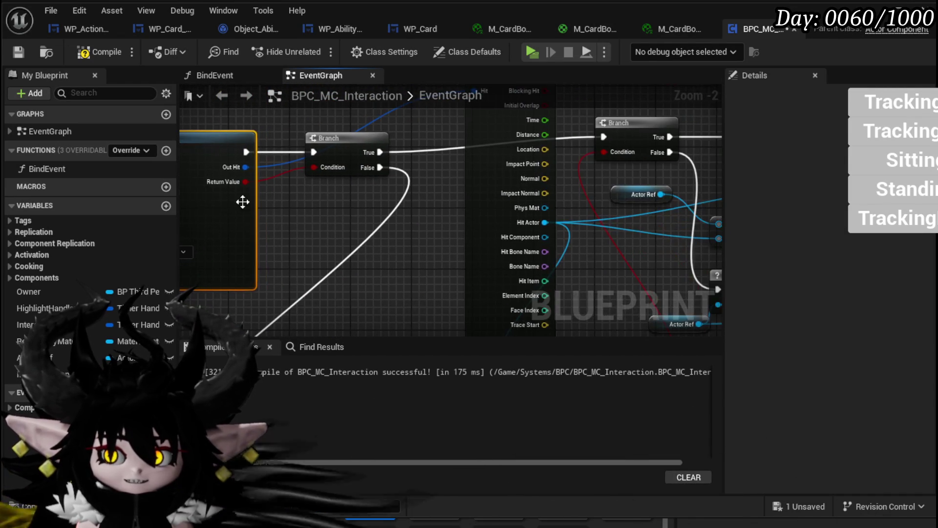
{"action": "mouse_move", "coordinate": [414, 197]}
{"action": "left_mouse_down"}
{"action": "mouse_move", "coordinate": [499, 210]}
{"action": "mouse_move", "coordinate": [685, 213]}
{"action": "left_mouse_up"}
{"action": "mouse_move", "coordinate": [371, 184]}
{"action": "left_mouse_down"}
{"action": "mouse_move", "coordinate": [447, 172]}
{"action": "mouse_move", "coordinate": [356, 109]}
{"action": "mouse_move", "coordinate": [315, 275]}
{"action": "mouse_move", "coordinate": [373, 242]}
{"action": "left_mouse_up"}
{"action": "scroll", "coordinate": [454, 182], "scroll_direction": "down", "scroll_amount": 2}
{"action": "left_click_drag", "start_coordinate": [472, 145], "coordinate": [389, 199]}
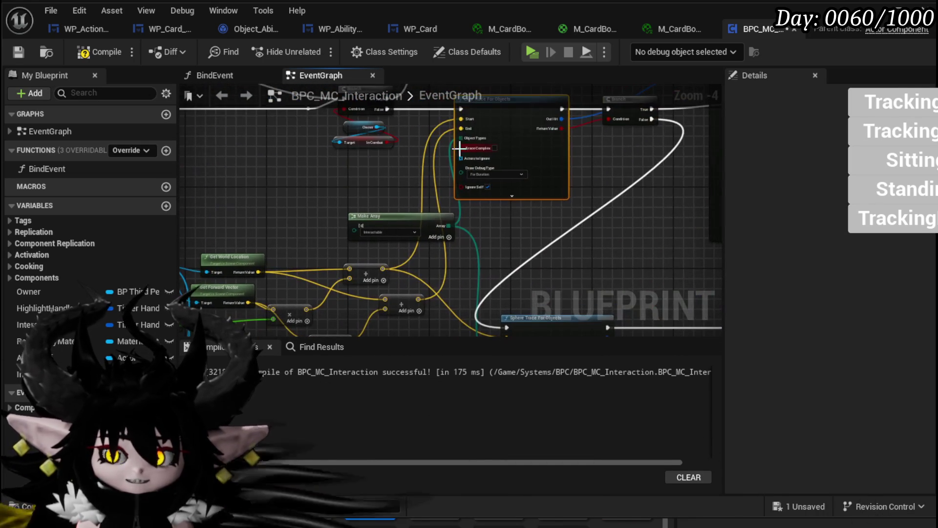
{"action": "mouse_move", "coordinate": [455, 134]}
{"action": "left_mouse_down"}
{"action": "mouse_move", "coordinate": [489, 161]}
{"action": "mouse_move", "coordinate": [451, 180]}
{"action": "mouse_move", "coordinate": [610, 262]}
{"action": "left_mouse_up"}
{"action": "scroll", "coordinate": [400, 200], "scroll_direction": "up", "scroll_amount": 4}
{"action": "scroll", "coordinate": [471, 226], "scroll_direction": "down", "scroll_amount": 2}
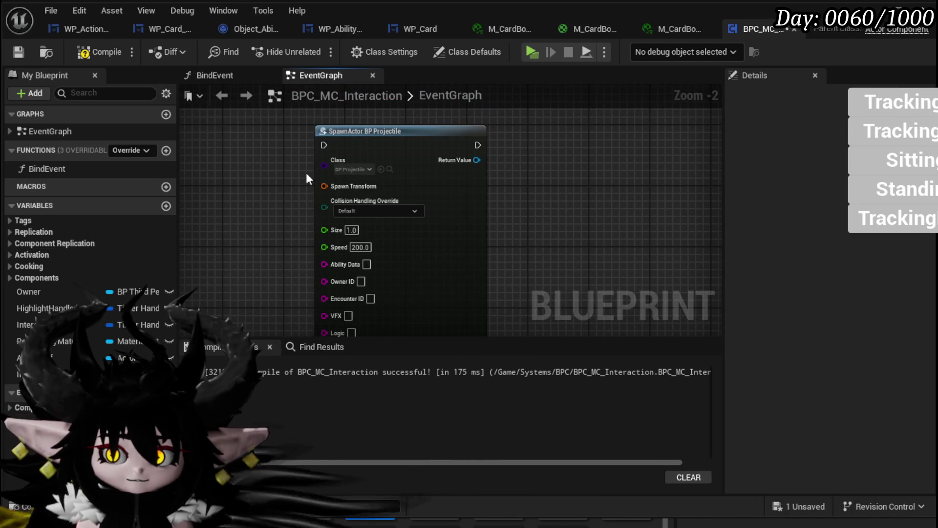
{"action": "mouse_move", "coordinate": [216, 184]}
{"action": "left_mouse_down"}
{"action": "mouse_move", "coordinate": [198, 177]}
{"action": "mouse_move", "coordinate": [215, 190]}
{"action": "mouse_move", "coordinate": [246, 164]}
{"action": "left_mouse_up"}
{"action": "left_click", "coordinate": [226, 162]}
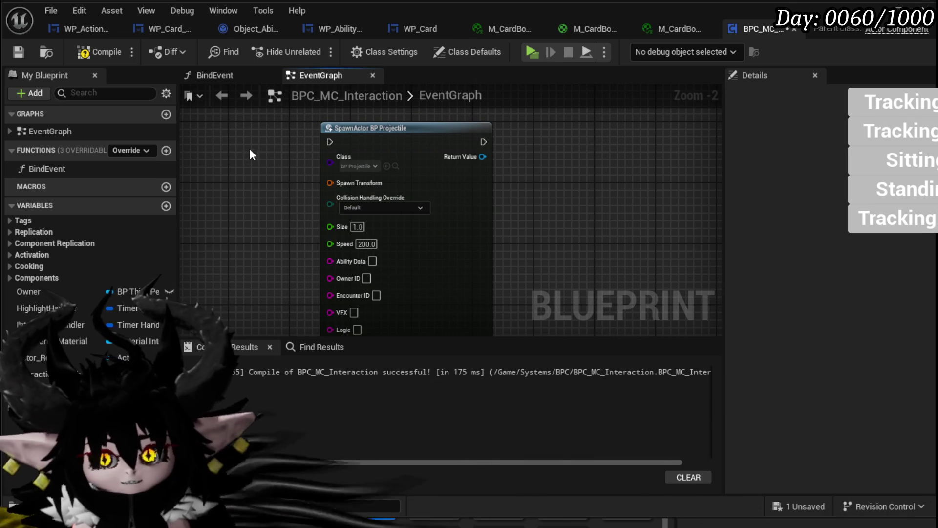
{"action": "scroll", "coordinate": [277, 191], "scroll_direction": "down", "scroll_amount": 2}
{"action": "mouse_move", "coordinate": [324, 145]}
{"action": "left_mouse_down"}
{"action": "mouse_move", "coordinate": [491, 150]}
{"action": "mouse_move", "coordinate": [235, 151]}
{"action": "left_mouse_up"}
{"action": "scroll", "coordinate": [430, 210], "scroll_direction": "down", "scroll_amount": 3}
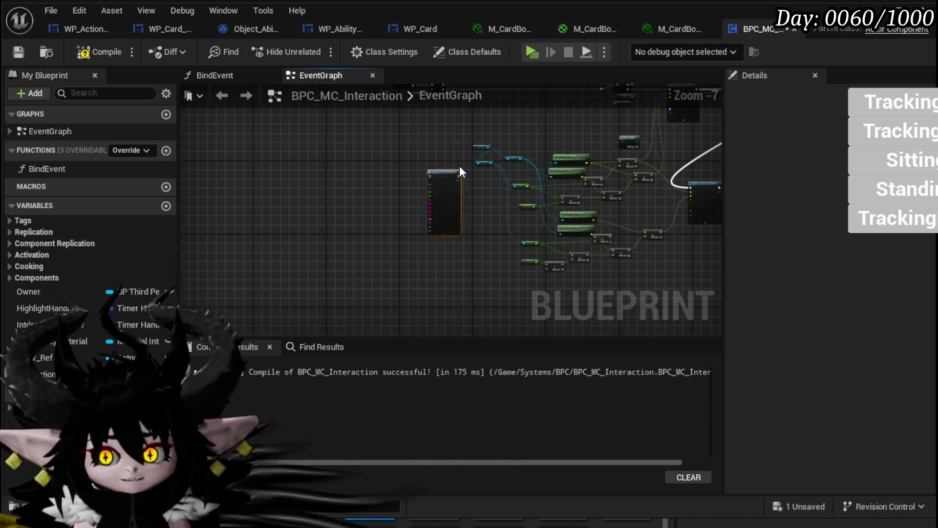
{"action": "scroll", "coordinate": [452, 180], "scroll_direction": "up", "scroll_amount": 4}
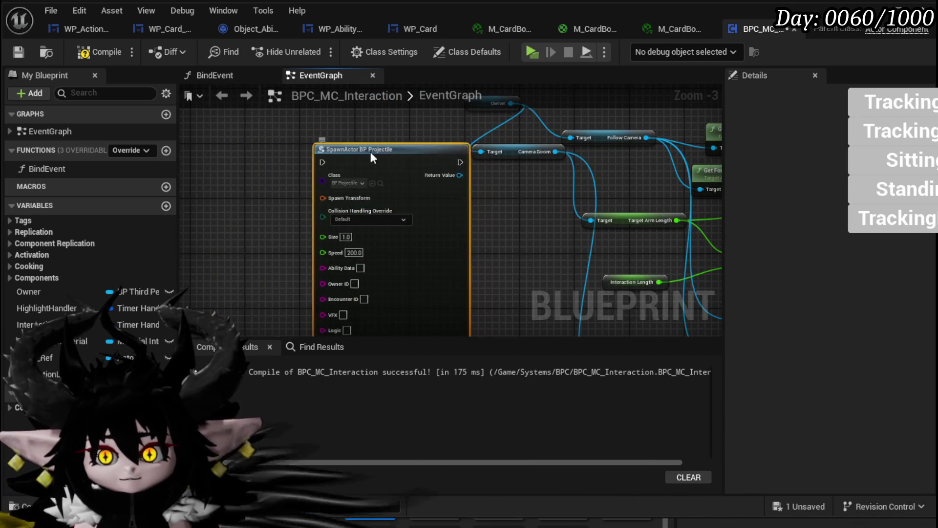
{"action": "scroll", "coordinate": [483, 217], "scroll_direction": "down", "scroll_amount": 1}
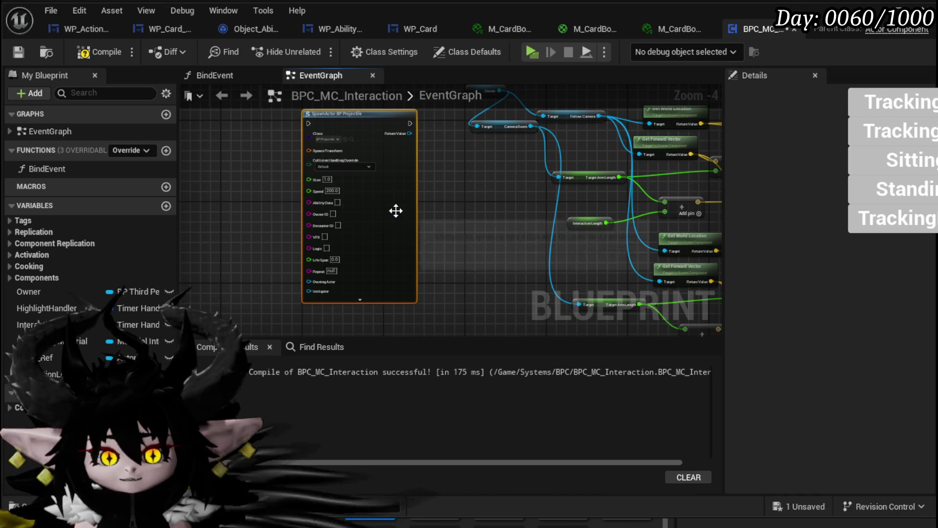
{"action": "key", "text": "ctrl+z"}
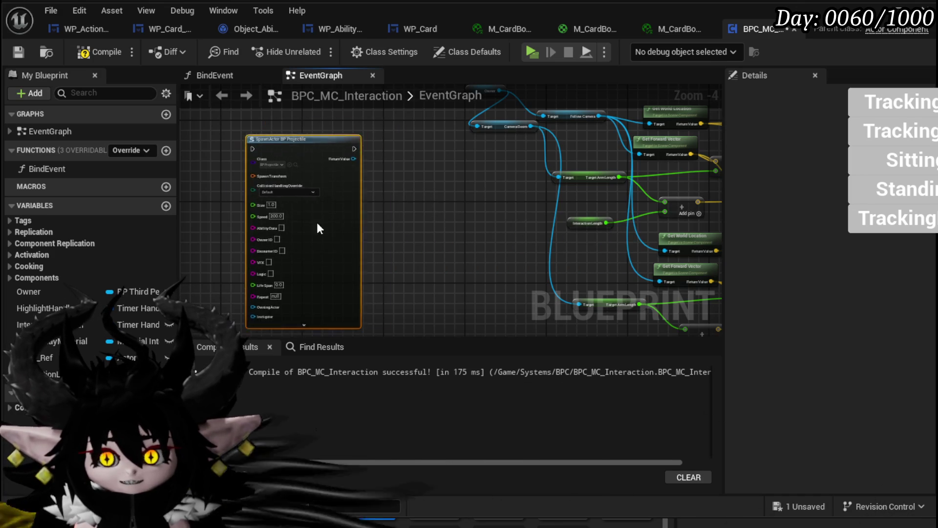
{"action": "scroll", "coordinate": [324, 176], "scroll_direction": "up", "scroll_amount": 1}
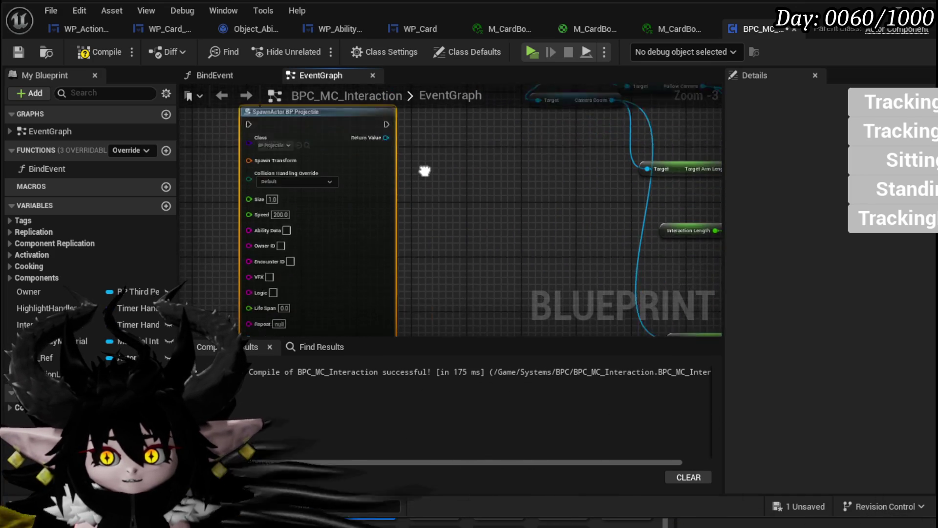
{"action": "scroll", "coordinate": [441, 180], "scroll_direction": "down", "scroll_amount": 1}
{"action": "scroll", "coordinate": [441, 181], "scroll_direction": "up", "scroll_amount": 1}
{"action": "left_click_drag", "start_coordinate": [441, 181], "coordinate": [462, 267]}
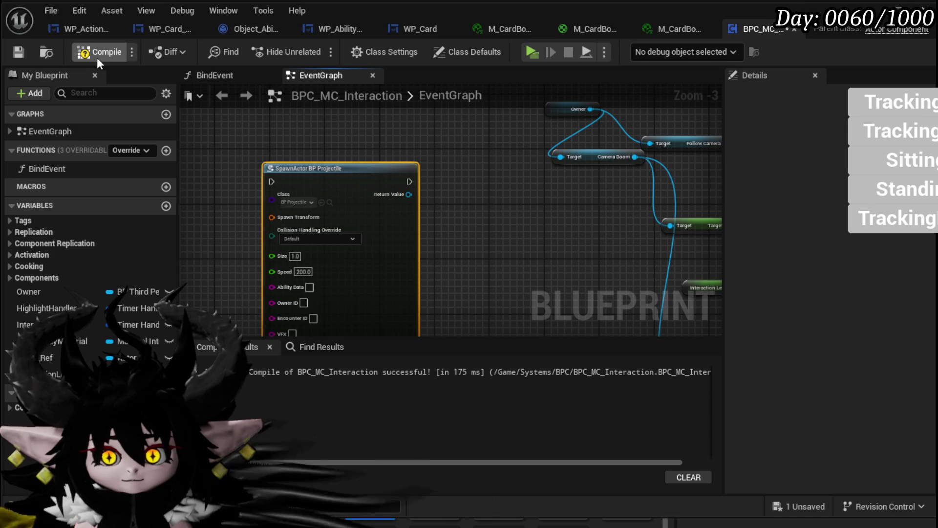
{"action": "left_click", "coordinate": [15, 54]}
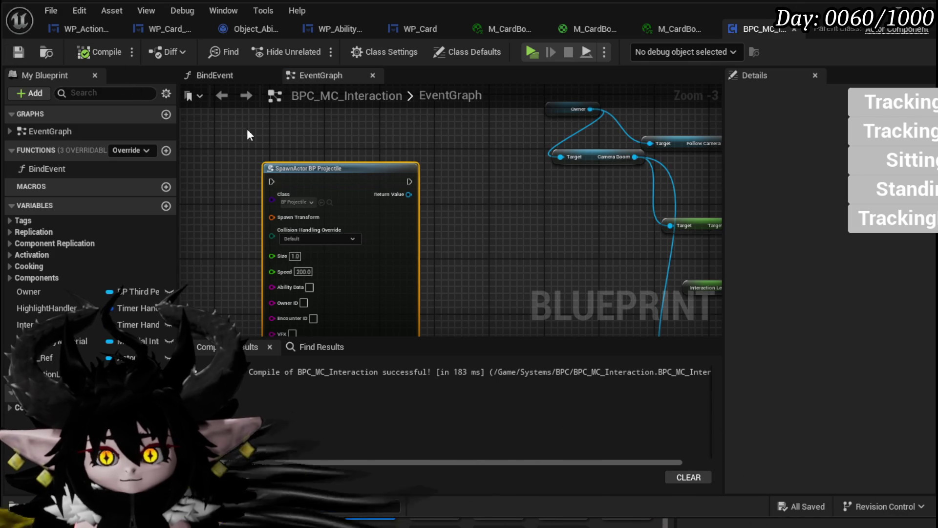
{"action": "key", "text": "Delete"}
{"action": "left_click", "coordinate": [93, 50]}
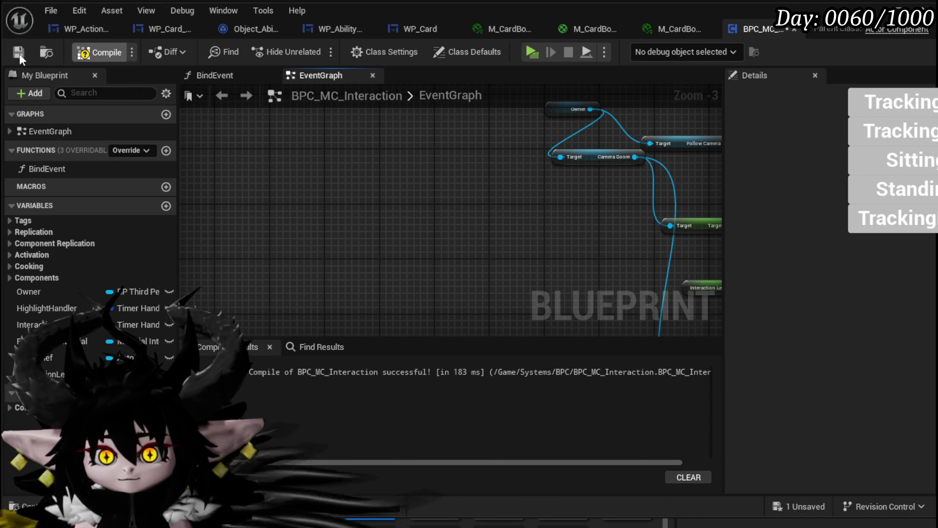
{"action": "left_click", "coordinate": [19, 54]}
{"action": "scroll", "coordinate": [415, 147], "scroll_direction": "down", "scroll_amount": 3}
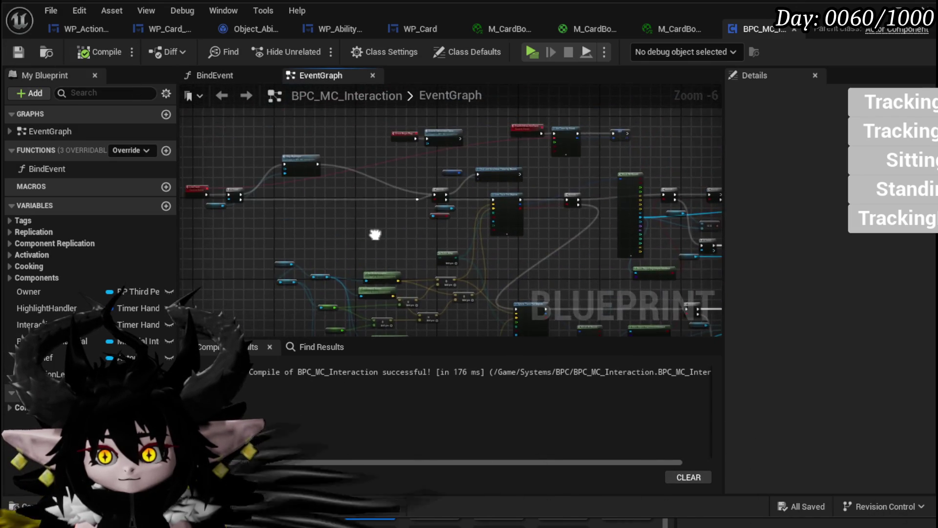
- Bring the Branch and highlight nodes into view and box-select a group of nodes
{"action": "scroll", "coordinate": [511, 185], "scroll_direction": "up", "scroll_amount": 3}
{"action": "mouse_move", "coordinate": [511, 185]}
{"action": "left_mouse_down"}
{"action": "mouse_move", "coordinate": [363, 177]}
{"action": "mouse_move", "coordinate": [435, 157]}
{"action": "mouse_move", "coordinate": [295, 151]}
{"action": "mouse_move", "coordinate": [567, 245]}
{"action": "mouse_move", "coordinate": [460, 209]}
{"action": "mouse_move", "coordinate": [459, 187]}
{"action": "mouse_move", "coordinate": [365, 194]}
{"action": "left_mouse_up"}
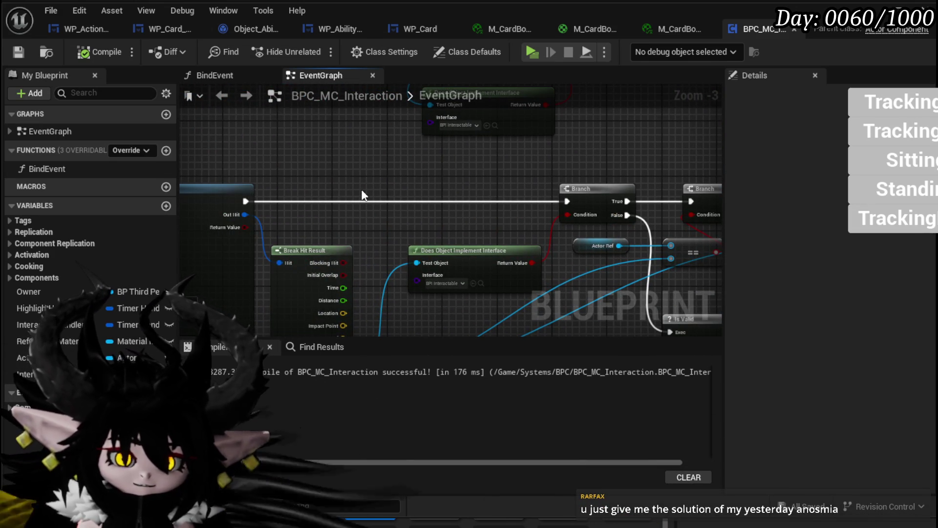
{"action": "scroll", "coordinate": [362, 189], "scroll_direction": "down", "scroll_amount": 2}
{"action": "scroll", "coordinate": [474, 193], "scroll_direction": "down", "scroll_amount": 2}
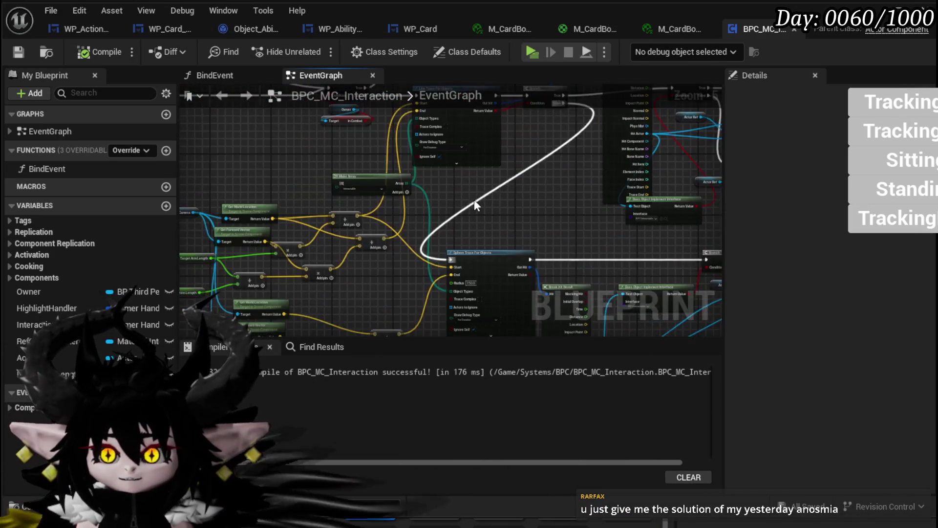
{"action": "mouse_move", "coordinate": [297, 277]}
{"action": "left_mouse_down"}
{"action": "mouse_move", "coordinate": [497, 140]}
{"action": "mouse_move", "coordinate": [402, 158]}
{"action": "left_mouse_up"}
{"action": "scroll", "coordinate": [373, 201], "scroll_direction": "up", "scroll_amount": 8}
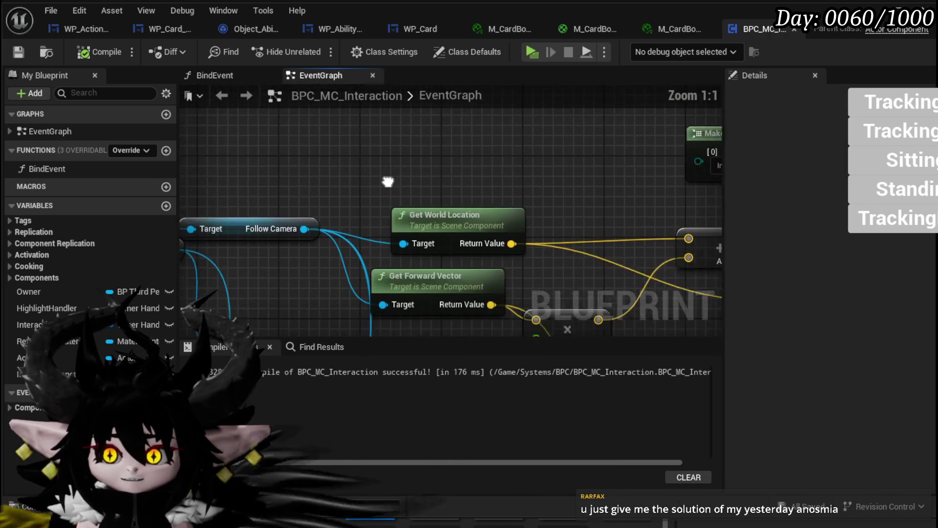
- Nudge the Get World Location and Get Forward Vector nodes, then clear the selection
{"action": "left_click", "coordinate": [411, 144]}
{"action": "left_click_drag", "start_coordinate": [412, 145], "coordinate": [423, 145]}
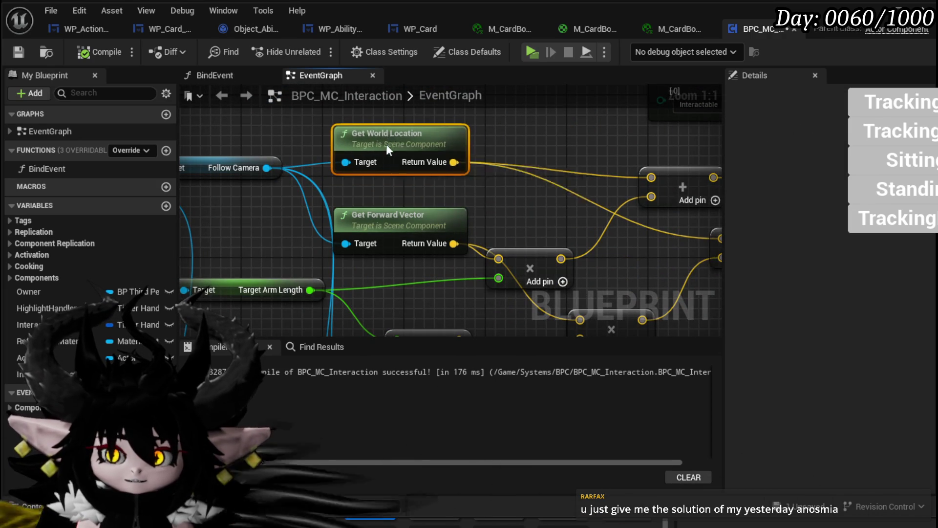
{"action": "mouse_move", "coordinate": [401, 211]}
{"action": "left_mouse_down"}
{"action": "mouse_move", "coordinate": [412, 221]}
{"action": "mouse_move", "coordinate": [362, 195]}
{"action": "left_mouse_up"}
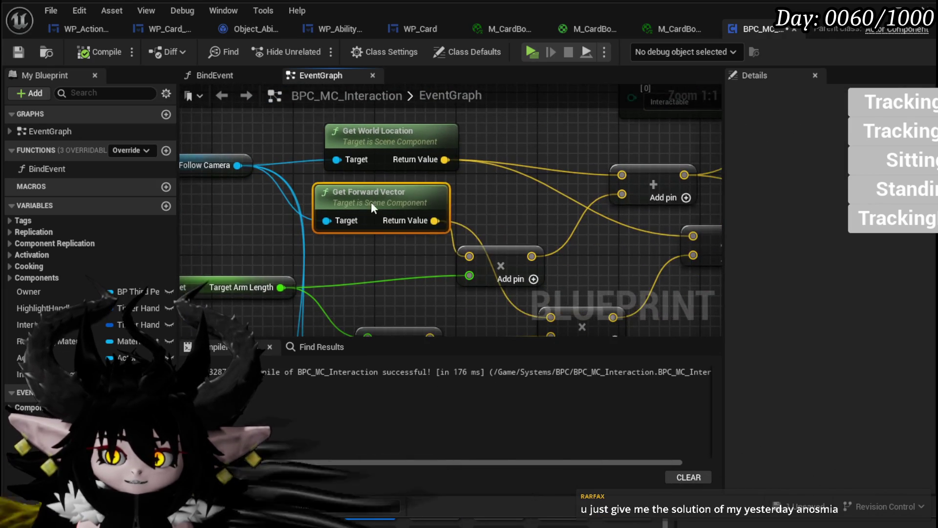
{"action": "scroll", "coordinate": [296, 206], "scroll_direction": "down", "scroll_amount": 2}
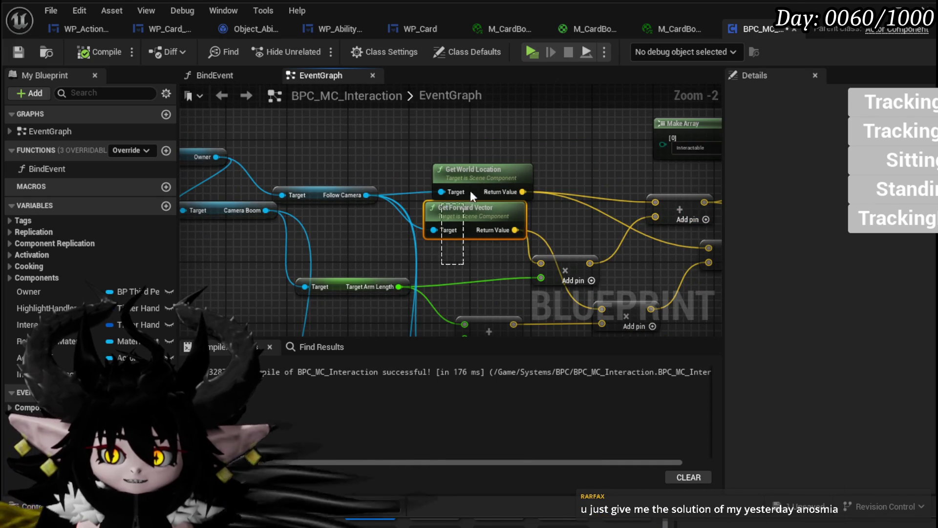
{"action": "left_click_drag", "start_coordinate": [450, 270], "coordinate": [489, 154]}
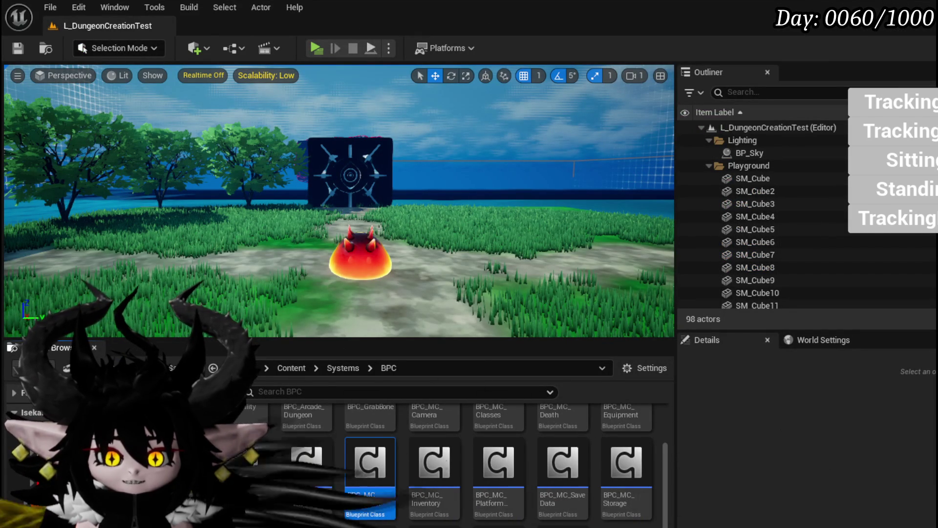
- Open BP_ThirdPersonCharacter from the ThirdPerson/Blueprints content folder
{"action": "left_click", "coordinate": [213, 367]}
{"action": "double_click", "coordinate": [238, 430]}
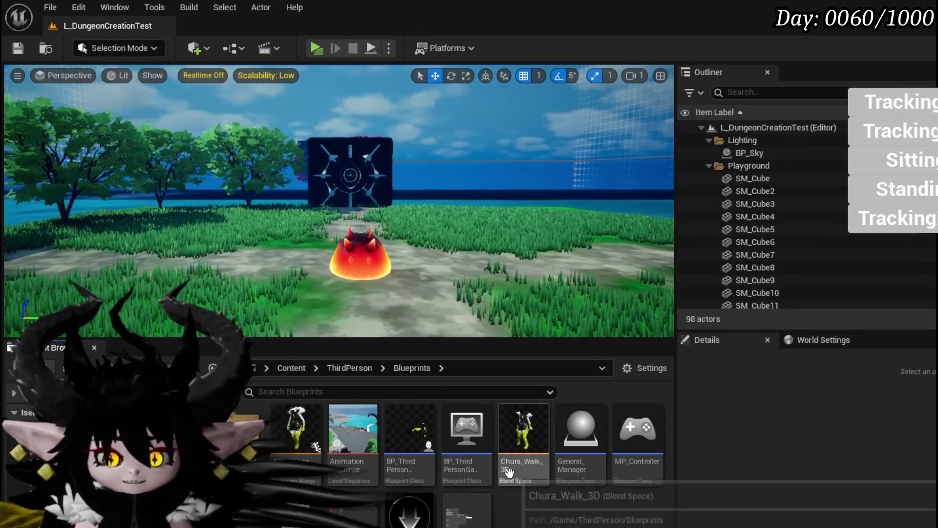
{"action": "double_click", "coordinate": [406, 430]}
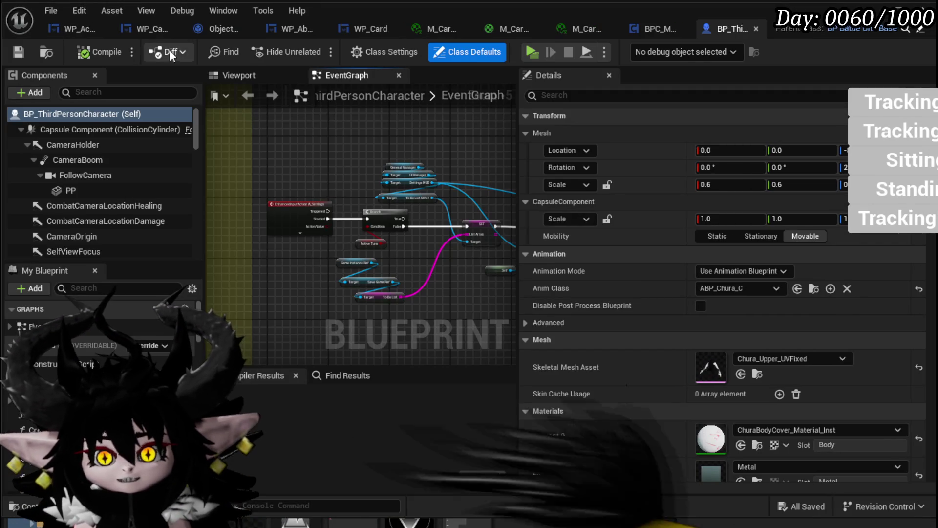
- Show the character Viewport framed on the AttackParticleSpawner arrow and begin adding a component
{"action": "left_click", "coordinate": [231, 74]}
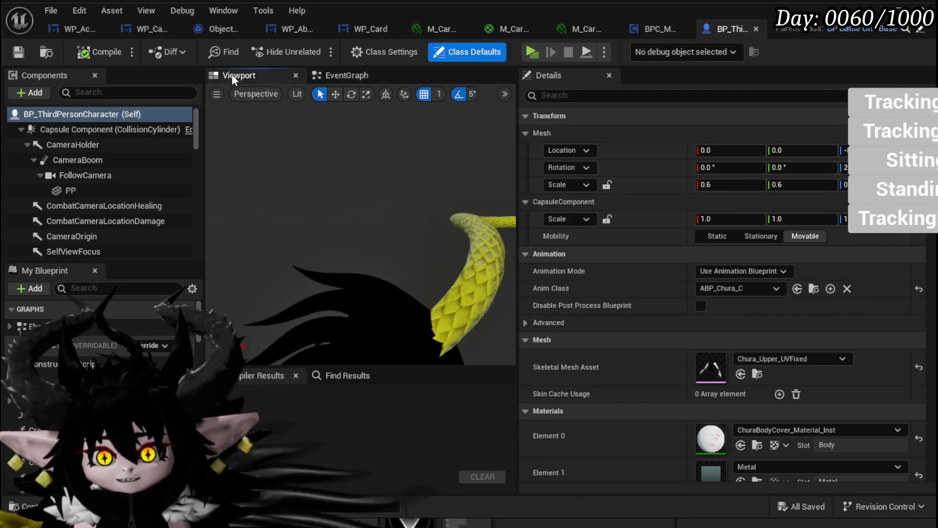
{"action": "scroll", "coordinate": [362, 220], "scroll_direction": "up", "scroll_amount": 3}
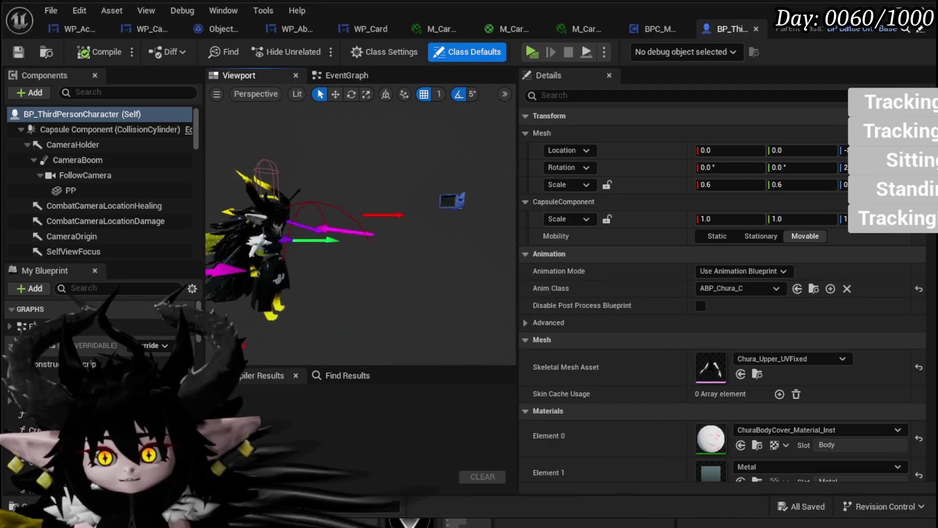
{"action": "left_click", "coordinate": [441, 239]}
{"action": "key", "text": "f"}
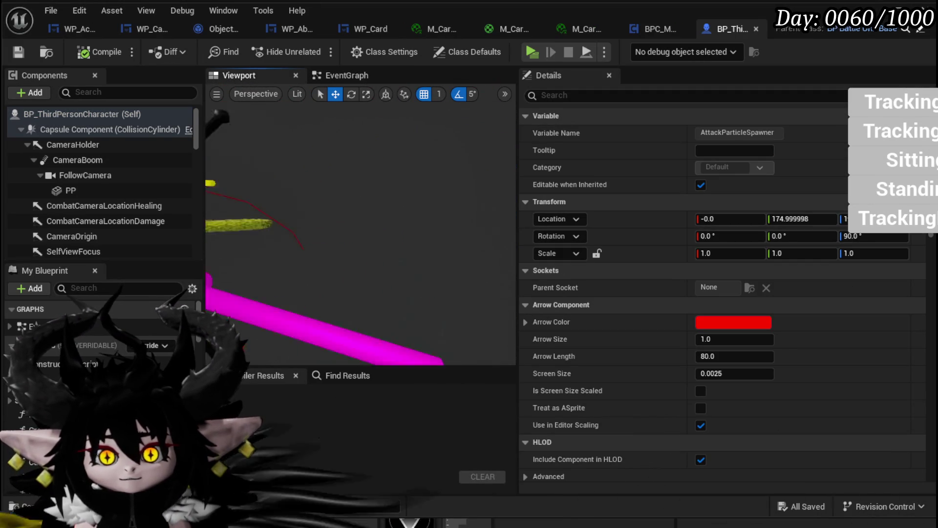
{"action": "left_click", "coordinate": [33, 91]}
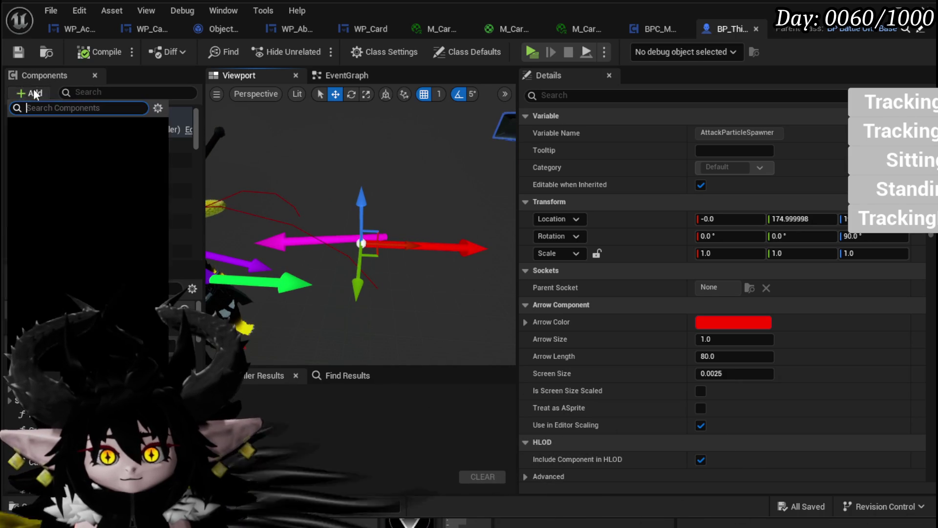
- Add an Arrow component under the capsule and rename it Rocket Spawn
{"action": "type", "text": "Arrow"}
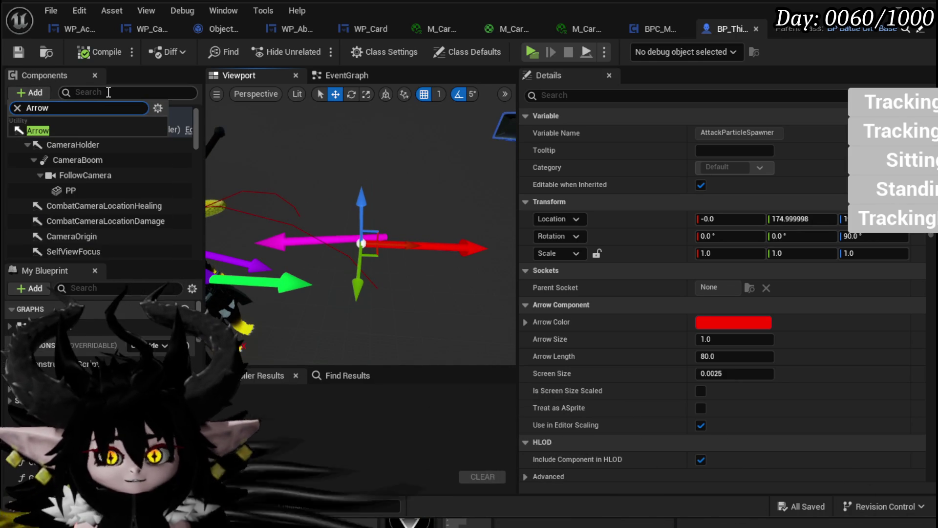
{"action": "left_click", "coordinate": [42, 129]}
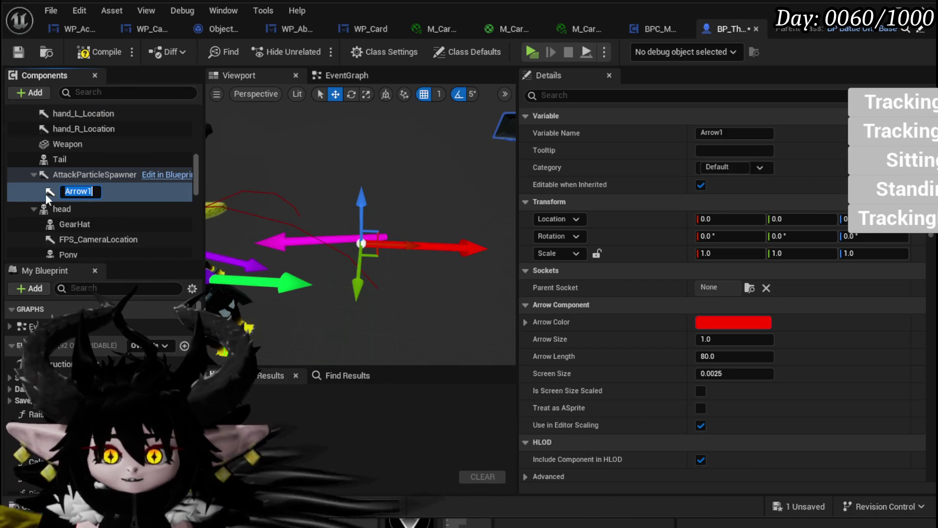
{"action": "mouse_move", "coordinate": [78, 190]}
{"action": "left_mouse_down"}
{"action": "mouse_move", "coordinate": [48, 202]}
{"action": "mouse_move", "coordinate": [62, 187]}
{"action": "mouse_move", "coordinate": [53, 124]}
{"action": "mouse_move", "coordinate": [59, 140]}
{"action": "mouse_move", "coordinate": [60, 128]}
{"action": "left_mouse_up"}
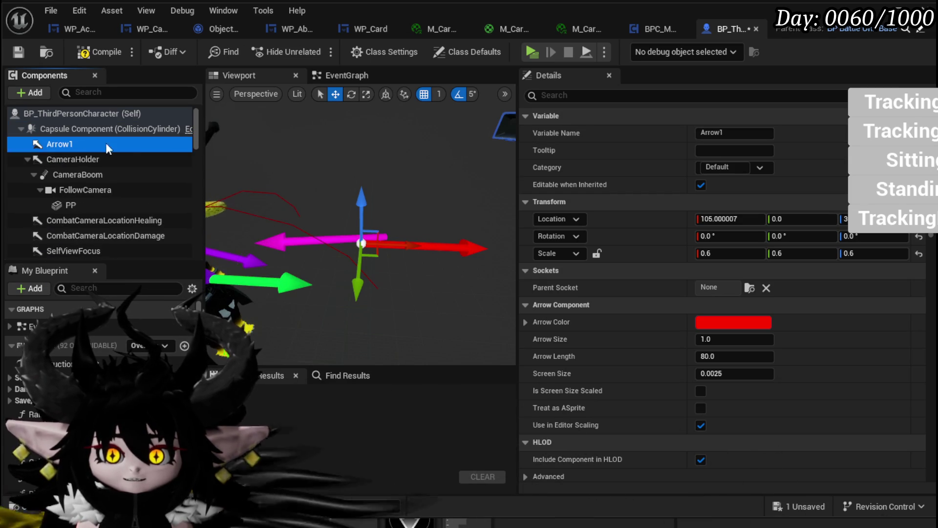
{"action": "left_click", "coordinate": [719, 135]}
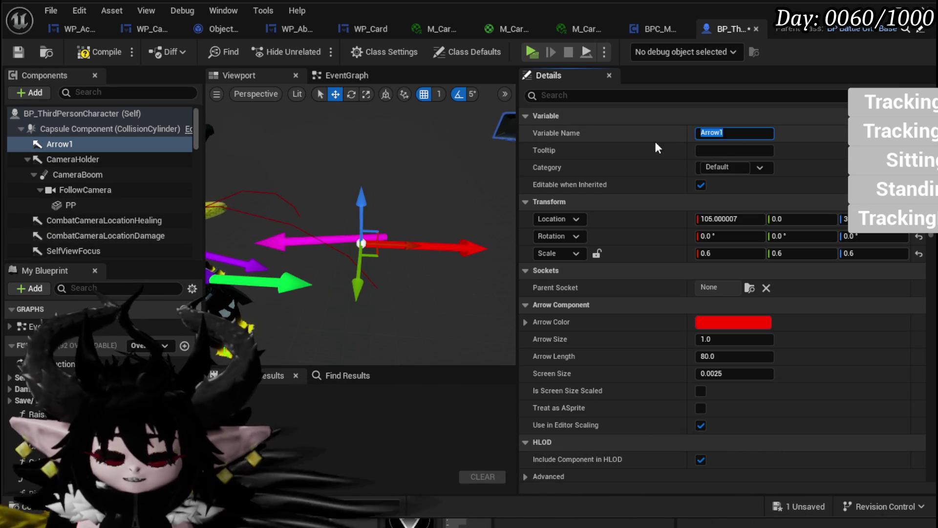
{"action": "type", "text": "Rocket Spawn"}
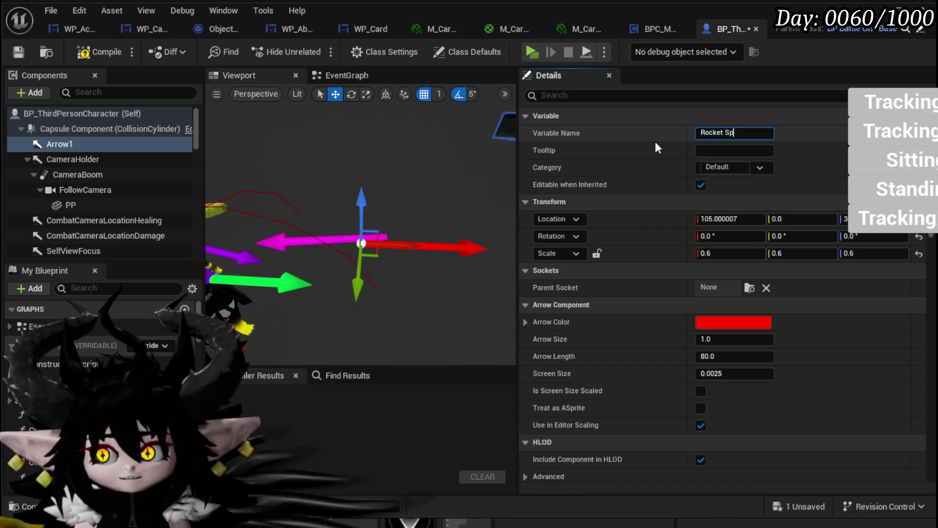
{"action": "key", "text": "Return"}
- Move Rocket Spawn along X and Y beside the character, then compile and save
{"action": "mouse_move", "coordinate": [434, 253]}
{"action": "left_mouse_down"}
{"action": "mouse_move", "coordinate": [408, 222]}
{"action": "mouse_move", "coordinate": [430, 254]}
{"action": "left_mouse_up"}
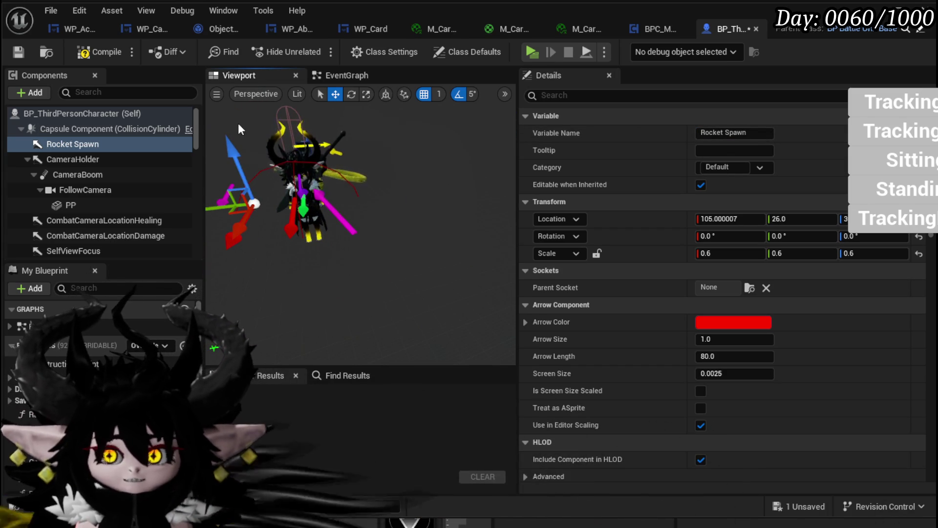
{"action": "left_click_drag", "start_coordinate": [253, 144], "coordinate": [251, 141]}
{"action": "left_click_drag", "start_coordinate": [307, 167], "coordinate": [301, 185]}
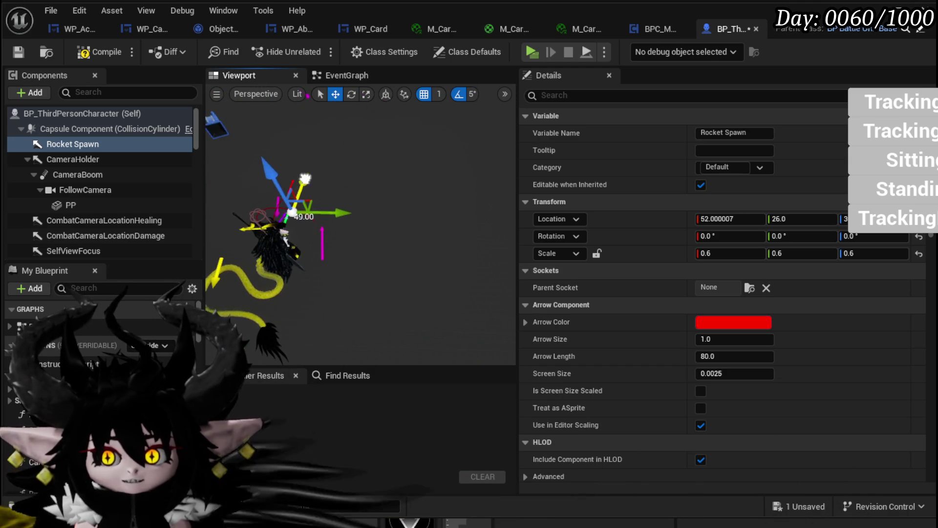
{"action": "left_click_drag", "start_coordinate": [327, 230], "coordinate": [348, 229]}
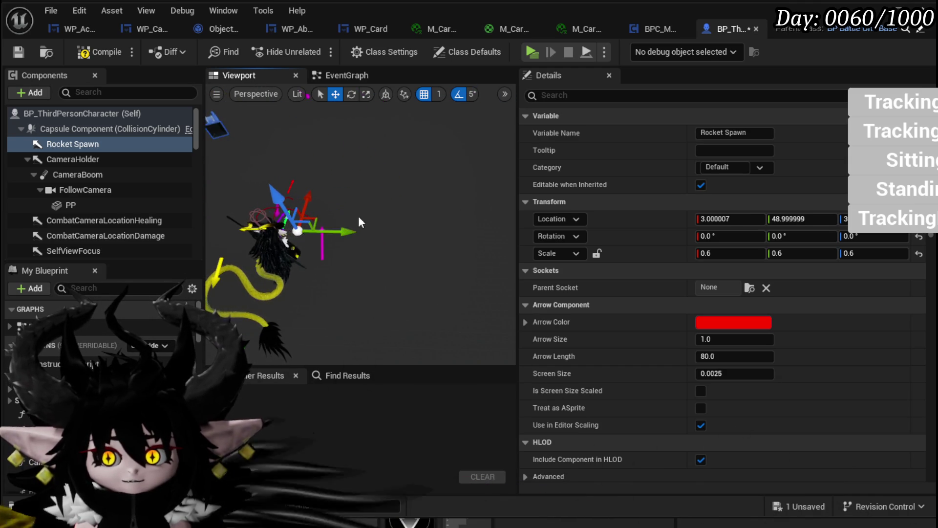
{"action": "left_click_drag", "start_coordinate": [326, 198], "coordinate": [327, 198]}
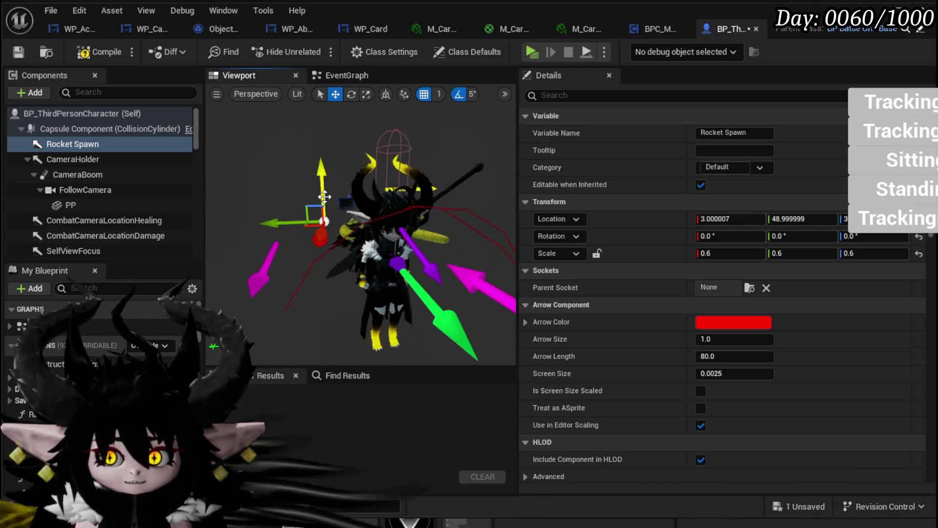
{"action": "left_click", "coordinate": [15, 52]}
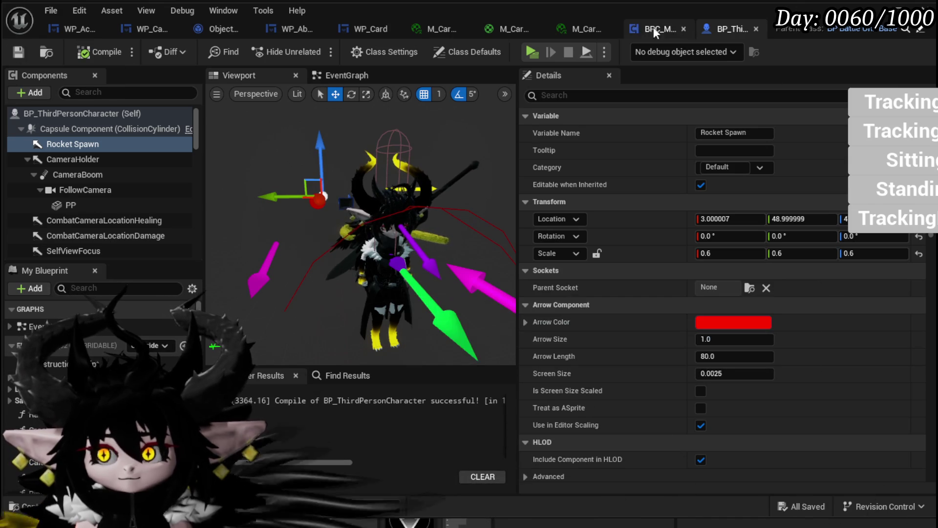
- Add a Cast To BP_ThirdPersonCharacter node to the BPC_MC_Interaction event graph
{"action": "left_click", "coordinate": [649, 29]}
{"action": "scroll", "coordinate": [344, 208], "scroll_direction": "down", "scroll_amount": 2}
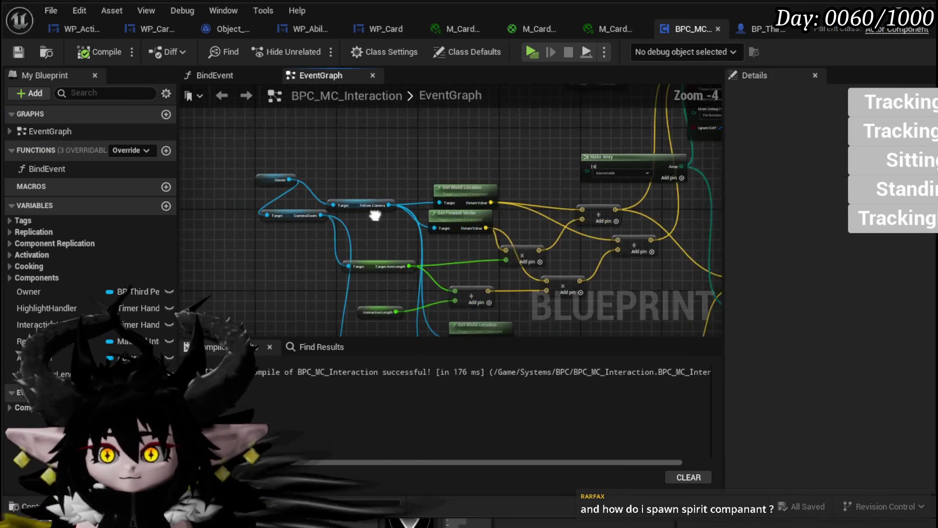
{"action": "scroll", "coordinate": [329, 184], "scroll_direction": "up", "scroll_amount": 2}
{"action": "left_click", "coordinate": [337, 189]}
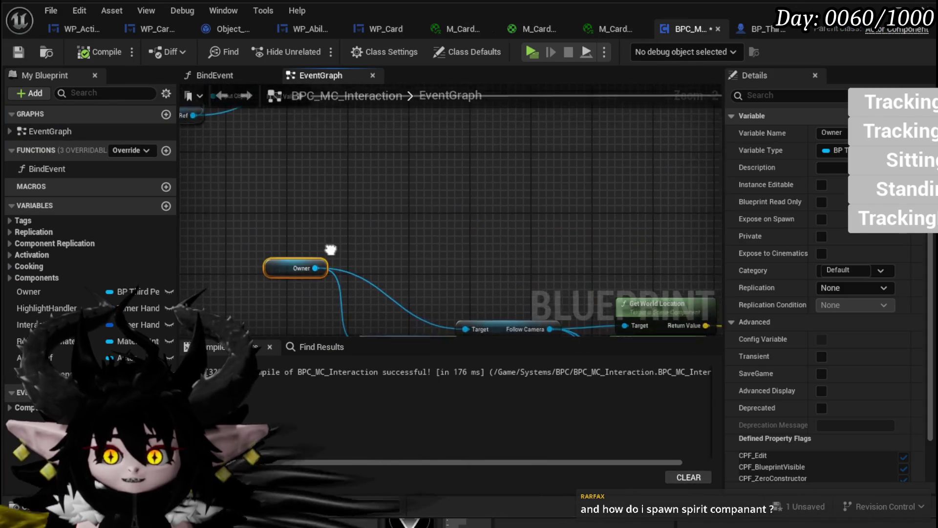
{"action": "right_click", "coordinate": [246, 170]}
{"action": "left_click", "coordinate": [203, 231]}
{"action": "right_click", "coordinate": [234, 172]}
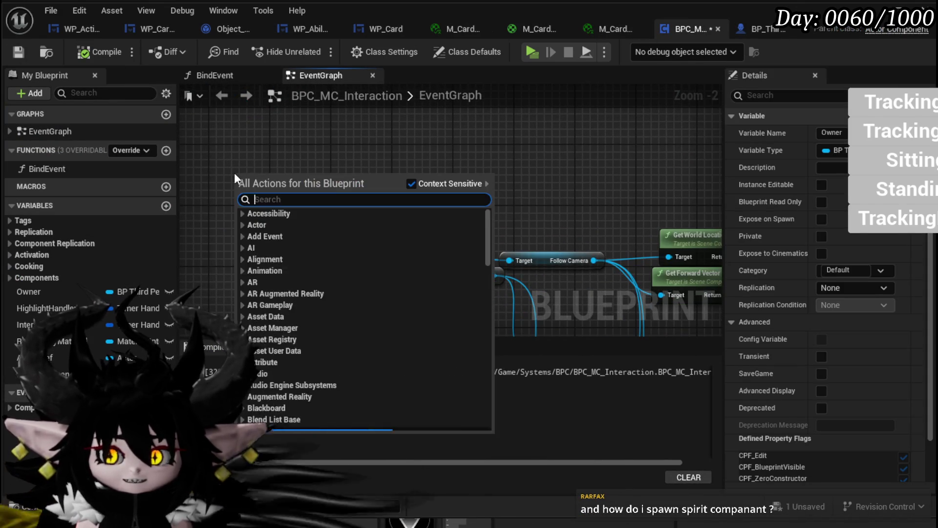
{"action": "type", "text": "cast third"}
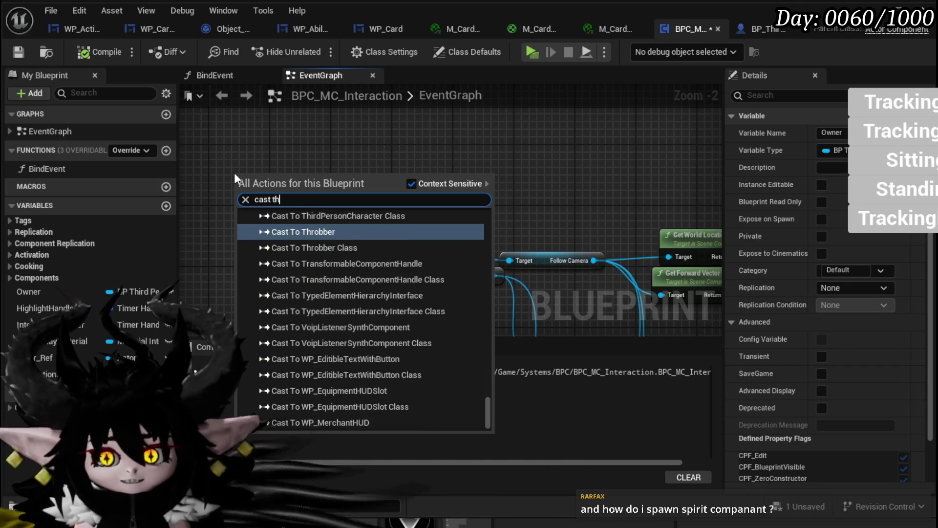
{"action": "type", "text": "perso"}
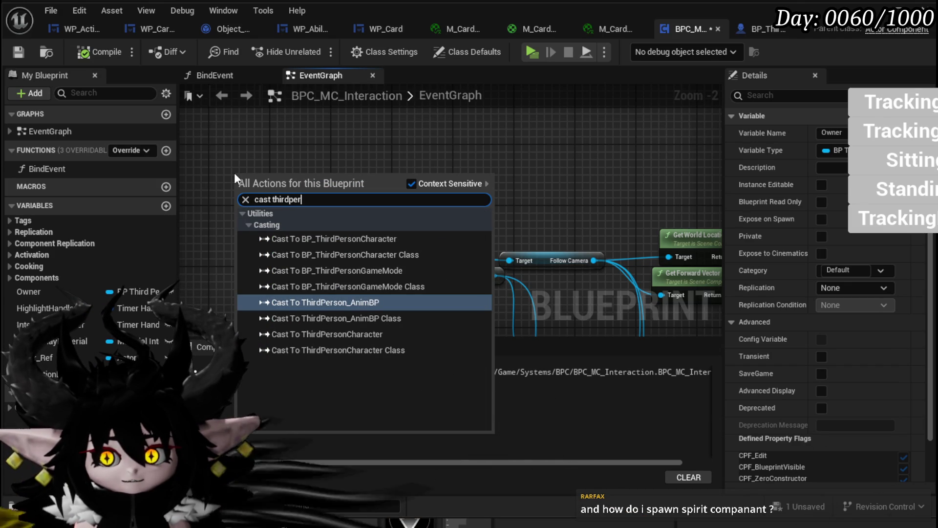
{"action": "left_click", "coordinate": [334, 238]}
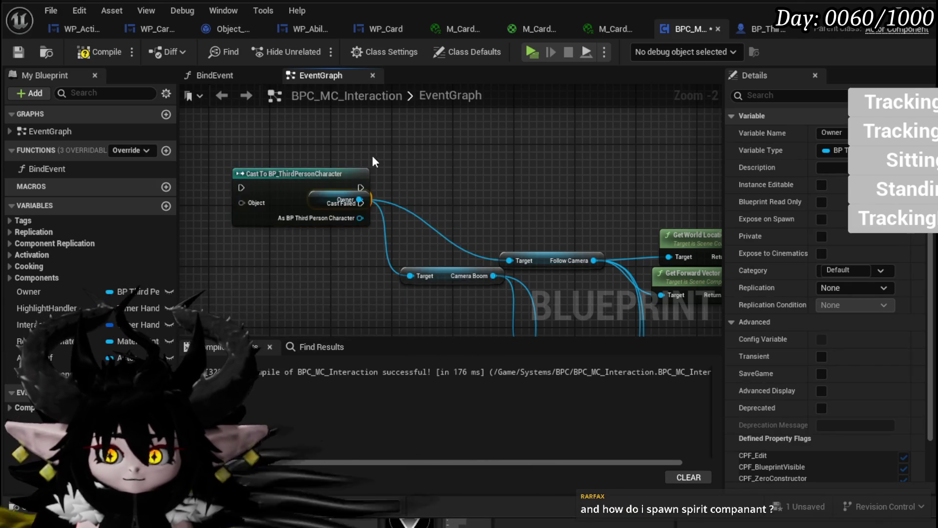
{"action": "left_click_drag", "start_coordinate": [375, 155], "coordinate": [223, 232]}
- Get the cast character's Rocket Spawn and feed it into a Get World Location node
{"action": "left_click_drag", "start_coordinate": [316, 163], "coordinate": [312, 202]}
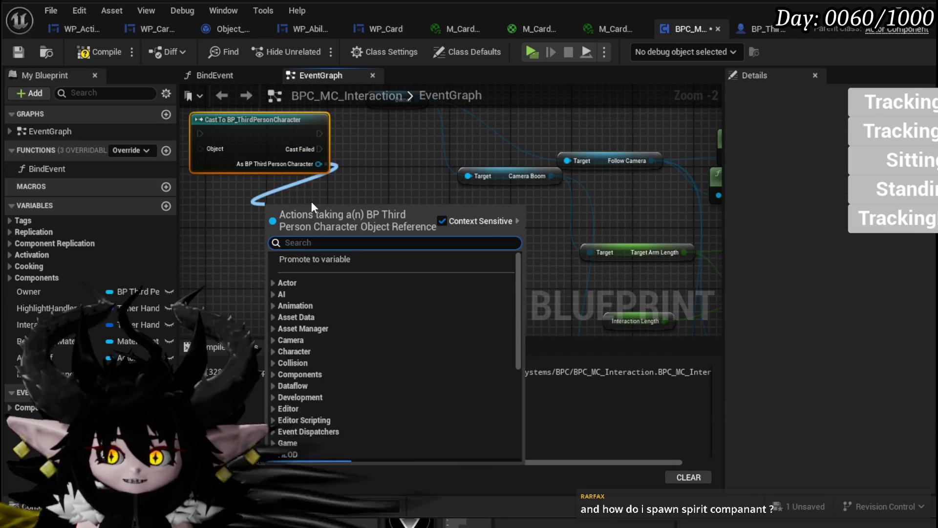
{"action": "type", "text": "Rocket"}
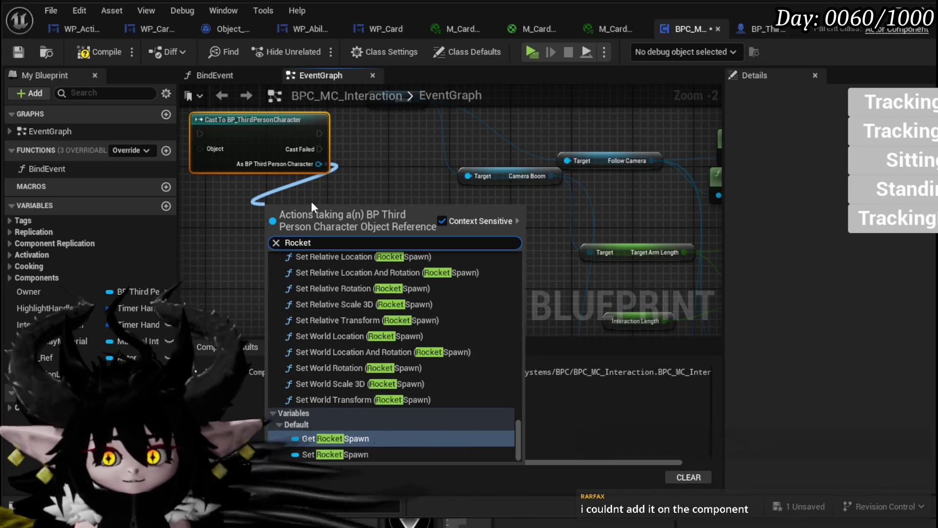
{"action": "left_click", "coordinate": [348, 438]}
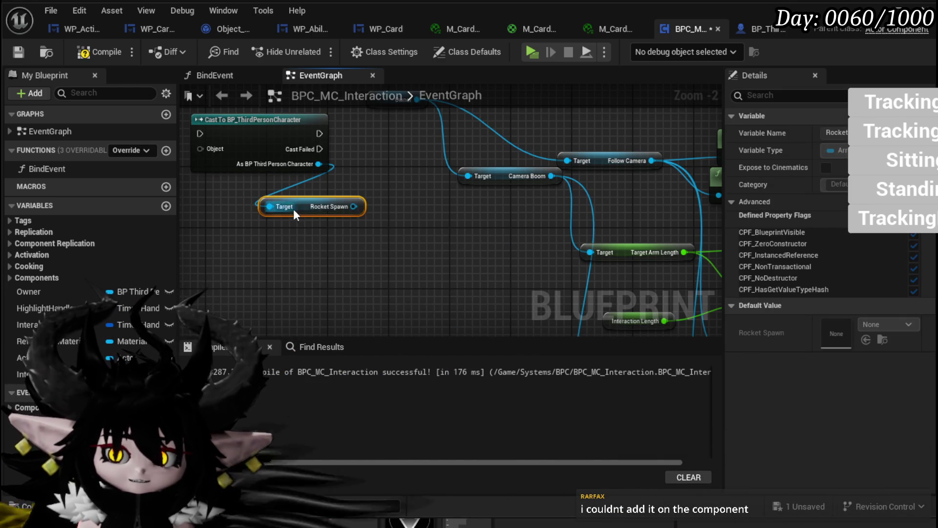
{"action": "left_click_drag", "start_coordinate": [250, 201], "coordinate": [395, 219]}
{"action": "type", "text": "get"}
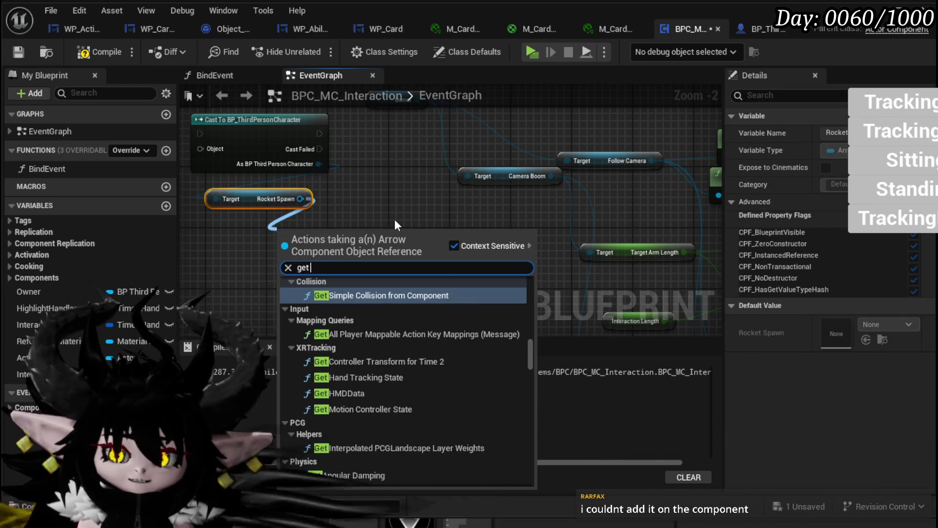
{"action": "type", "text": " world"}
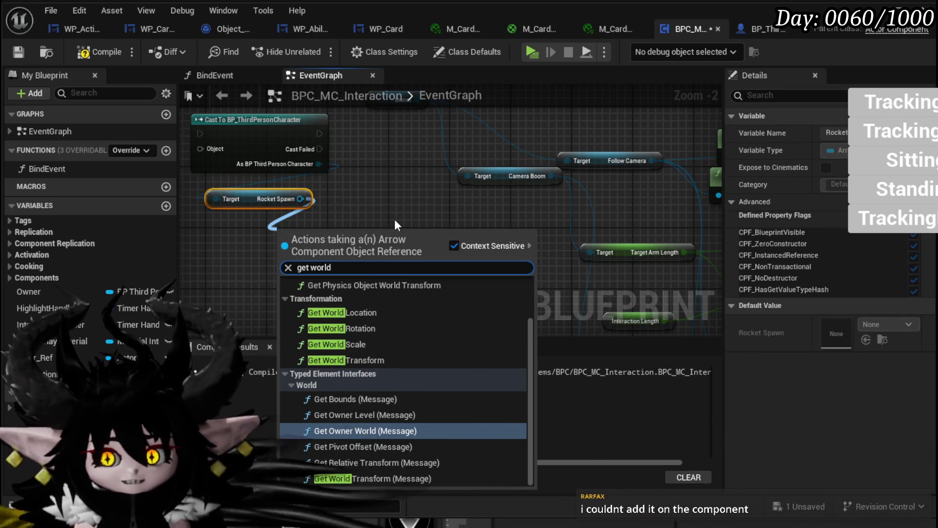
{"action": "left_click", "coordinate": [370, 312]}
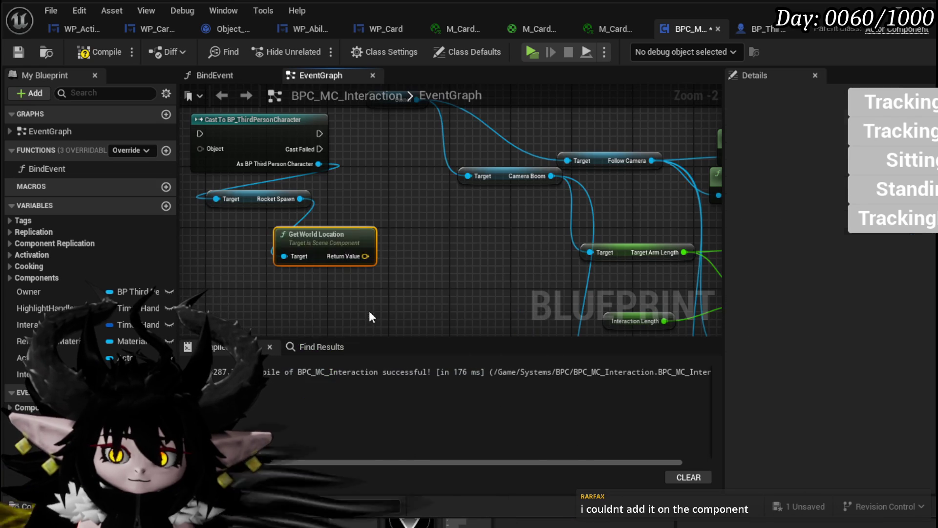
{"action": "scroll", "coordinate": [381, 235], "scroll_direction": "up", "scroll_amount": 2}
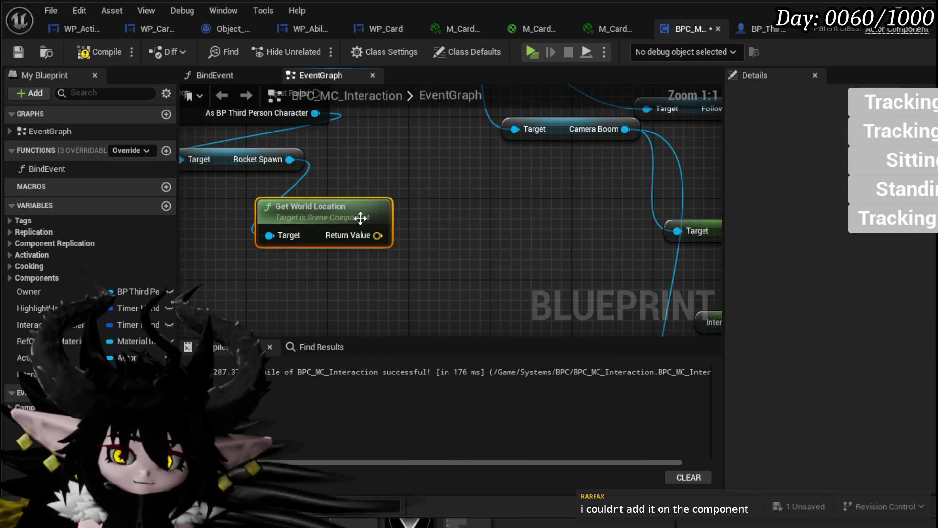
{"action": "left_click_drag", "start_coordinate": [321, 202], "coordinate": [412, 213]}
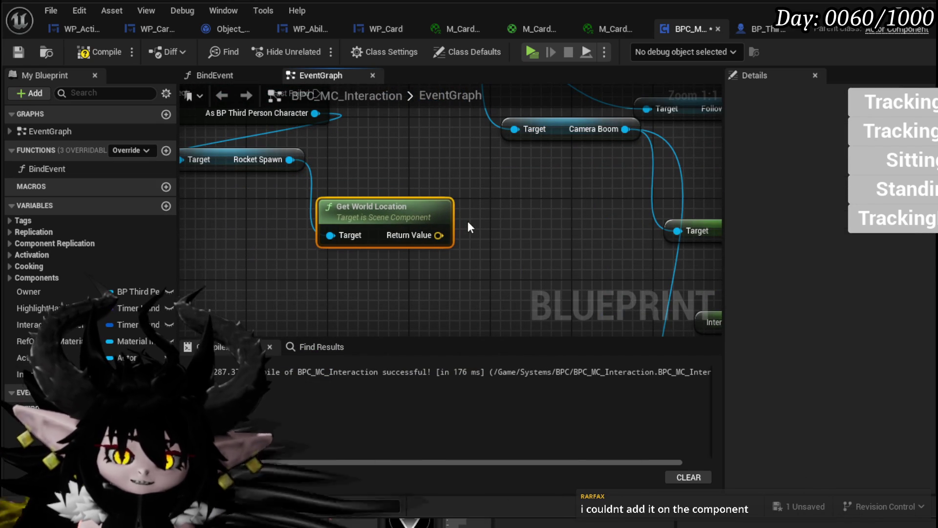
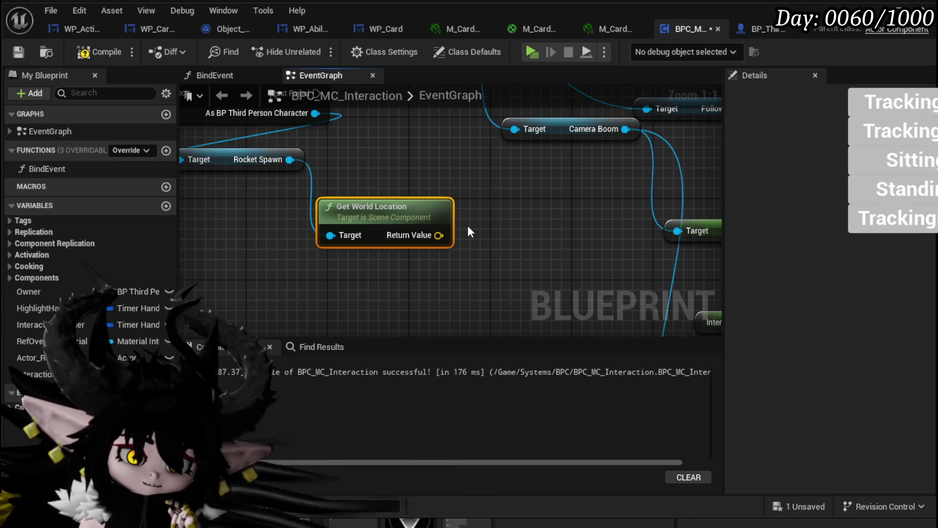
- Add a Spawn System at Location node and open its System Template list of Niagara systems
{"action": "left_click_drag", "start_coordinate": [468, 225], "coordinate": [520, 181]}
{"action": "scroll", "coordinate": [521, 181], "scroll_direction": "down", "scroll_amount": 2}
{"action": "right_click", "coordinate": [290, 213]}
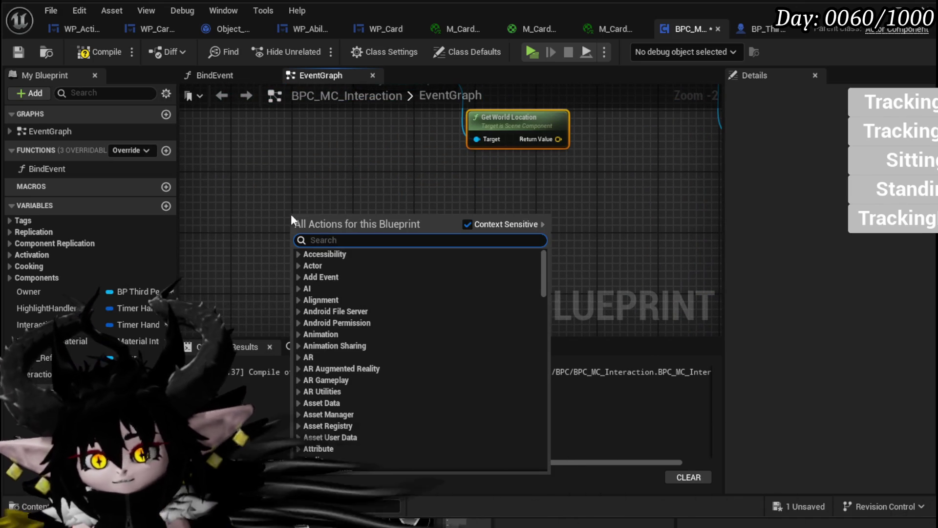
{"action": "type", "text": "spawn s"}
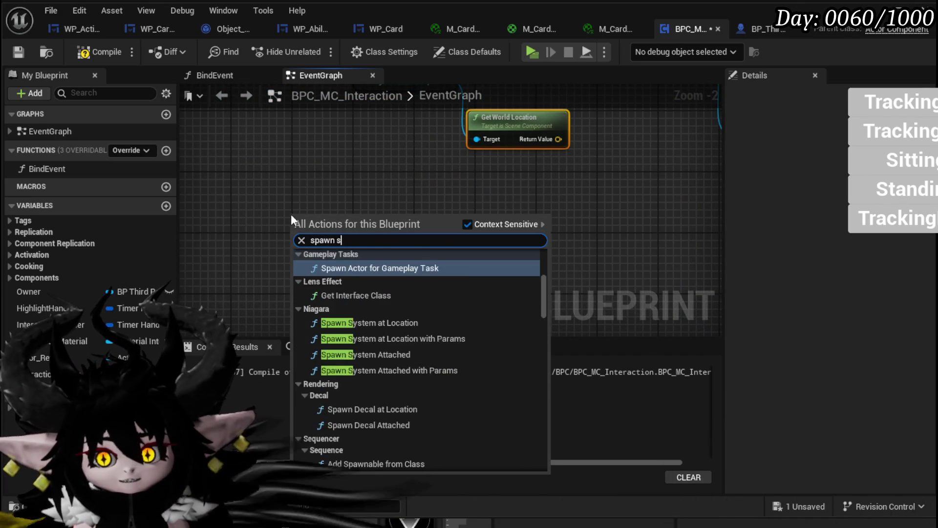
{"action": "type", "text": "ystem"}
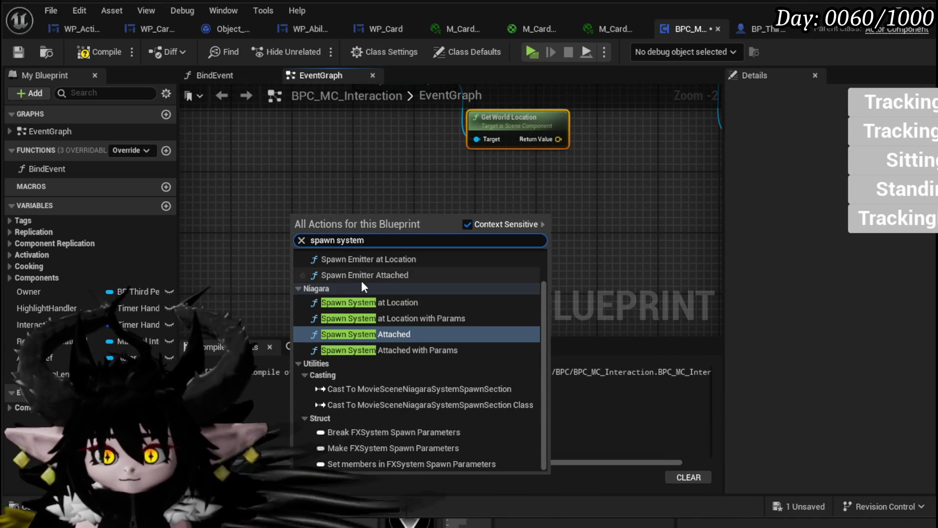
{"action": "left_click", "coordinate": [372, 302]}
{"action": "left_click_drag", "start_coordinate": [346, 215], "coordinate": [301, 162]}
{"action": "left_click", "coordinate": [289, 201]}
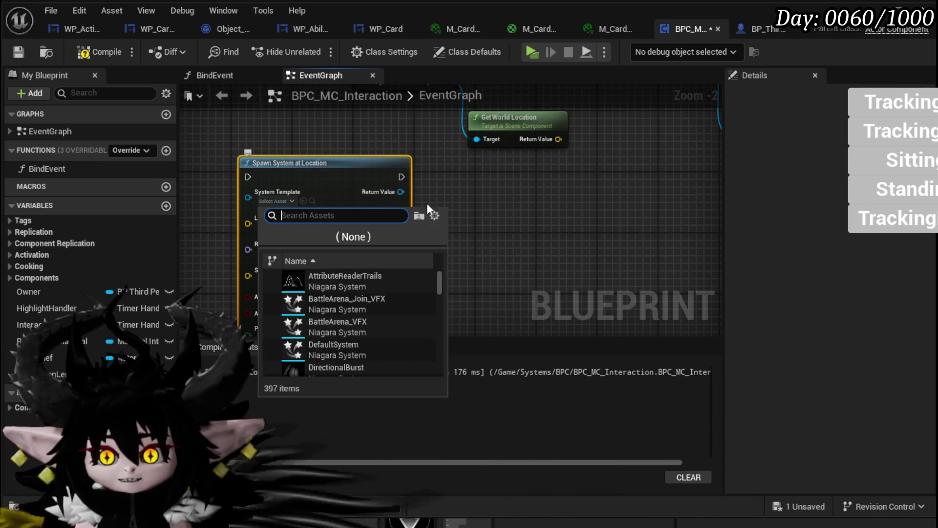
- Dismiss the Niagara list and gather the Rocket Spawn, Get World Location and Spawn System nodes together
{"action": "scroll", "coordinate": [334, 306], "scroll_direction": "down", "scroll_amount": 3}
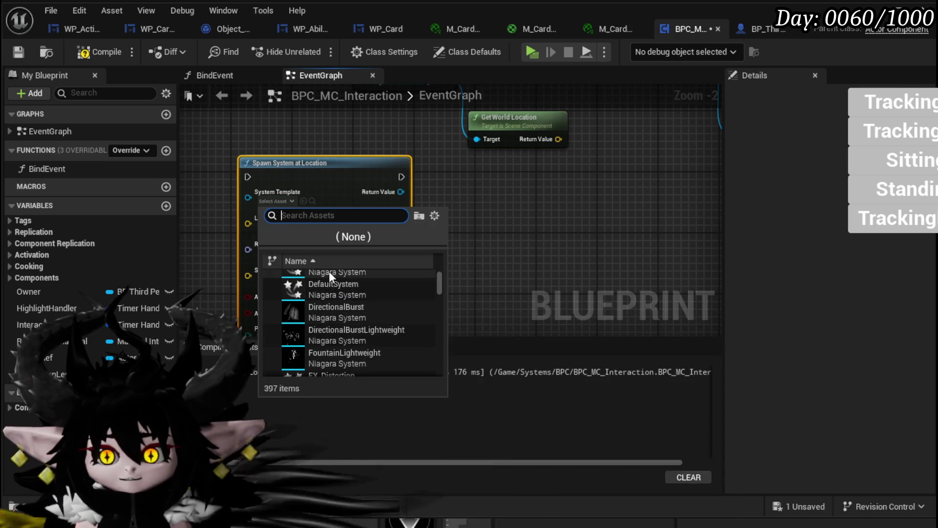
{"action": "left_click", "coordinate": [530, 243]}
{"action": "left_click_drag", "start_coordinate": [303, 206], "coordinate": [487, 205]}
{"action": "mouse_move", "coordinate": [459, 162]}
{"action": "left_mouse_down"}
{"action": "mouse_move", "coordinate": [338, 196]}
{"action": "mouse_move", "coordinate": [337, 253]}
{"action": "mouse_move", "coordinate": [400, 274]}
{"action": "mouse_move", "coordinate": [421, 265]}
{"action": "left_mouse_up"}
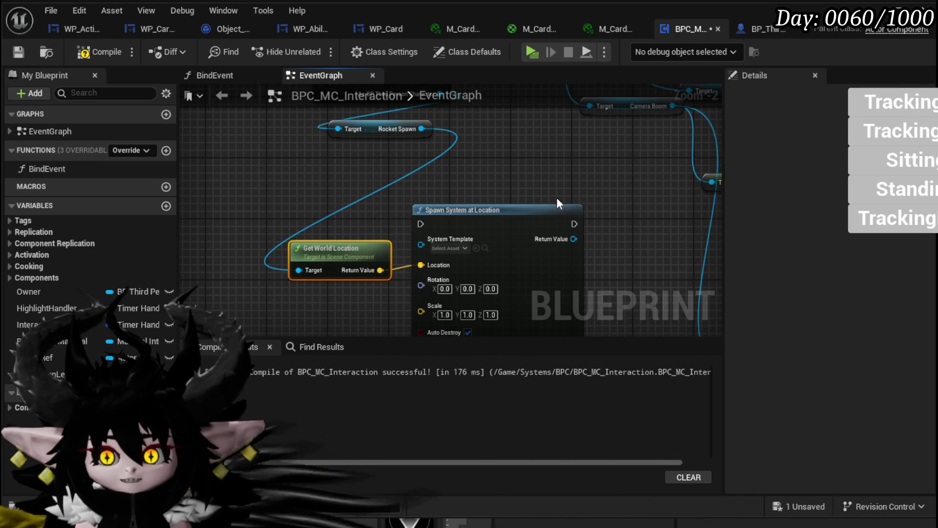
{"action": "left_click_drag", "start_coordinate": [375, 207], "coordinate": [343, 206]}
{"action": "left_click_drag", "start_coordinate": [522, 175], "coordinate": [515, 190]}
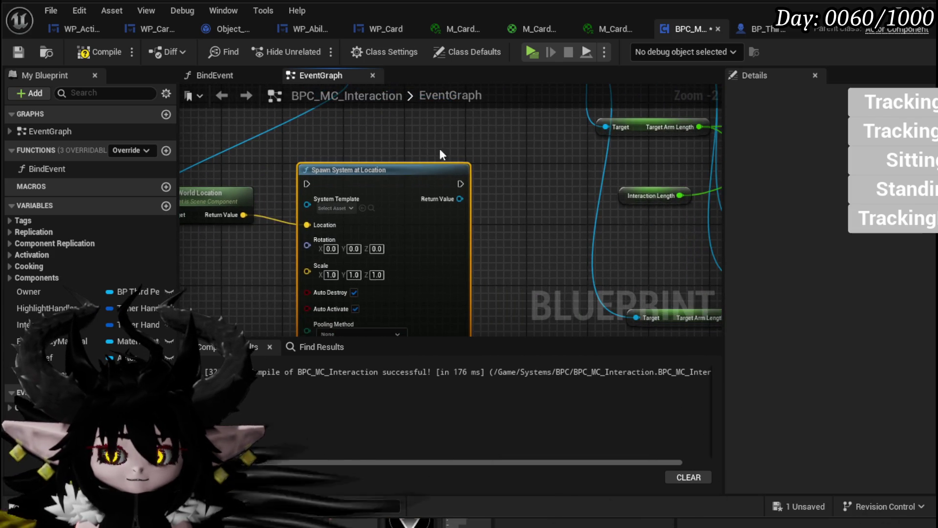
{"action": "scroll", "coordinate": [459, 153], "scroll_direction": "down", "scroll_amount": 2}
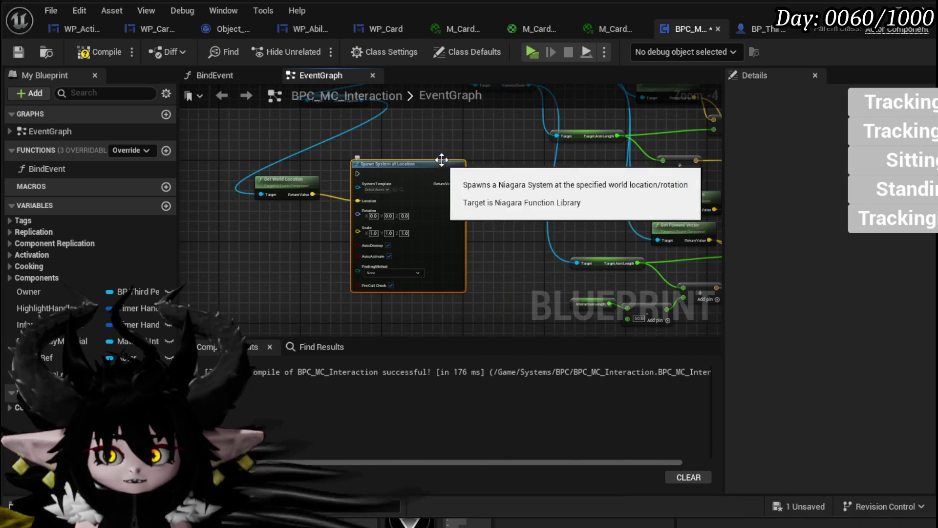
{"action": "scroll", "coordinate": [429, 195], "scroll_direction": "up", "scroll_amount": 1}
{"action": "left_click_drag", "start_coordinate": [445, 199], "coordinate": [442, 168]}
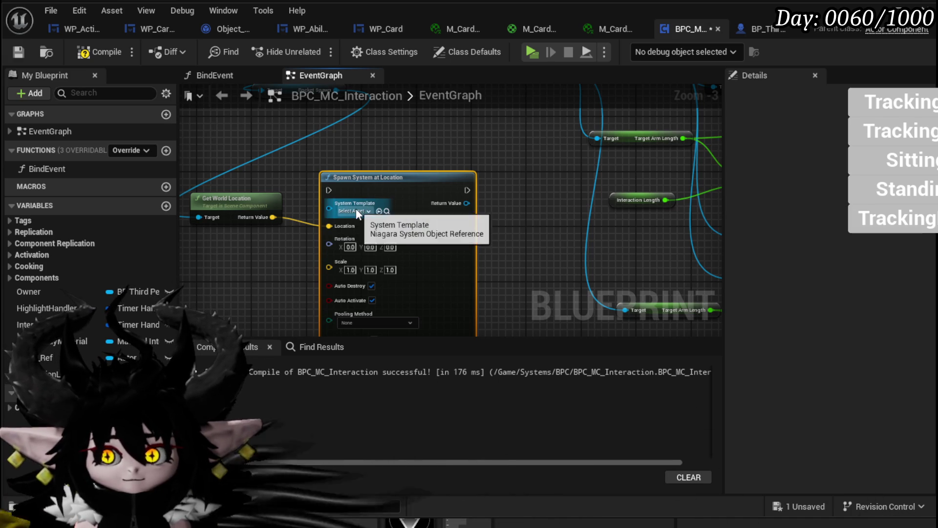
{"action": "left_click_drag", "start_coordinate": [422, 179], "coordinate": [420, 127]}
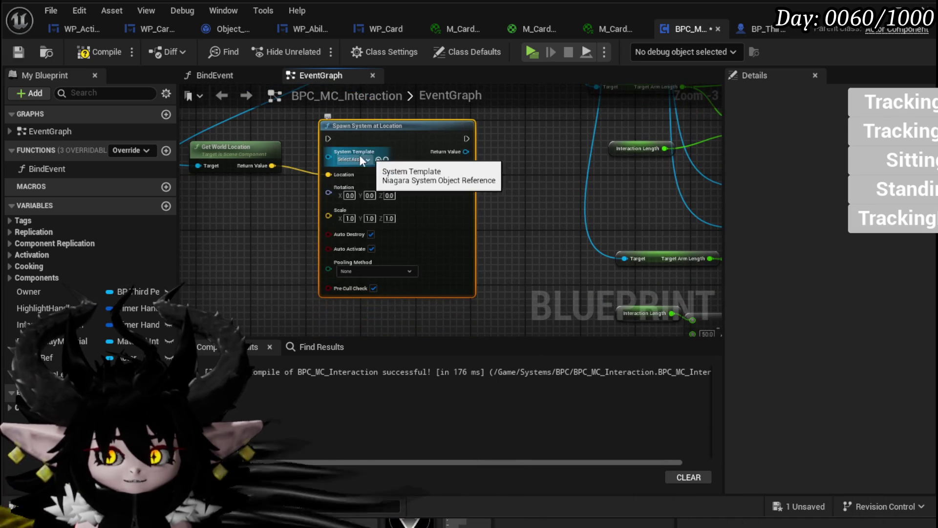
{"action": "left_click_drag", "start_coordinate": [369, 155], "coordinate": [433, 245]}
{"action": "left_click_drag", "start_coordinate": [367, 130], "coordinate": [285, 193]}
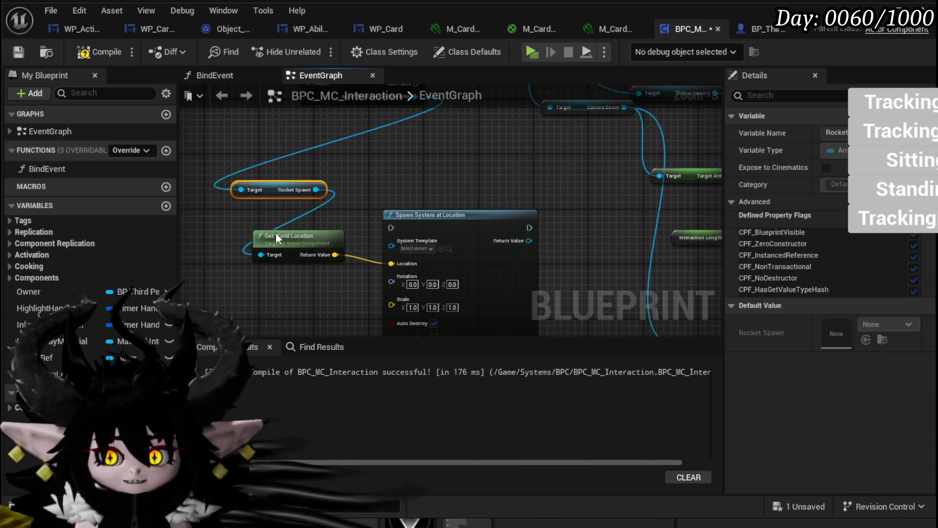
{"action": "left_click_drag", "start_coordinate": [281, 237], "coordinate": [245, 216]}
- Delete the Rocket Spawn, Get World Location, Cast and Spawn System nodes
{"action": "left_click_drag", "start_coordinate": [236, 166], "coordinate": [303, 220]}
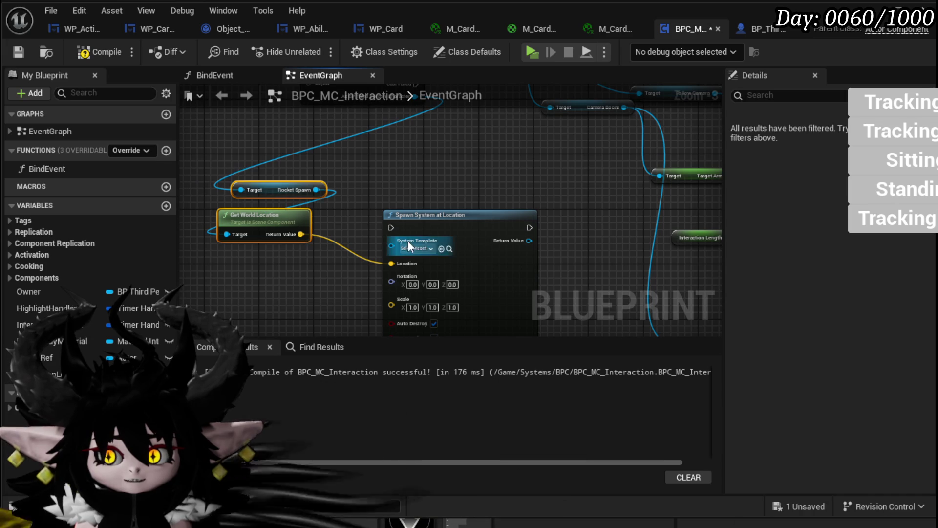
{"action": "left_click_drag", "start_coordinate": [442, 198], "coordinate": [409, 168]}
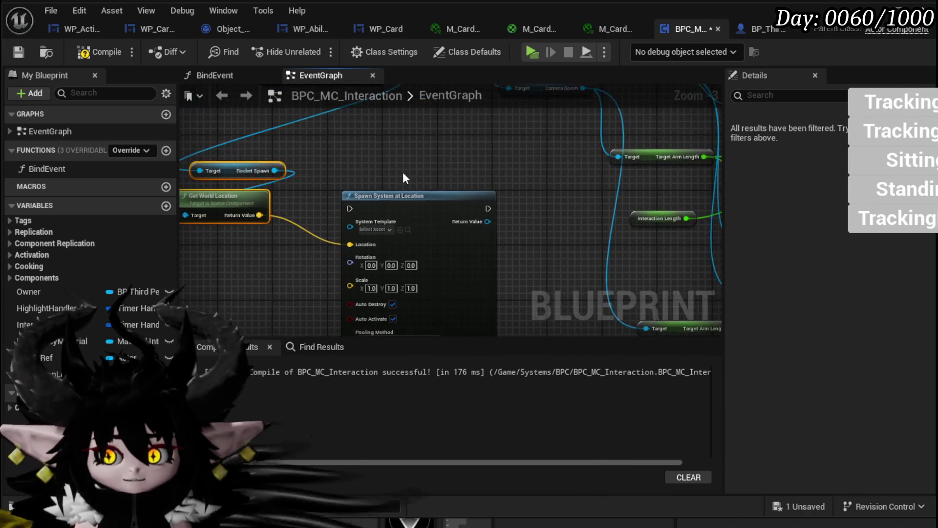
{"action": "scroll", "coordinate": [403, 174], "scroll_direction": "down", "scroll_amount": 2}
{"action": "left_click_drag", "start_coordinate": [287, 278], "coordinate": [382, 147]}
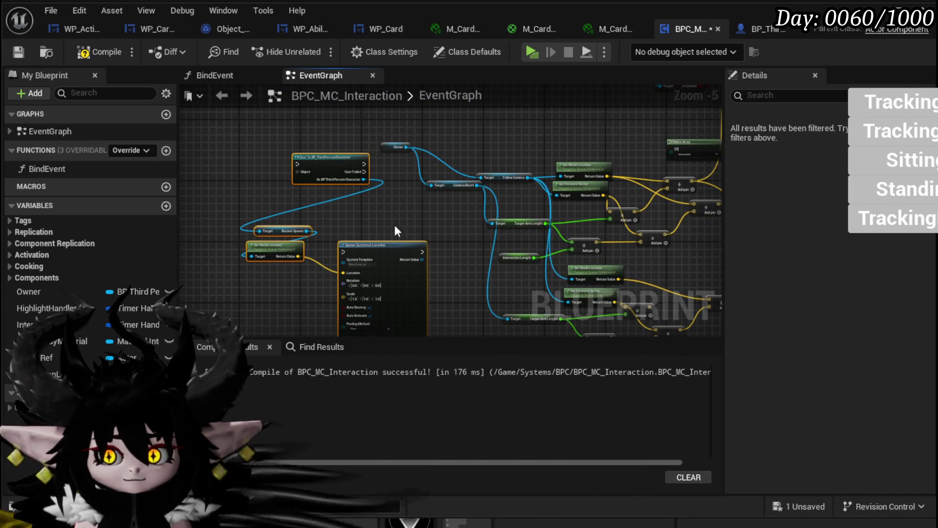
{"action": "left_click_drag", "start_coordinate": [362, 205], "coordinate": [318, 187]}
{"action": "scroll", "coordinate": [313, 175], "scroll_direction": "up", "scroll_amount": 1}
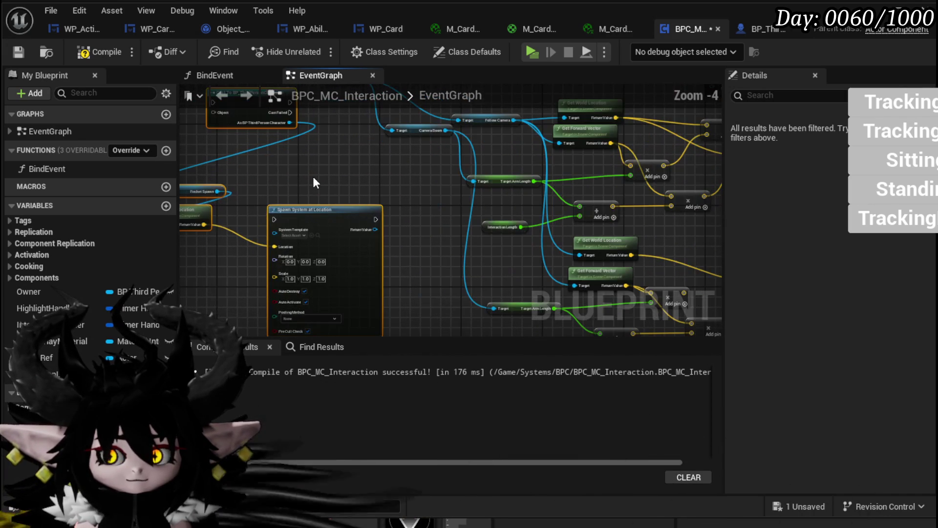
{"action": "left_click_drag", "start_coordinate": [226, 246], "coordinate": [345, 116]}
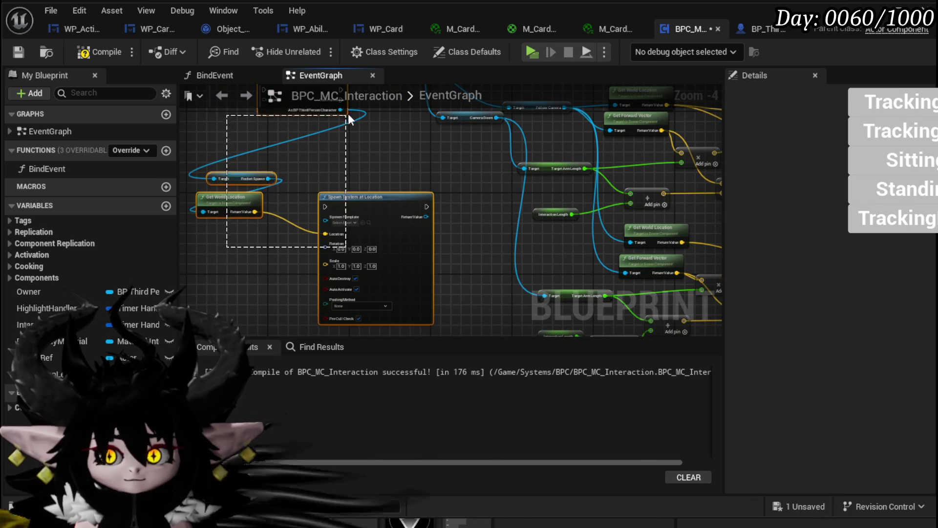
{"action": "key", "text": "Delete"}
- Compile and save BPC_MC_Interaction, then switch to BP_ThirdPersonCharacter
{"action": "left_click", "coordinate": [99, 52]}
{"action": "left_click", "coordinate": [15, 52]}
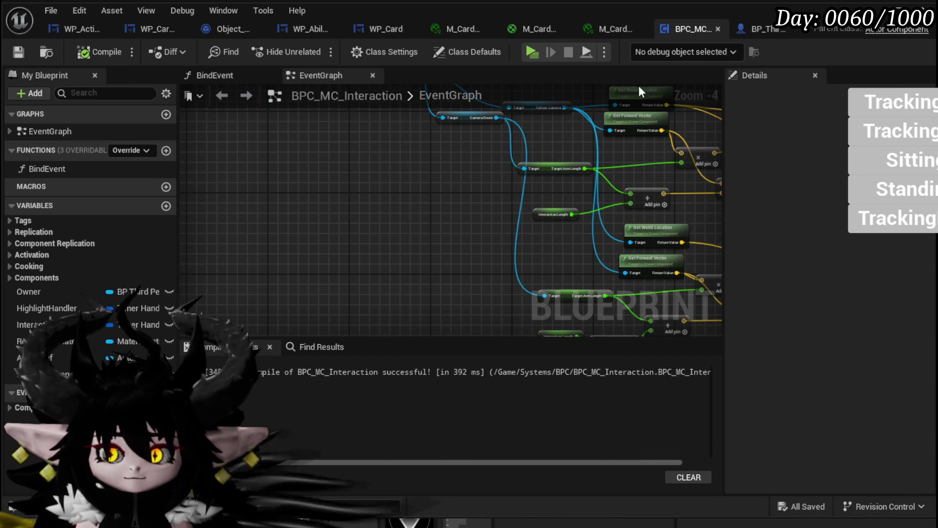
{"action": "left_click", "coordinate": [754, 35]}
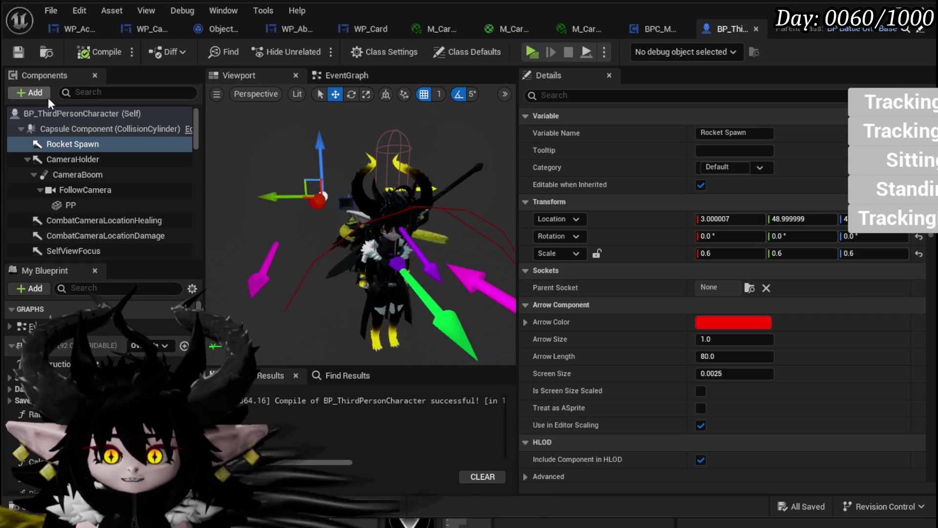
{"action": "left_click", "coordinate": [32, 92]}
{"action": "type", "text": "Nia"}
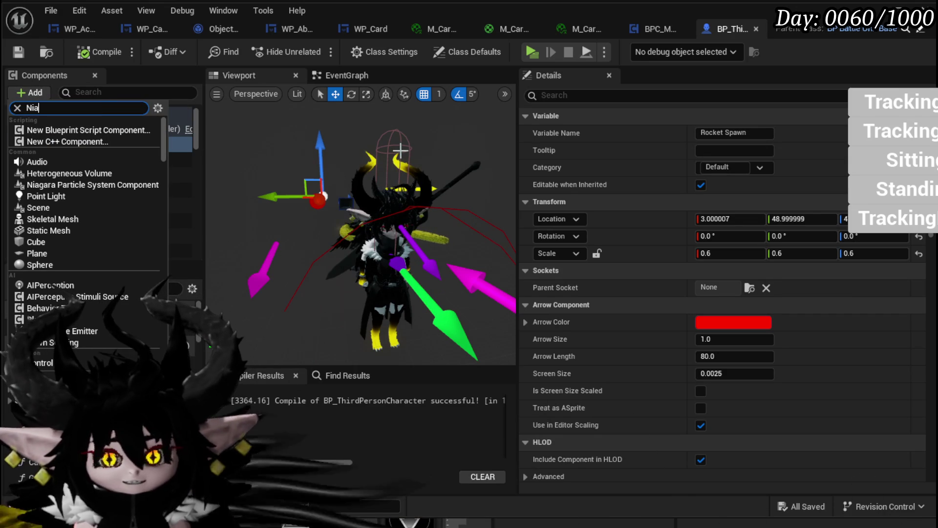
{"action": "type", "text": "gar"}
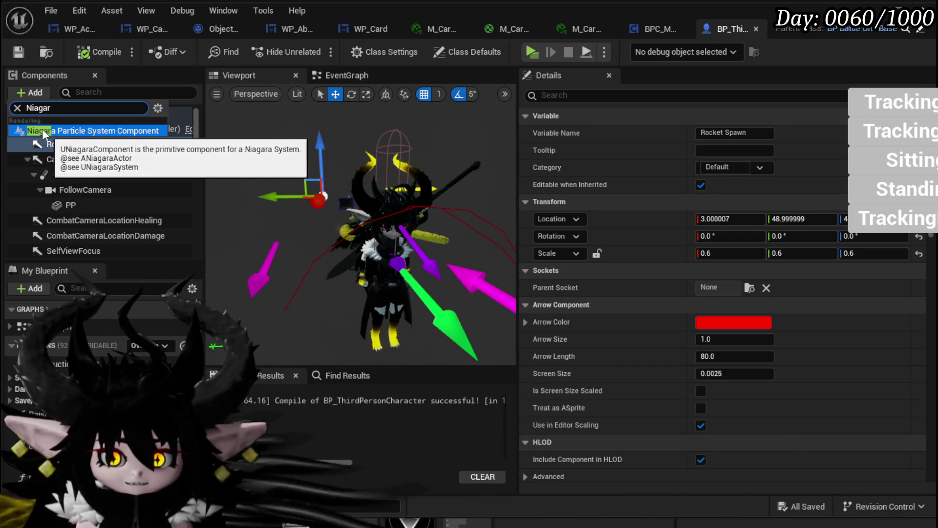
{"action": "left_click", "coordinate": [19, 108]}
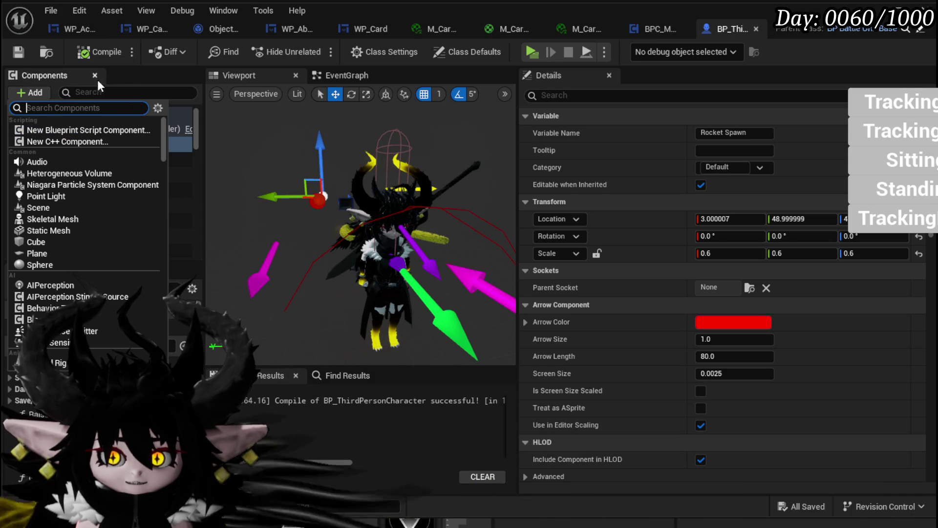
{"action": "left_click", "coordinate": [127, 80]}
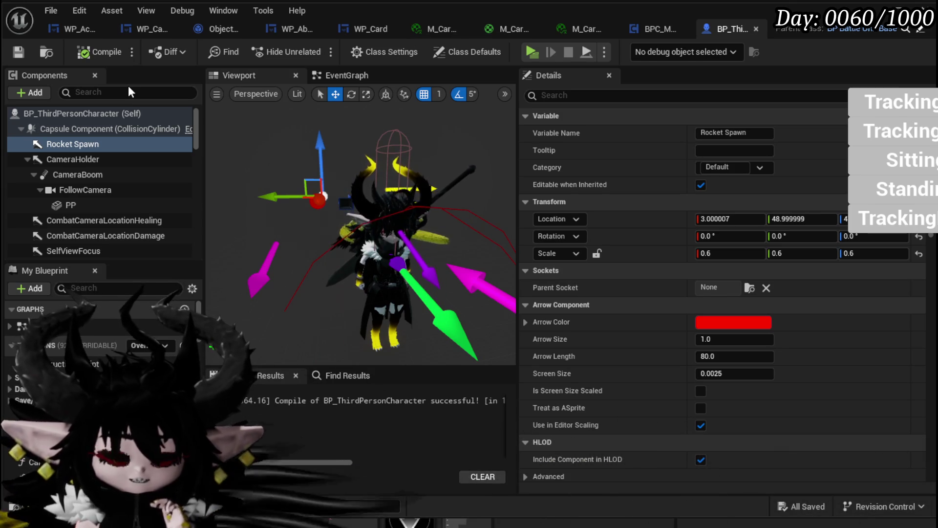
{"action": "left_click_drag", "start_coordinate": [291, 217], "coordinate": [365, 219]}
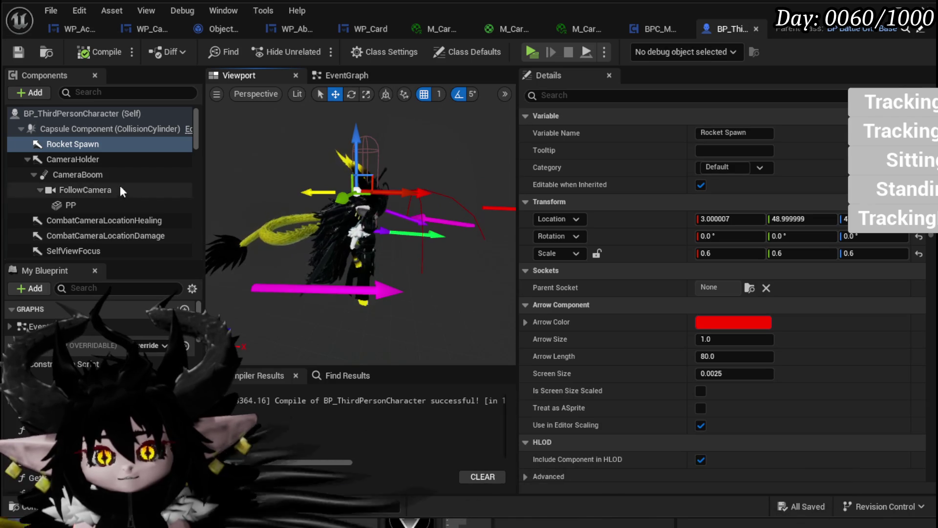
{"action": "mouse_move", "coordinate": [49, 131]}
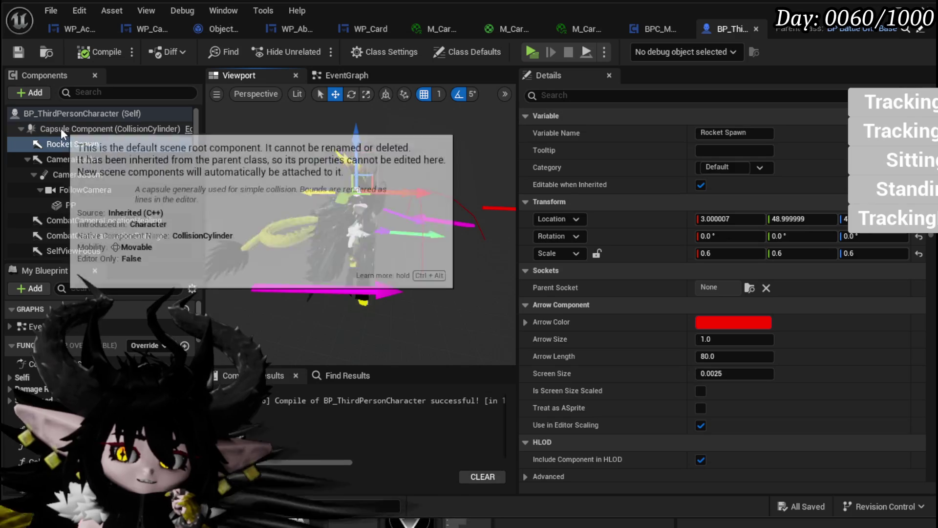
{"action": "left_click", "coordinate": [38, 95]}
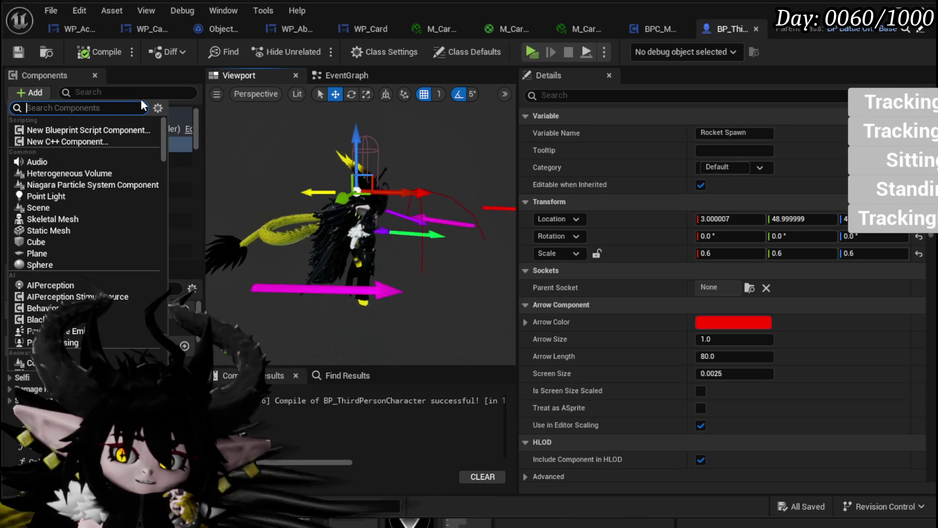
{"action": "left_click", "coordinate": [38, 285]}
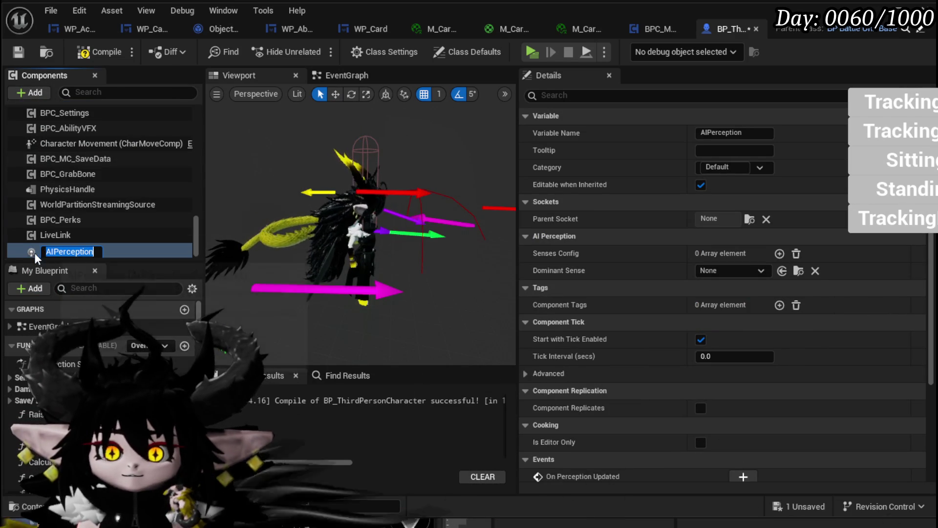
{"action": "left_click", "coordinate": [112, 255]}
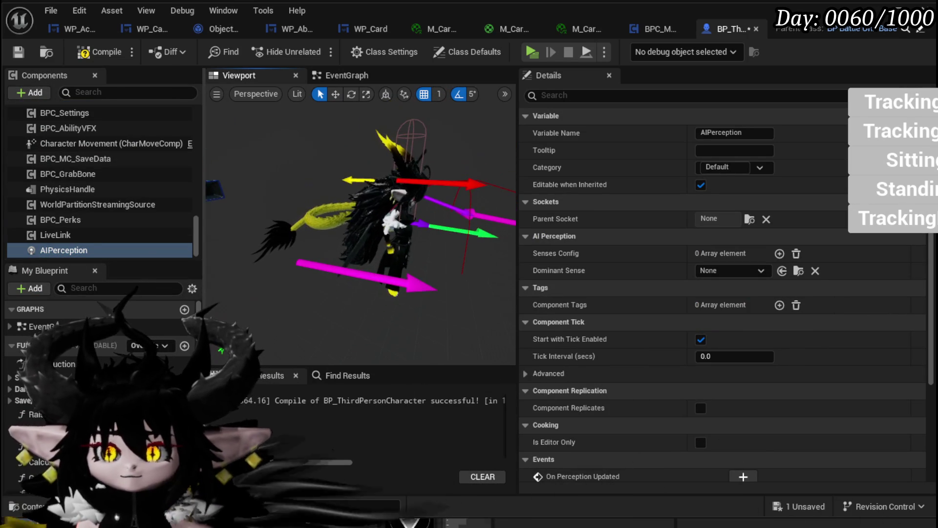
{"action": "key", "text": "Up"}
{"action": "key", "text": "ctrl+z"}
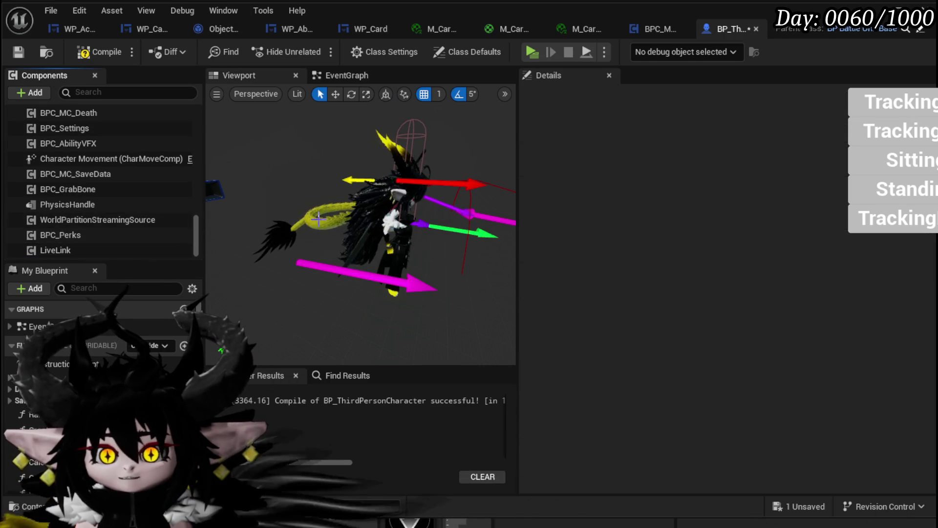
- Delete the Rocket Spawn arrow component from the character and recompile the blueprint
{"action": "left_click", "coordinate": [19, 52]}
{"action": "left_click", "coordinate": [492, 185]}
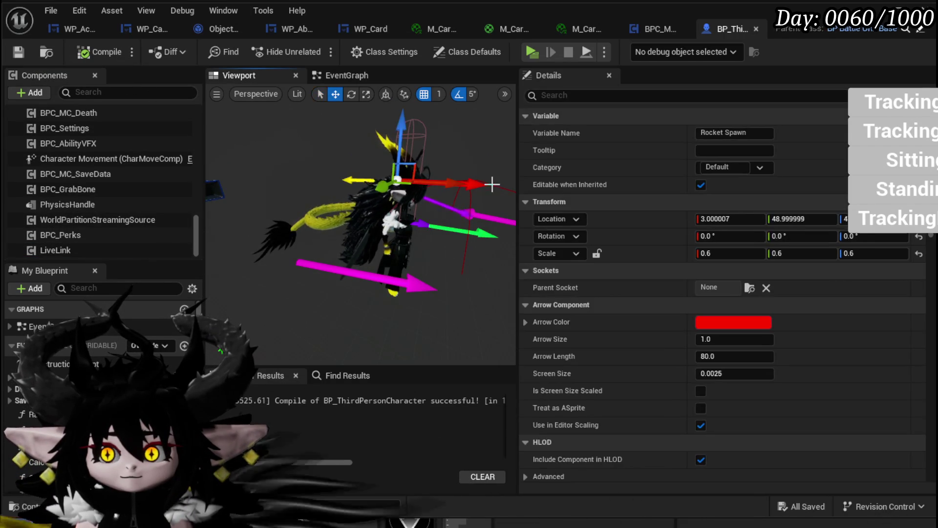
{"action": "left_click", "coordinate": [474, 184]}
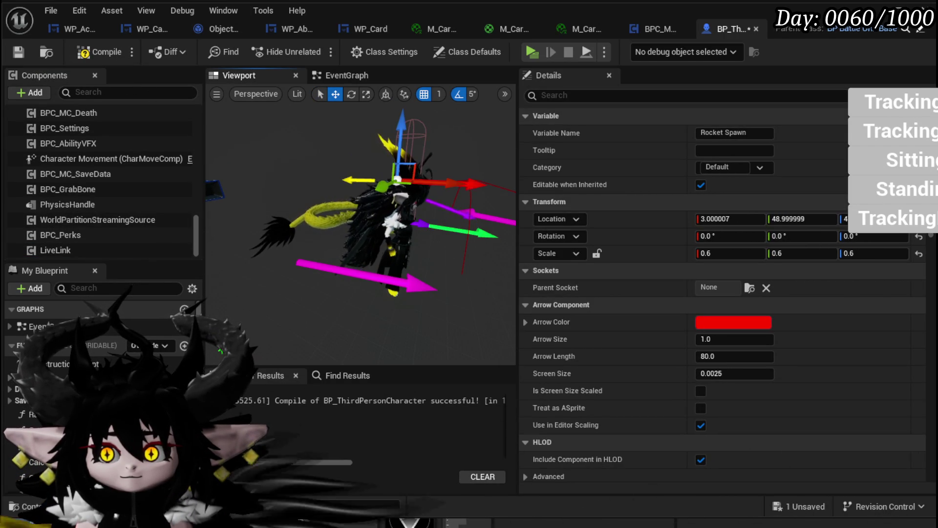
{"action": "key", "text": "Delete"}
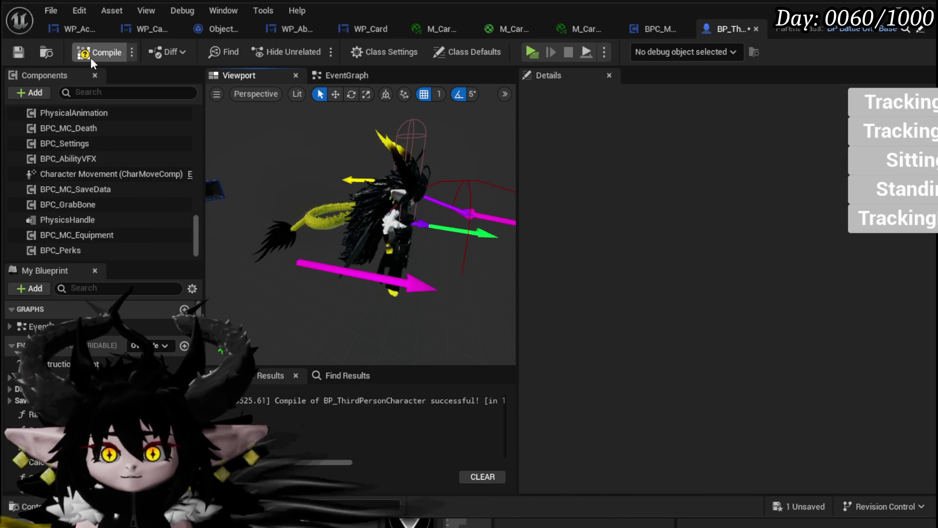
{"action": "left_click", "coordinate": [93, 52]}
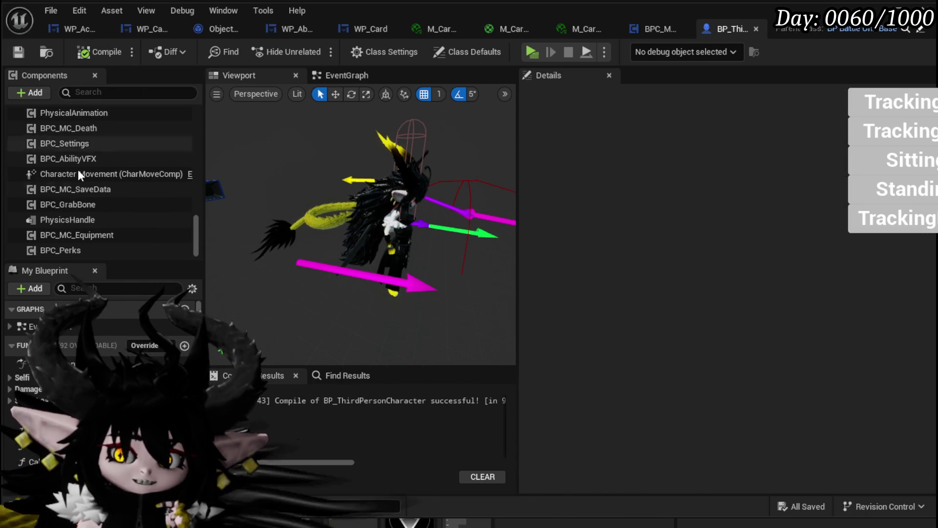
{"action": "scroll", "coordinate": [64, 153], "scroll_direction": "up", "scroll_amount": 10}
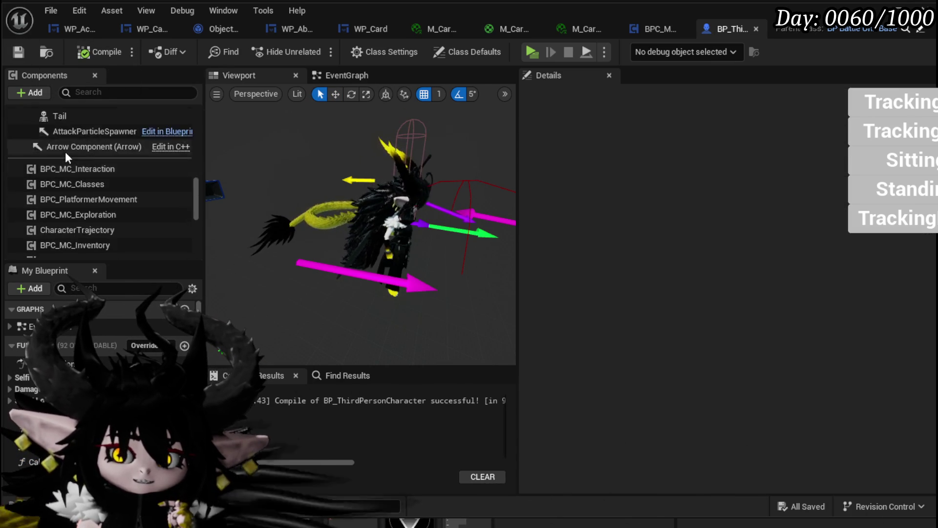
{"action": "scroll", "coordinate": [81, 147], "scroll_direction": "up", "scroll_amount": 3}
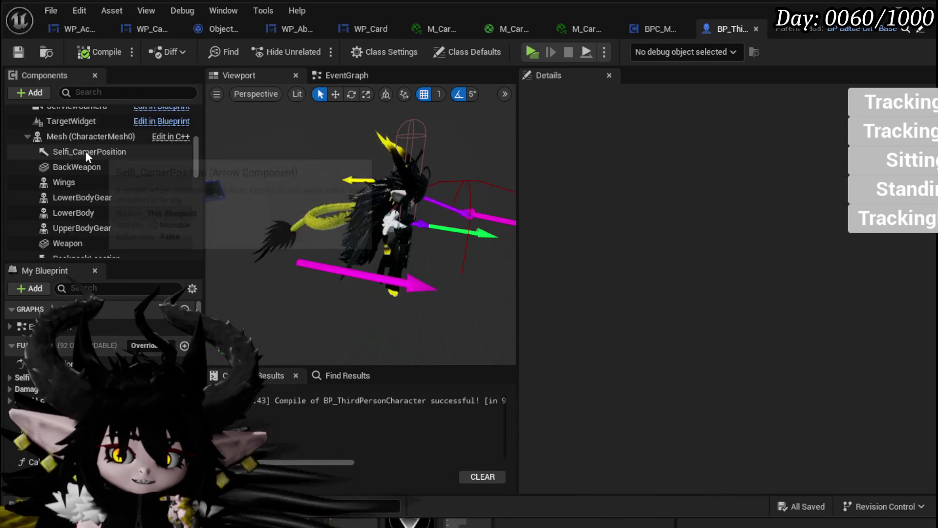
{"action": "scroll", "coordinate": [86, 151], "scroll_direction": "down", "scroll_amount": 3}
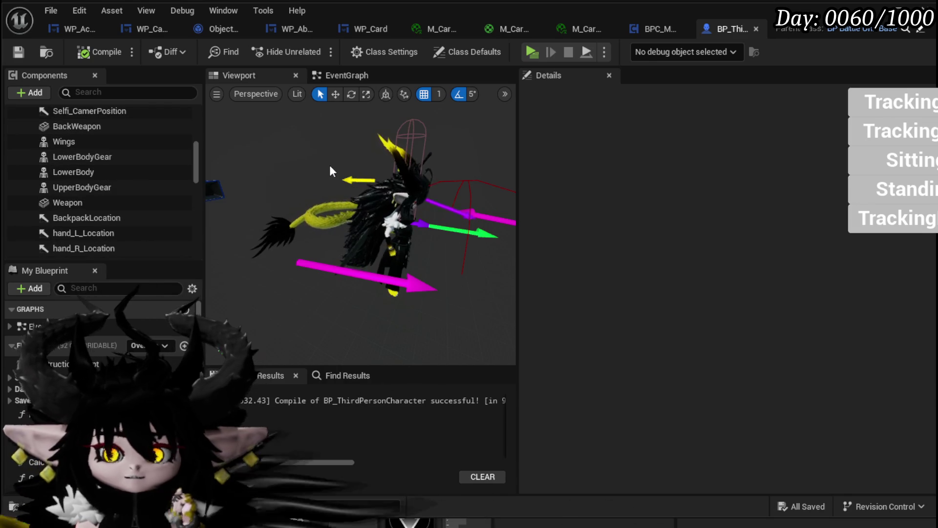
{"action": "scroll", "coordinate": [74, 147], "scroll_direction": "up", "scroll_amount": 6}
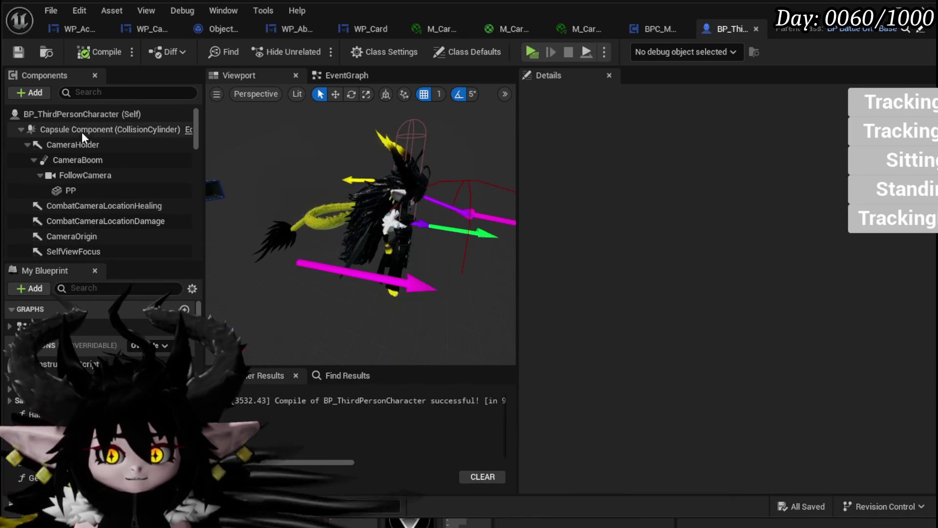
{"action": "left_click", "coordinate": [81, 130]}
{"action": "mouse_move", "coordinate": [378, 149]}
{"action": "left_mouse_down"}
{"action": "mouse_move", "coordinate": [322, 162]}
{"action": "mouse_move", "coordinate": [358, 181]}
{"action": "left_mouse_up"}
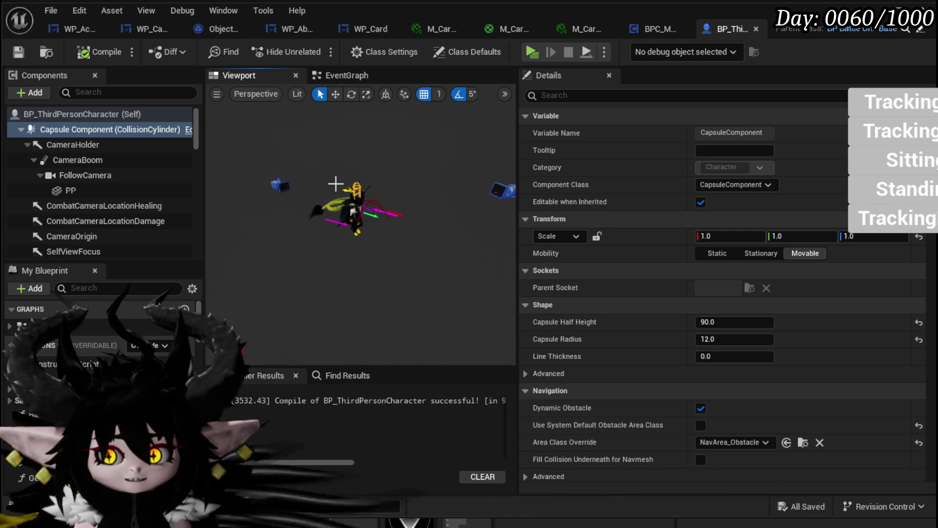
{"action": "scroll", "coordinate": [112, 176], "scroll_direction": "down", "scroll_amount": 1}
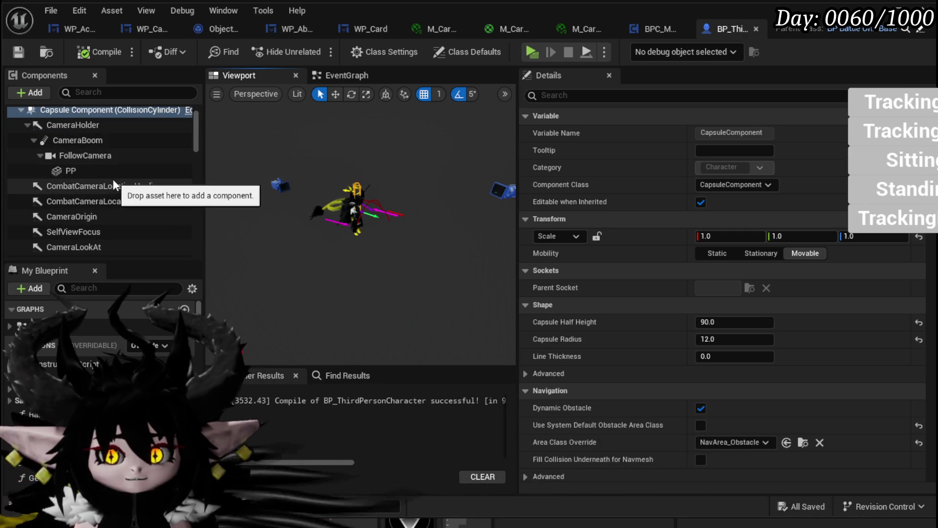
{"action": "left_click", "coordinate": [76, 125]}
{"action": "left_click", "coordinate": [77, 141]}
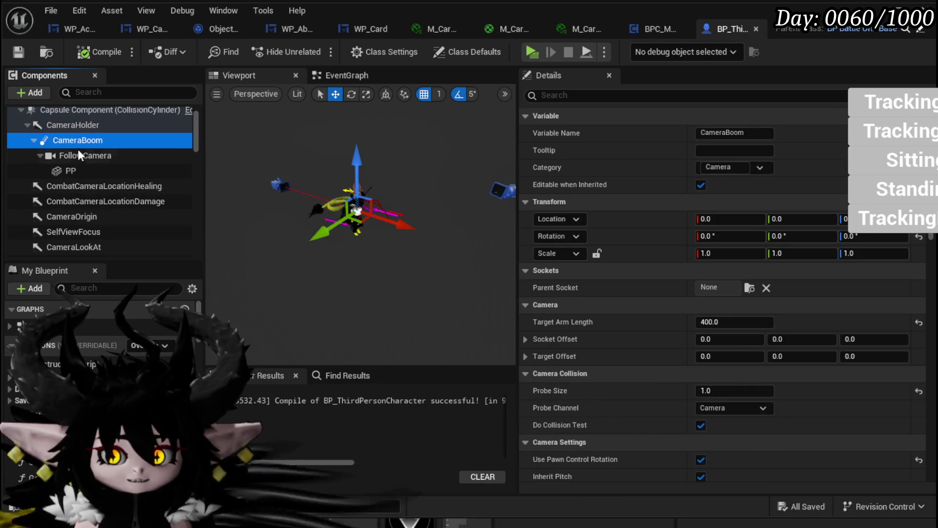
{"action": "left_click", "coordinate": [77, 155]}
{"action": "left_click", "coordinate": [78, 170]}
{"action": "scroll", "coordinate": [79, 151], "scroll_direction": "down", "scroll_amount": 1}
{"action": "left_click", "coordinate": [79, 137]}
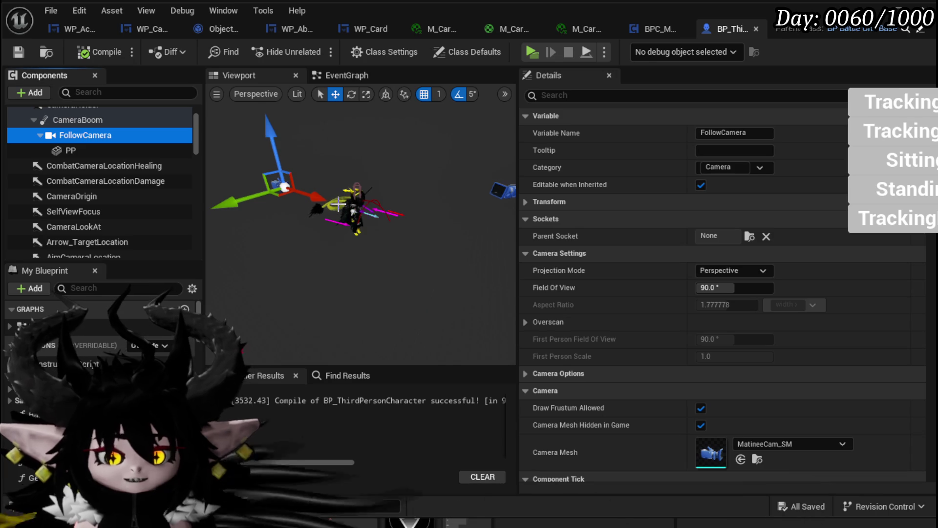
{"action": "scroll", "coordinate": [113, 184], "scroll_direction": "down", "scroll_amount": 3}
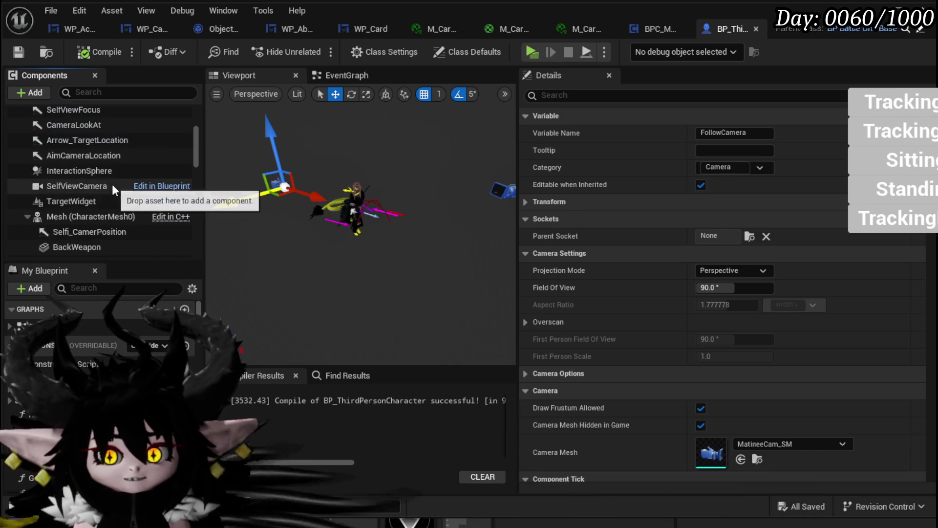
{"action": "left_click", "coordinate": [50, 218]}
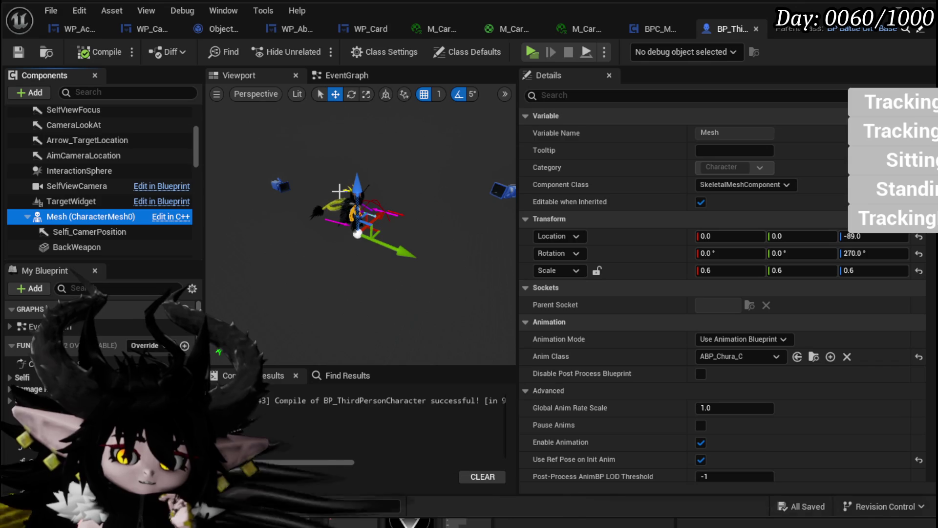
{"action": "left_click", "coordinate": [107, 92]}
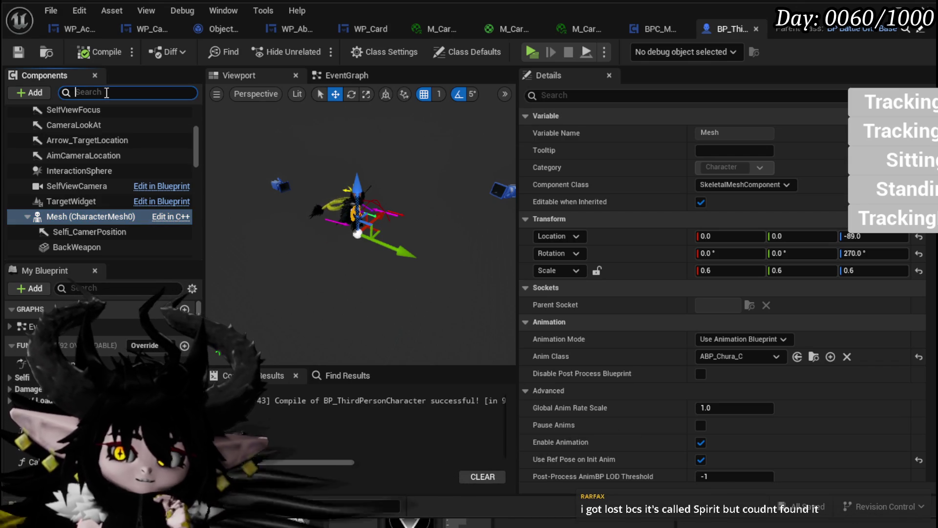
- Search the addable components for 'spi', then close the list without adding anything
{"action": "type", "text": "spiri"}
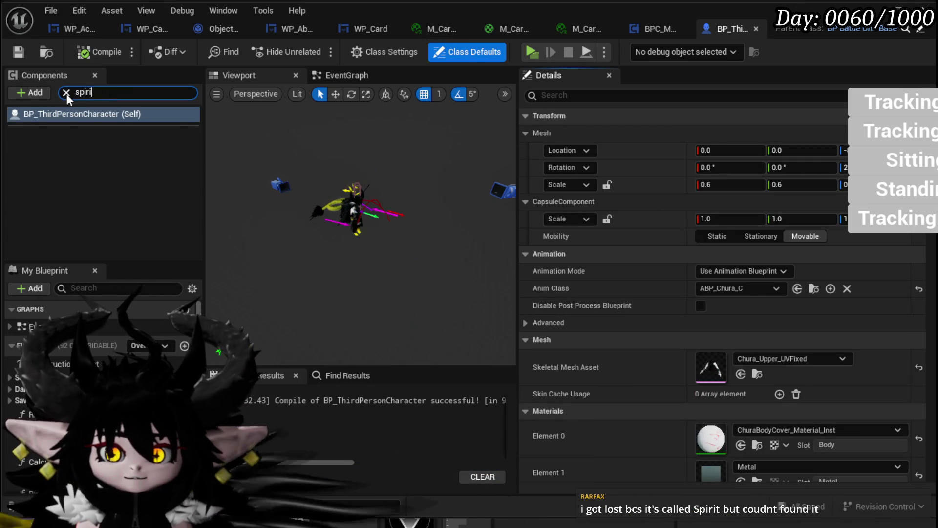
{"action": "left_click", "coordinate": [67, 92]}
{"action": "left_click", "coordinate": [34, 93]}
{"action": "type", "text": "spirit"}
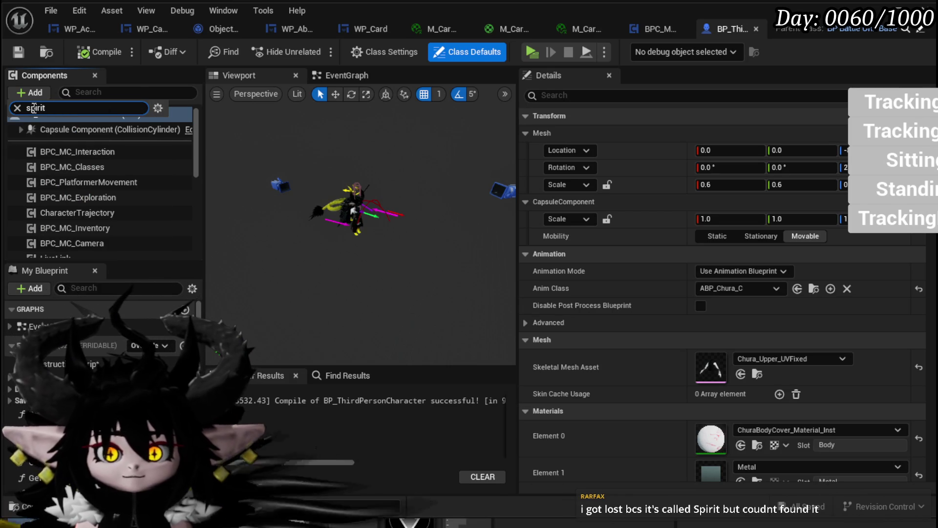
{"action": "left_click", "coordinate": [17, 108]}
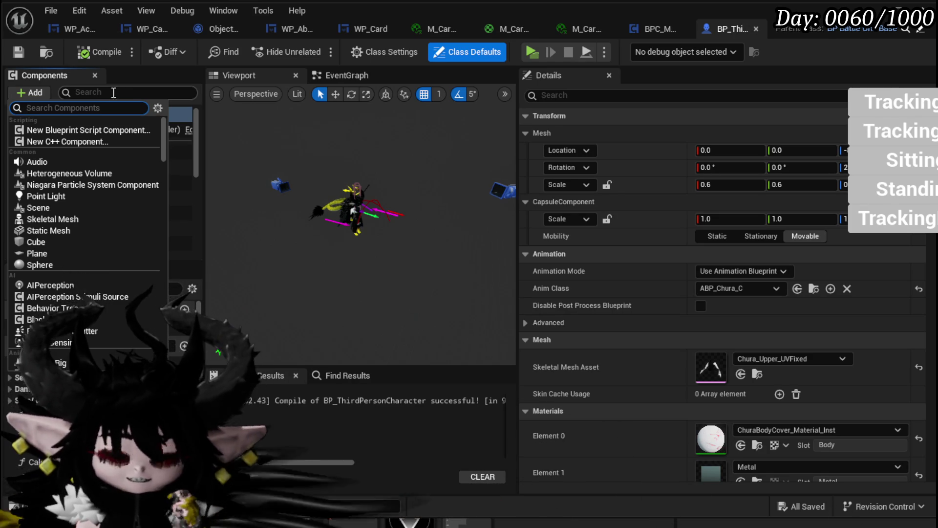
{"action": "left_click", "coordinate": [314, 161]}
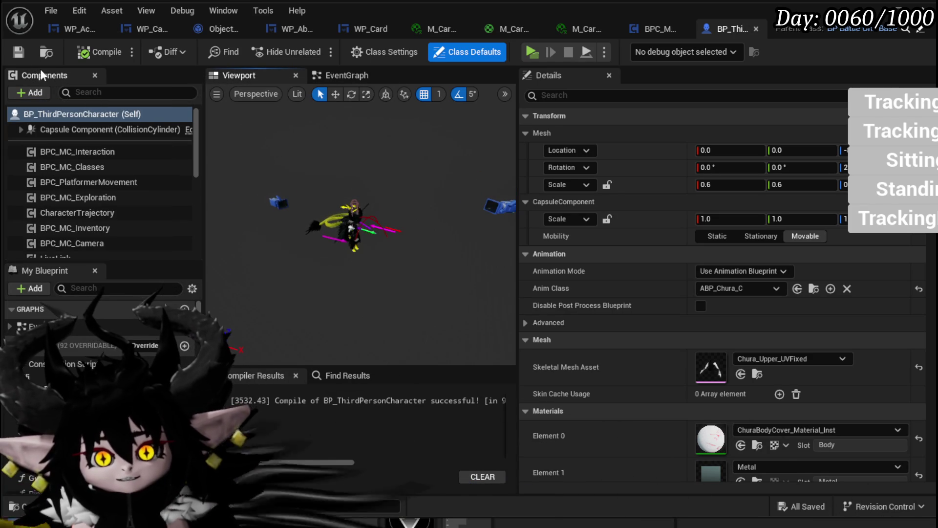
- Save the blueprint, expand Capsule Component to view its children, and save again with Ctrl+S
{"action": "left_click", "coordinate": [18, 52]}
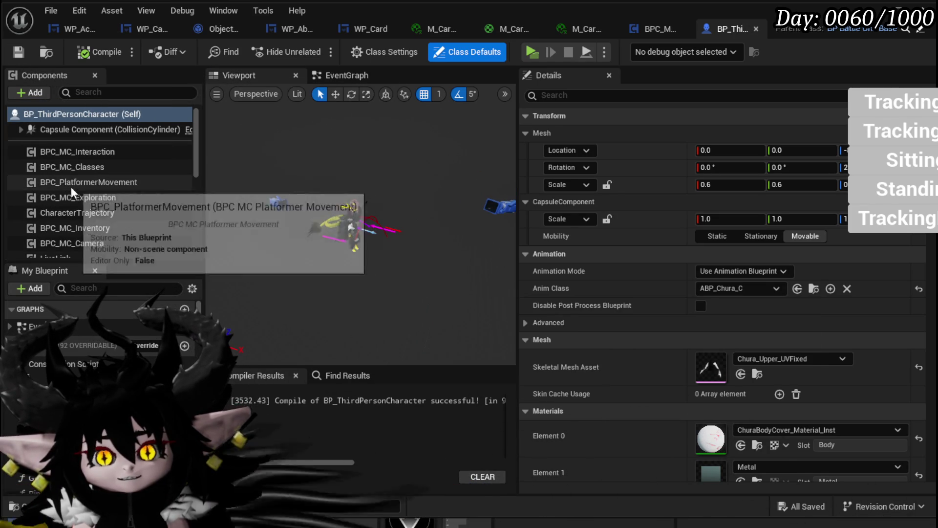
{"action": "left_click", "coordinate": [20, 130]}
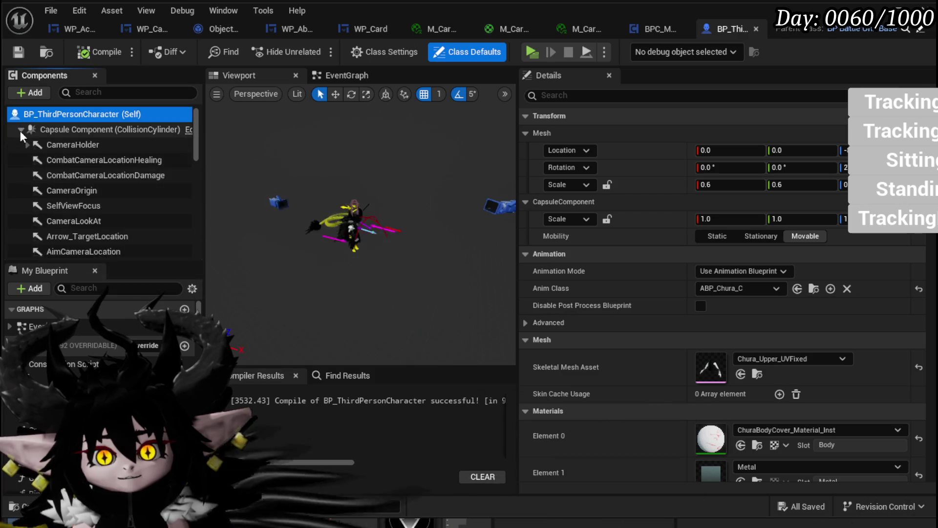
{"action": "scroll", "coordinate": [78, 192], "scroll_direction": "down", "scroll_amount": 5}
{"action": "scroll", "coordinate": [79, 193], "scroll_direction": "up", "scroll_amount": 3}
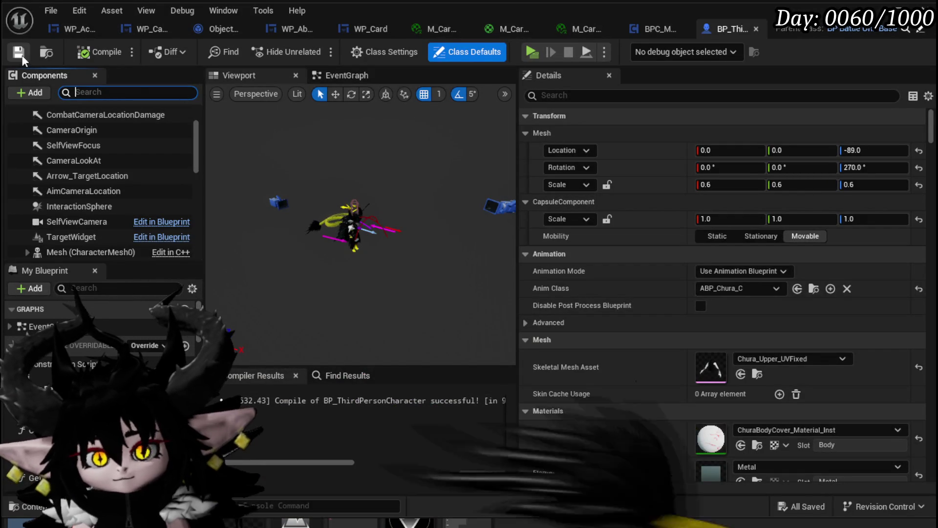
{"action": "key", "text": "ctrl+s"}
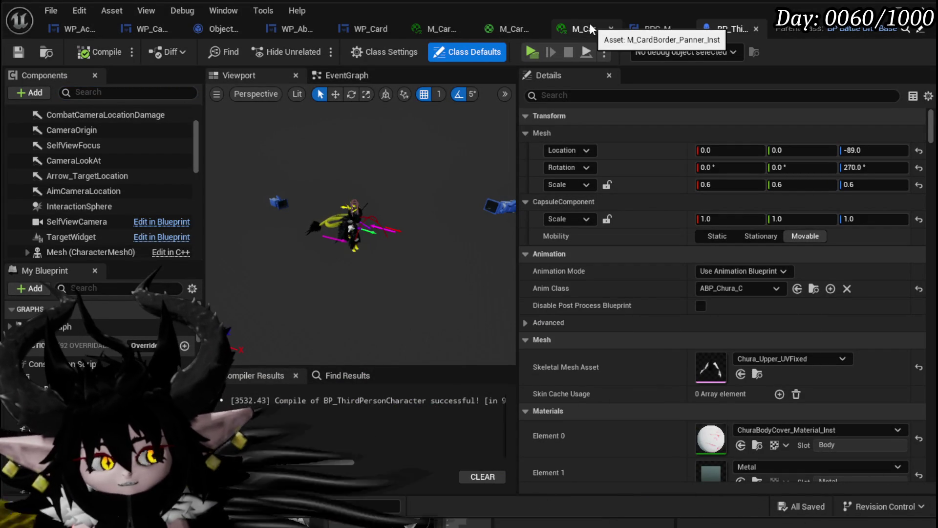
- Switch to BPC_MC_Interaction and zoom and pan around its event graph
{"action": "left_click", "coordinate": [655, 27]}
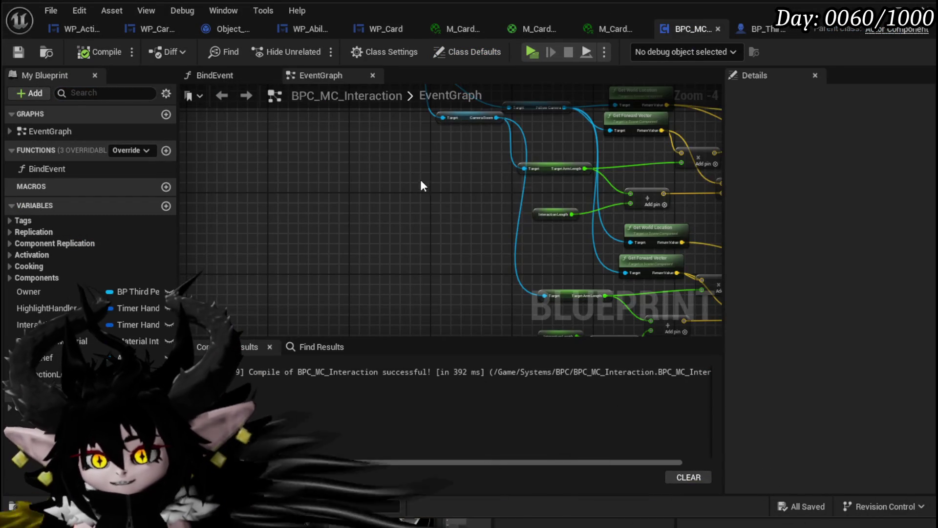
{"action": "scroll", "coordinate": [420, 181], "scroll_direction": "down", "scroll_amount": 4}
{"action": "scroll", "coordinate": [313, 210], "scroll_direction": "up", "scroll_amount": 3}
{"action": "scroll", "coordinate": [313, 198], "scroll_direction": "down", "scroll_amount": 3}
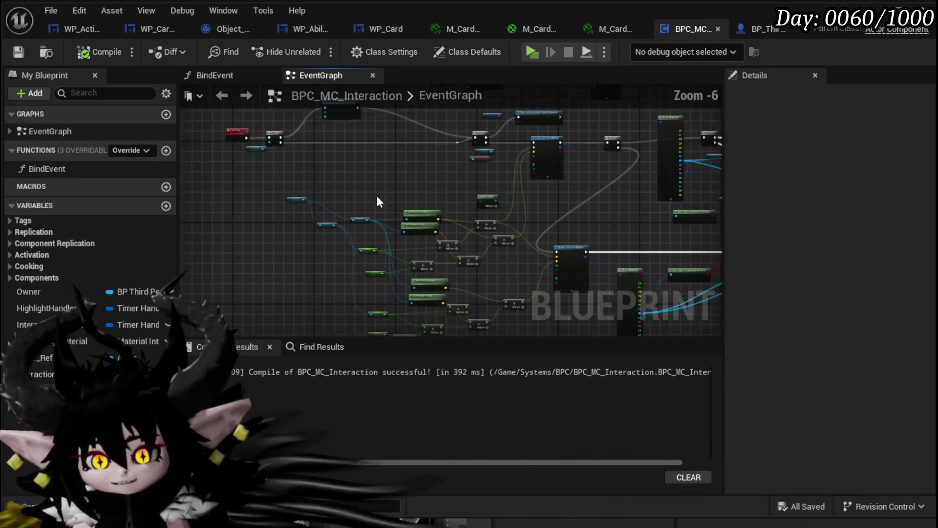
{"action": "scroll", "coordinate": [430, 254], "scroll_direction": "up", "scroll_amount": 2}
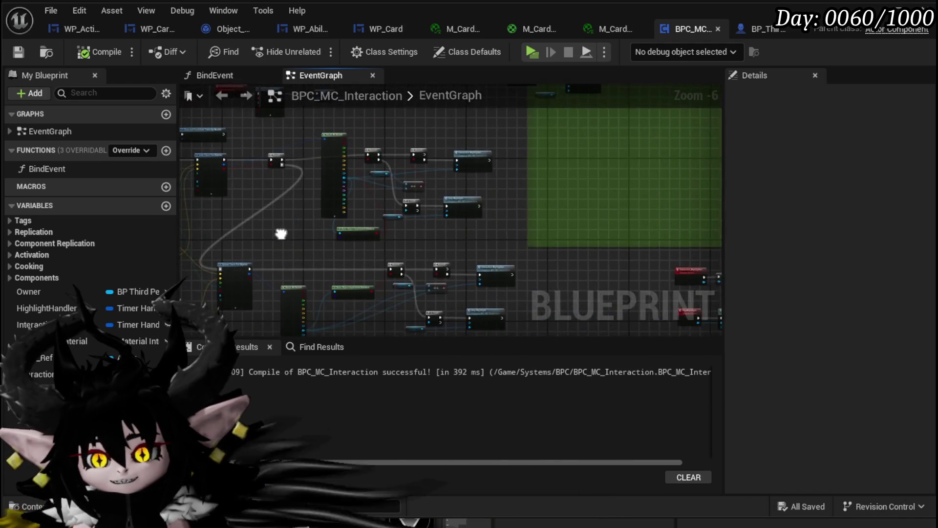
{"action": "scroll", "coordinate": [369, 203], "scroll_direction": "down", "scroll_amount": 3}
{"action": "scroll", "coordinate": [438, 218], "scroll_direction": "down", "scroll_amount": 2}
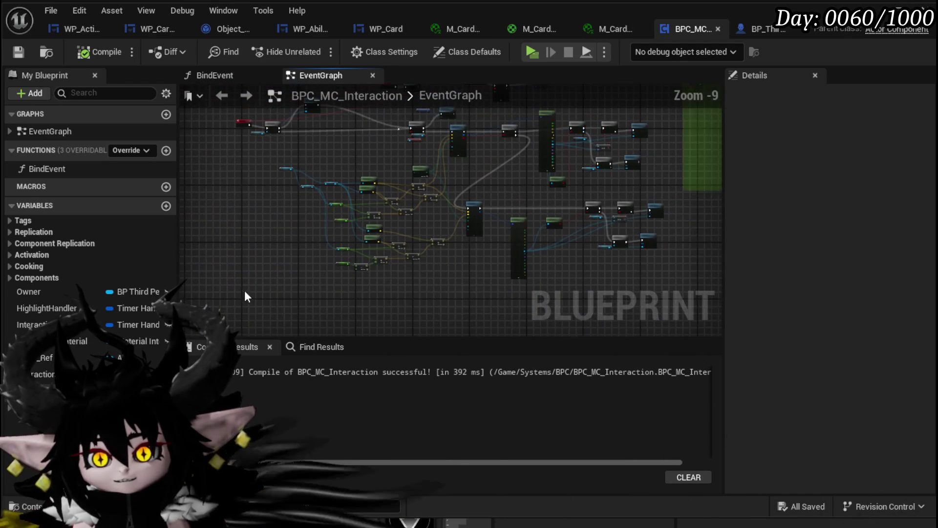
{"action": "left_click_drag", "start_coordinate": [591, 116], "coordinate": [617, 103]}
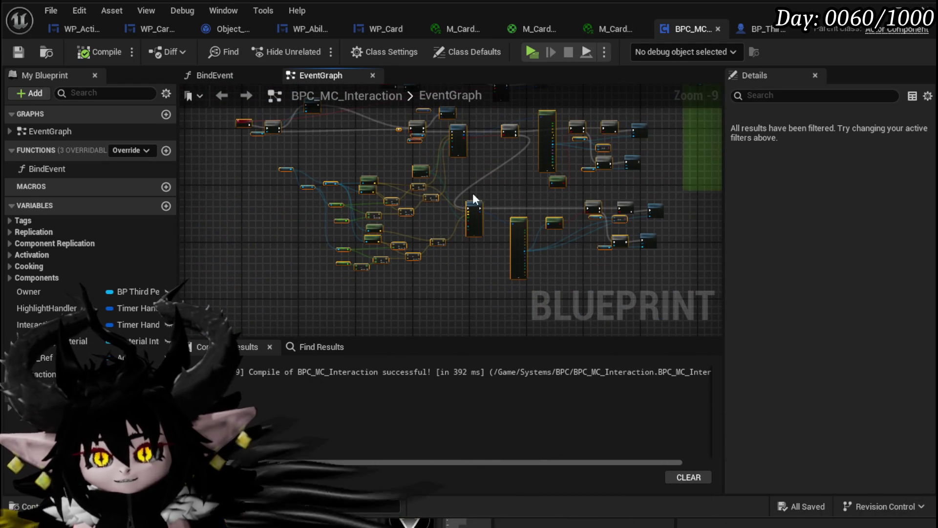
{"action": "left_click_drag", "start_coordinate": [468, 194], "coordinate": [456, 216]}
{"action": "scroll", "coordinate": [456, 216], "scroll_direction": "down", "scroll_amount": 2}
- Select the node group, clear the selection, and dismiss the graph's action list unused
{"action": "mouse_move", "coordinate": [253, 304]}
{"action": "left_mouse_down"}
{"action": "mouse_move", "coordinate": [318, 291]}
{"action": "mouse_move", "coordinate": [538, 166]}
{"action": "left_mouse_up"}
{"action": "scroll", "coordinate": [360, 211], "scroll_direction": "up", "scroll_amount": 3}
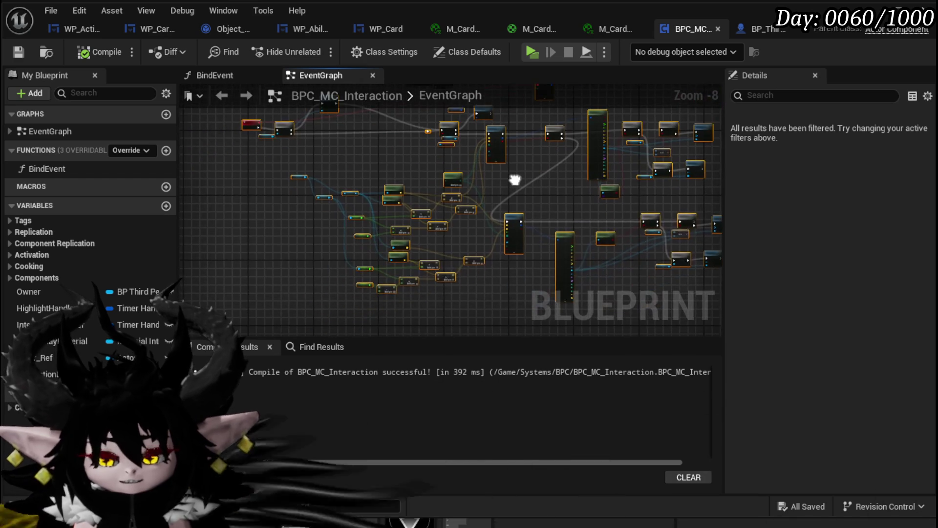
{"action": "left_click", "coordinate": [337, 164]}
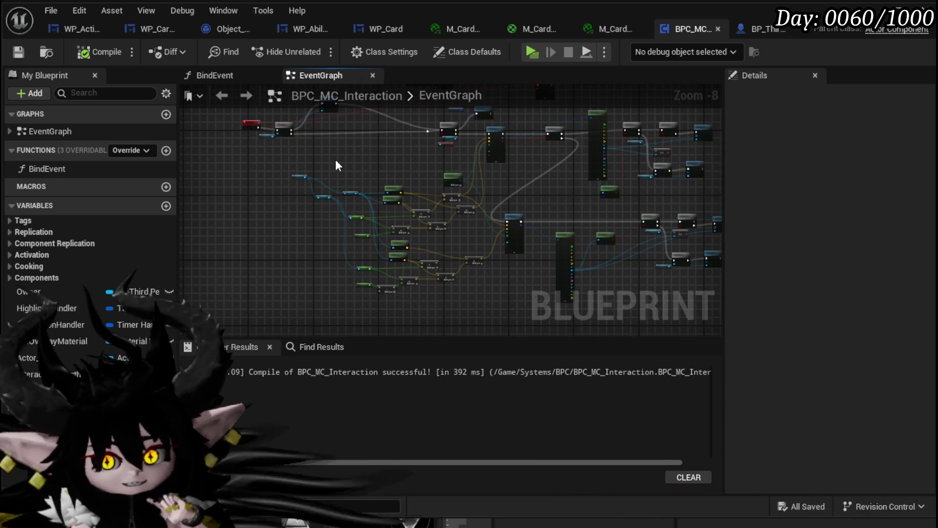
{"action": "scroll", "coordinate": [297, 187], "scroll_direction": "up", "scroll_amount": 4}
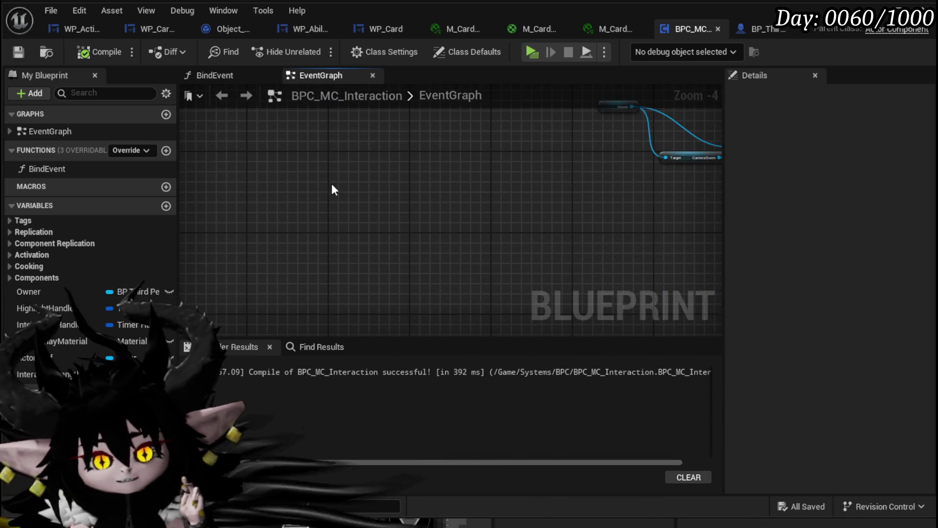
{"action": "scroll", "coordinate": [347, 154], "scroll_direction": "up", "scroll_amount": 2}
{"action": "right_click", "coordinate": [345, 161]}
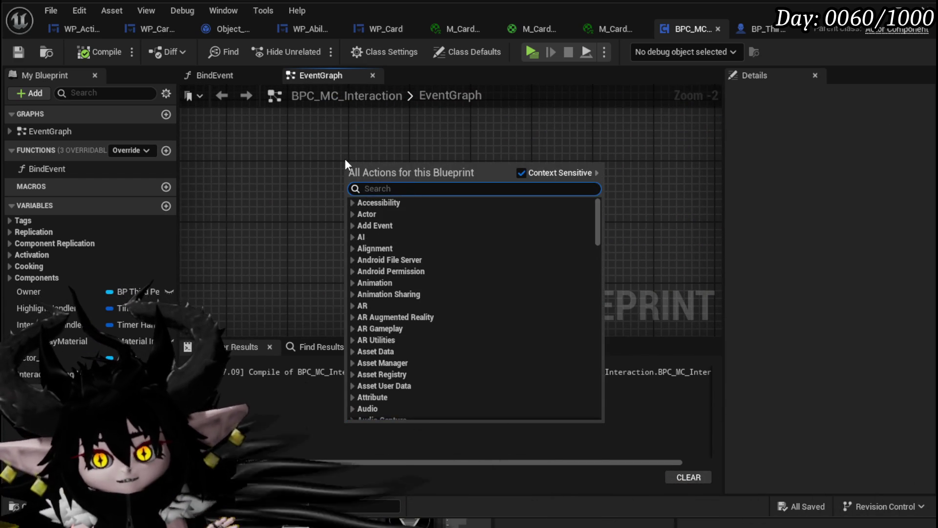
{"action": "left_click", "coordinate": [344, 155]}
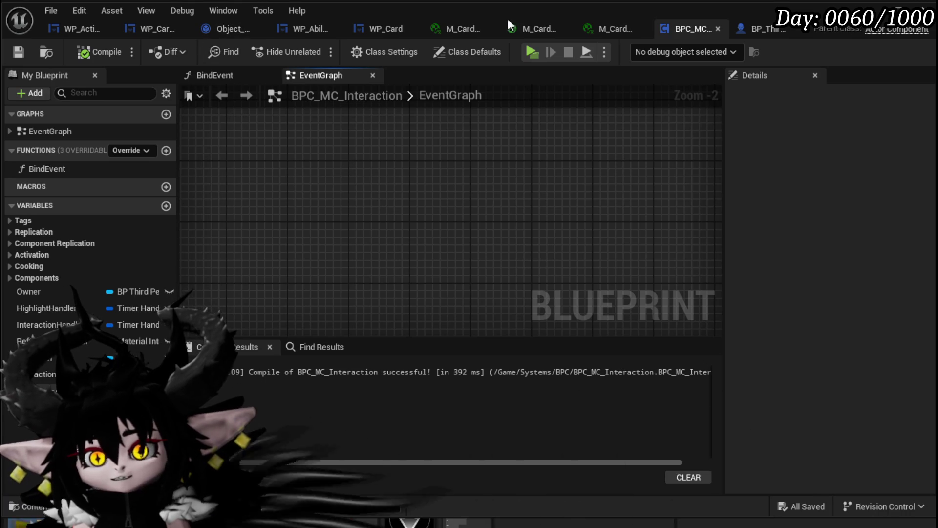
{"action": "left_click", "coordinate": [748, 29]}
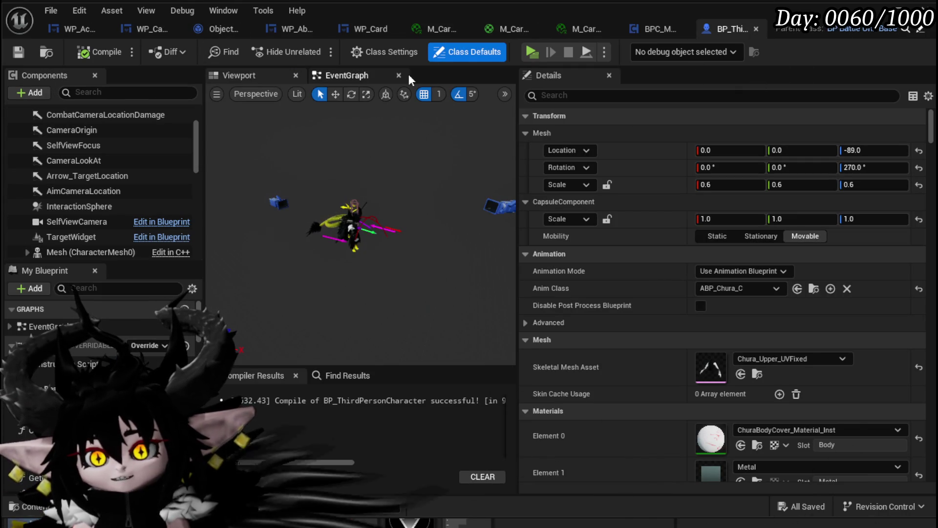
- Add an Apply Damage node to the character's event graph and move it up
{"action": "scroll", "coordinate": [253, 153], "scroll_direction": "up", "scroll_amount": 2}
{"action": "right_click", "coordinate": [309, 180]}
{"action": "type", "text": "applyda"}
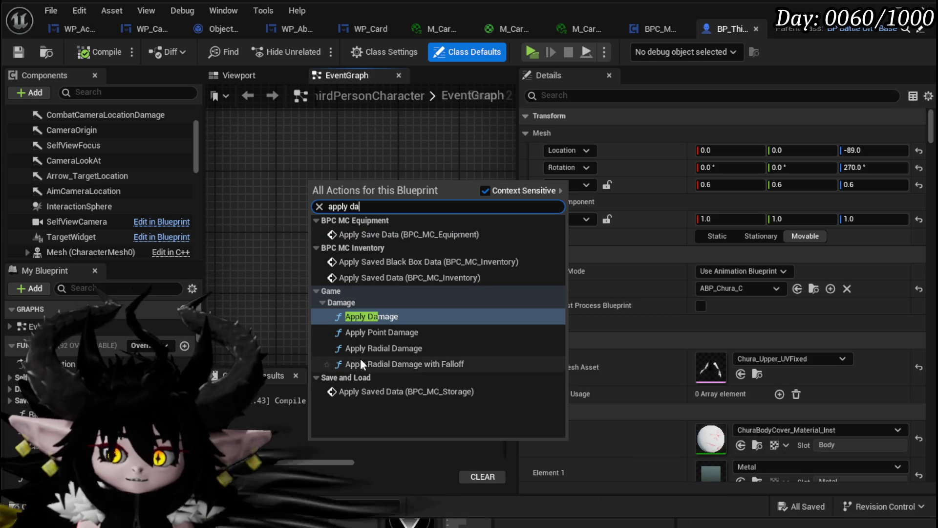
{"action": "left_click", "coordinate": [366, 313]}
{"action": "left_click_drag", "start_coordinate": [380, 234], "coordinate": [338, 139]}
- Search the action list for 'Damage' and add an Event AnyDamage node
{"action": "right_click", "coordinate": [295, 229]}
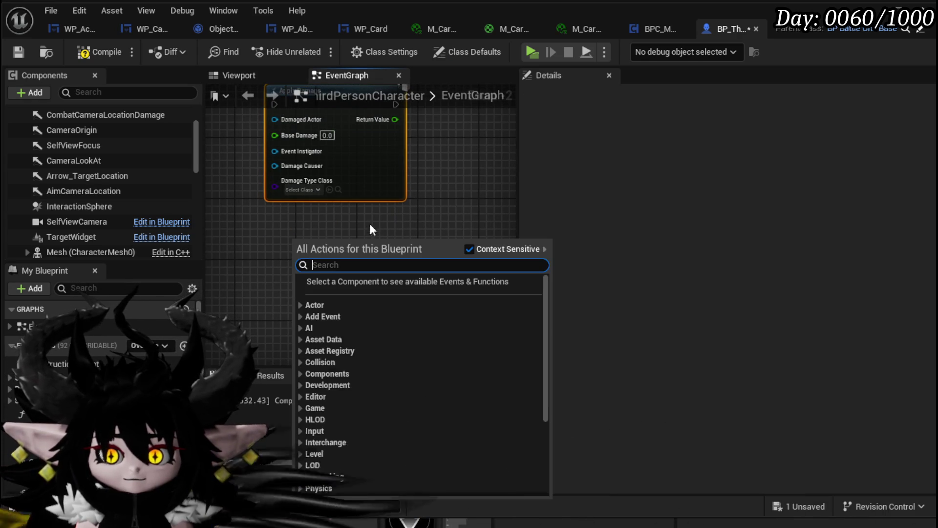
{"action": "type", "text": "tak"}
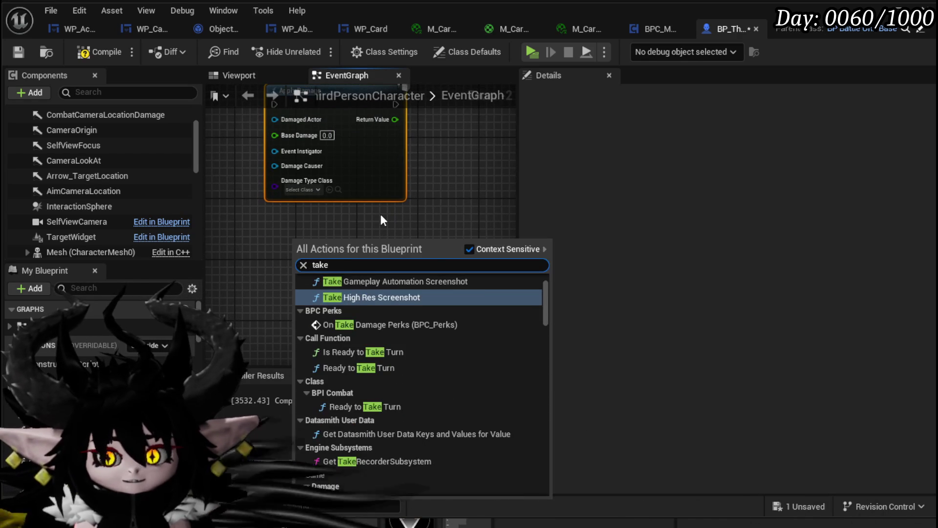
{"action": "key", "text": "BackSpace"}
{"action": "key", "text": "BackSpace"}
{"action": "type", "text": "Deal d"}
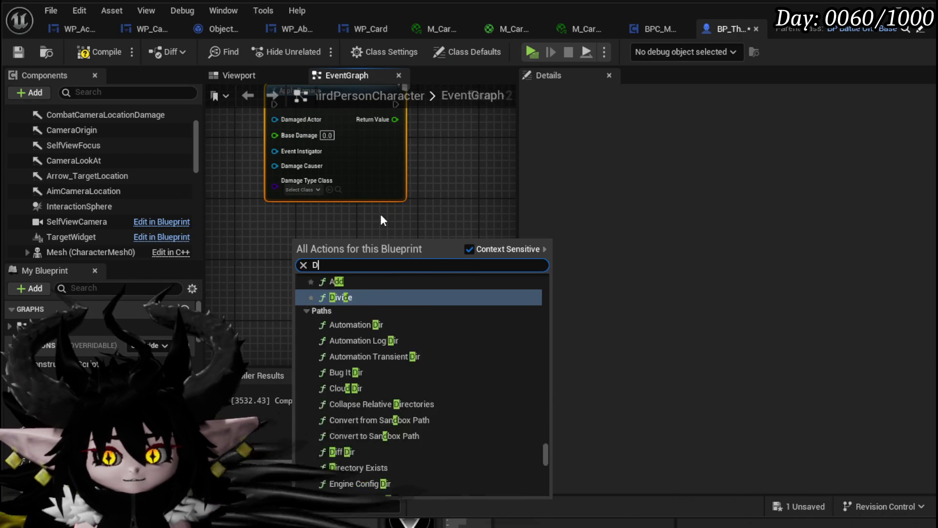
{"action": "key", "text": "BackSpace"}
{"action": "key", "text": "BackSpace"}
{"action": "key", "text": "BackSpace"}
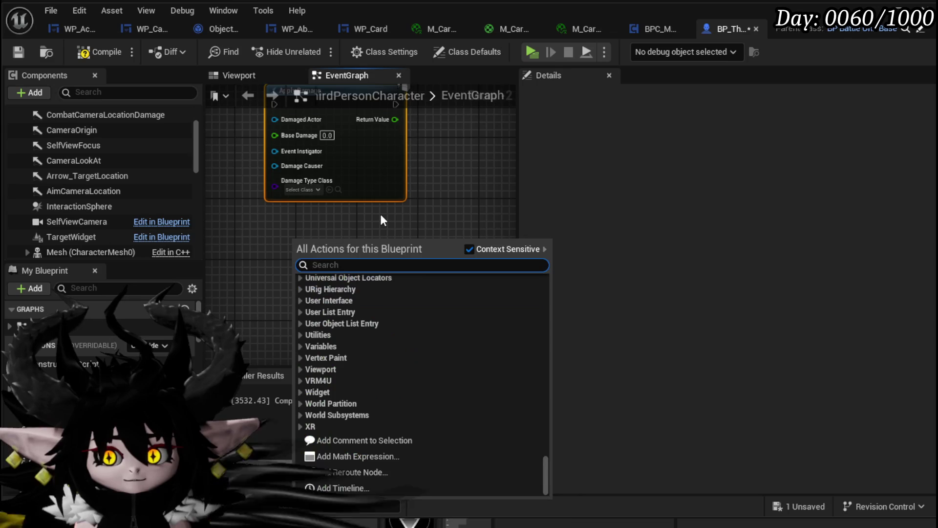
{"action": "type", "text": "Damage"}
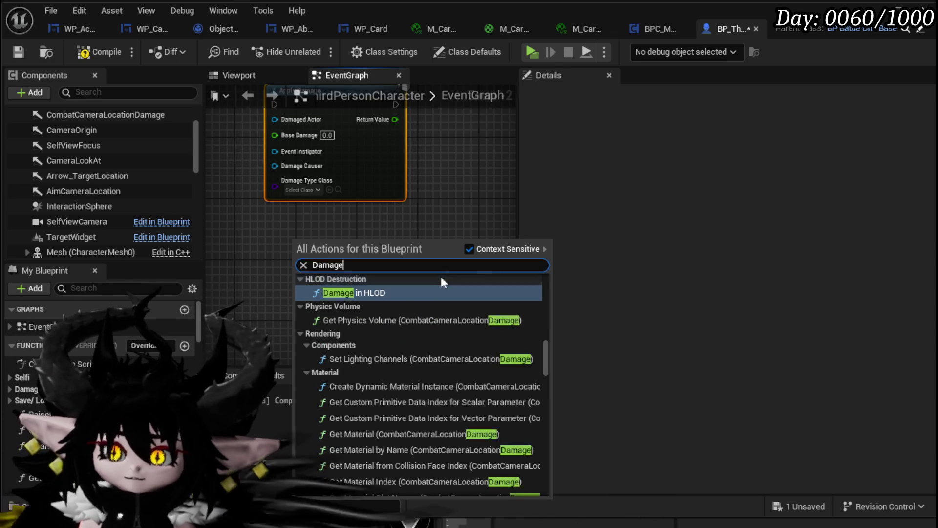
{"action": "scroll", "coordinate": [506, 307], "scroll_direction": "up", "scroll_amount": 4}
{"action": "left_click_drag", "start_coordinate": [544, 356], "coordinate": [542, 294]}
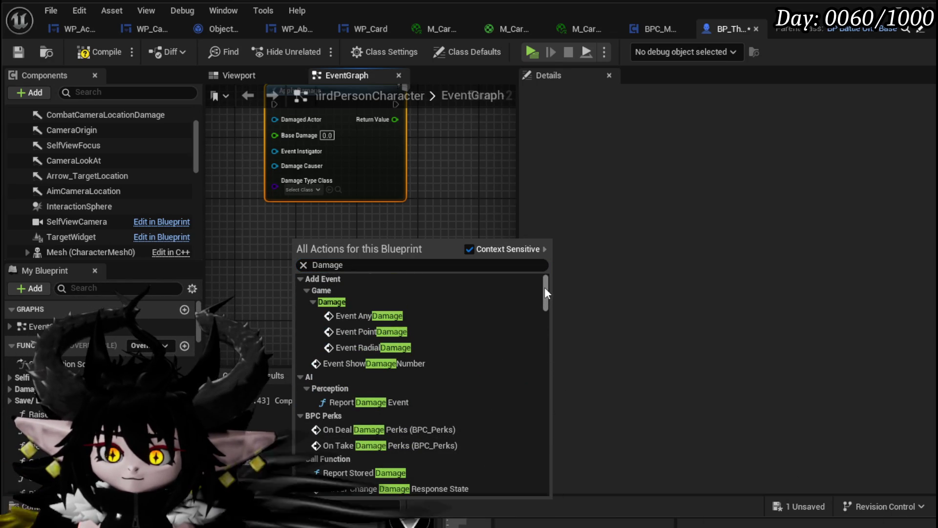
{"action": "left_click", "coordinate": [359, 315]}
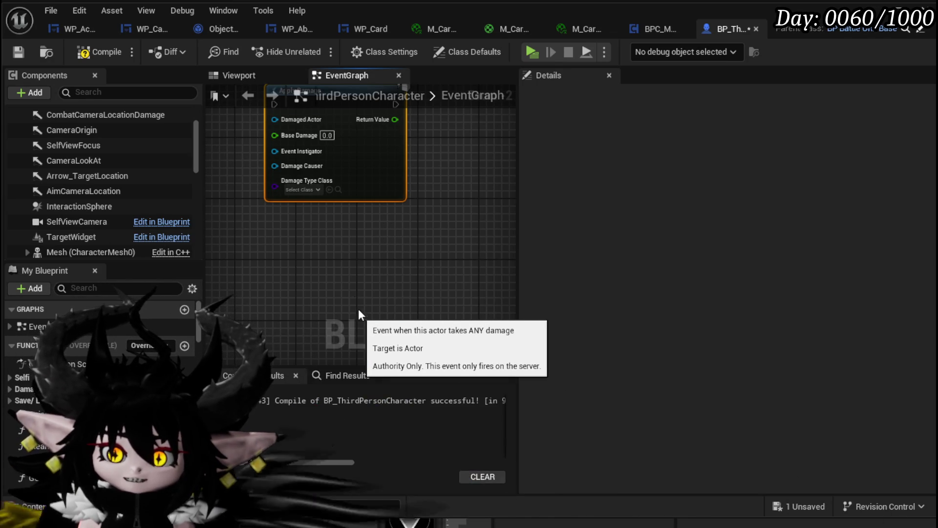